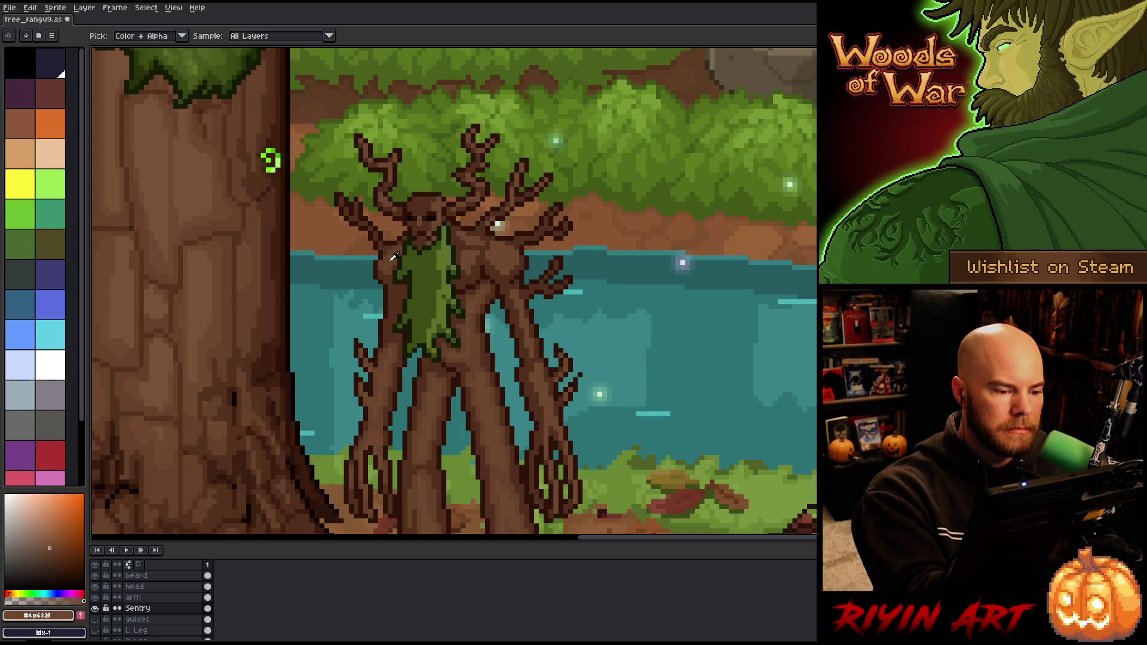
- Sample the light and main bark browns, then repaint the arm layer's pixels in mid and dark browns
{"action": "left_click", "coordinate": [393, 241], "text": "alt"}
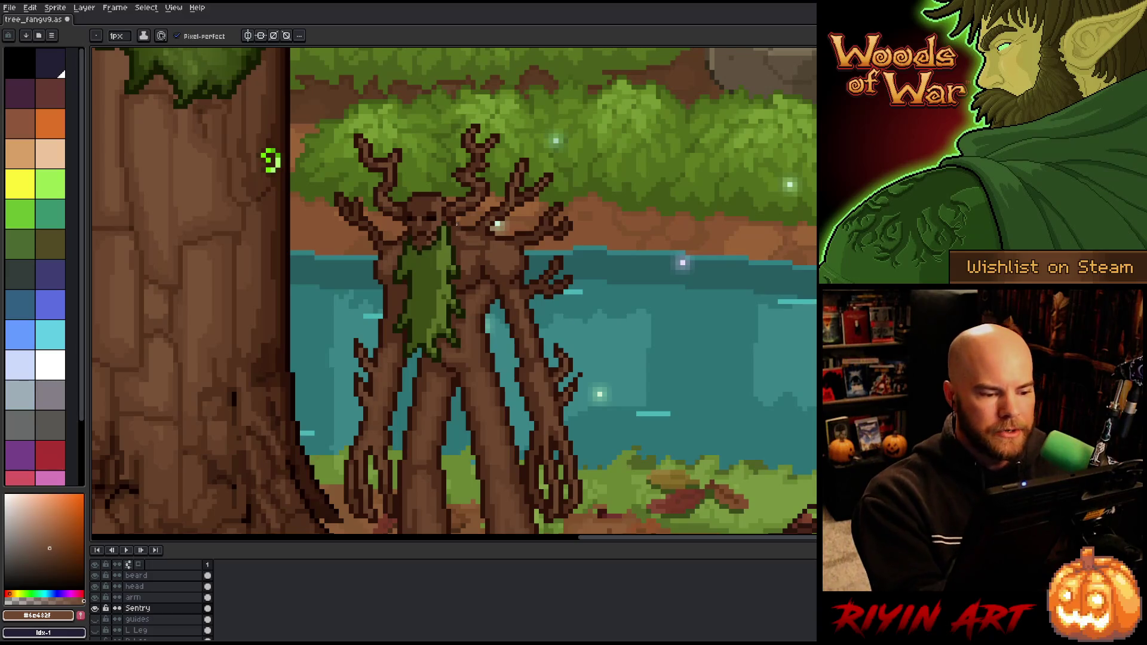
{"action": "left_click", "coordinate": [398, 260], "text": "alt"}
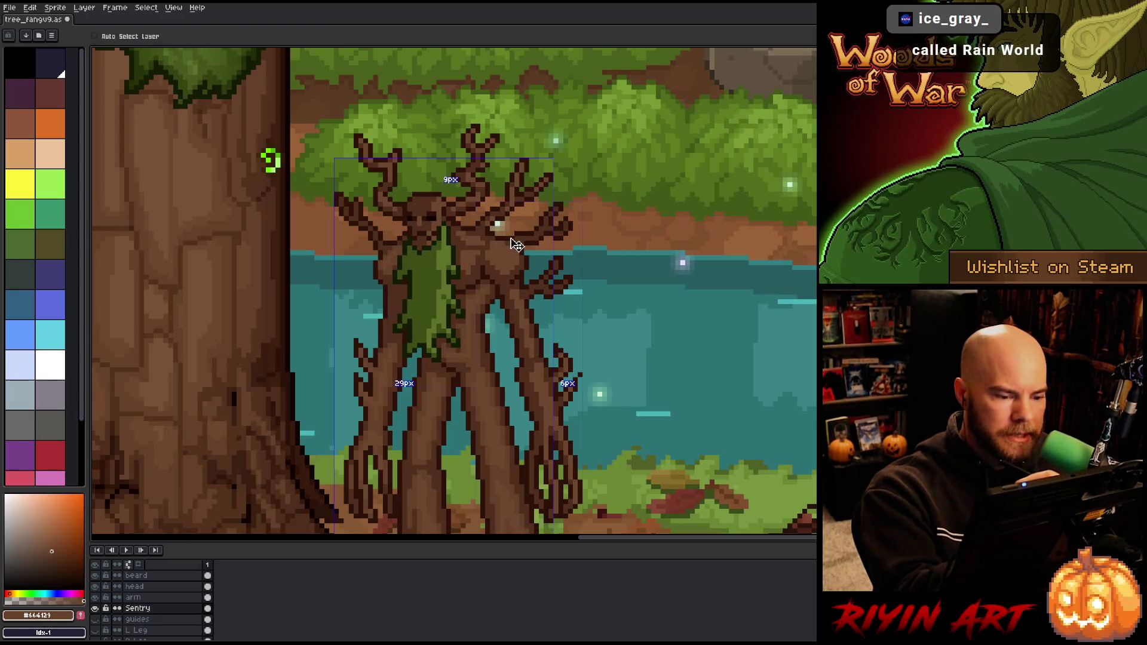
{"action": "left_click", "coordinate": [143, 597]}
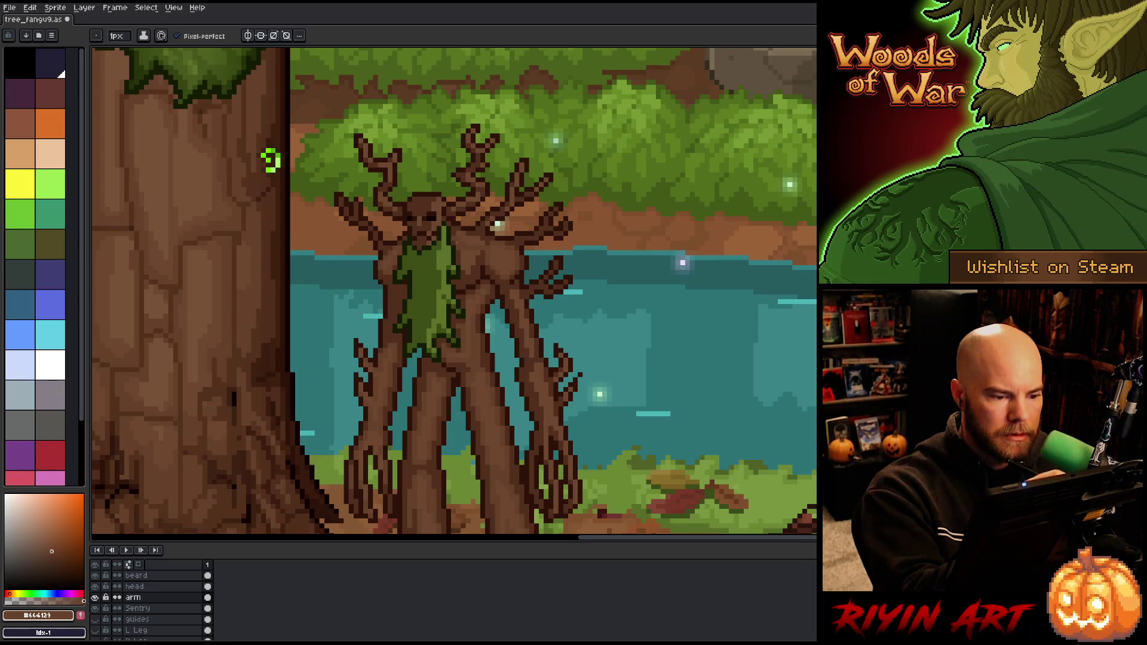
{"action": "left_click", "coordinate": [270, 160], "text": "alt"}
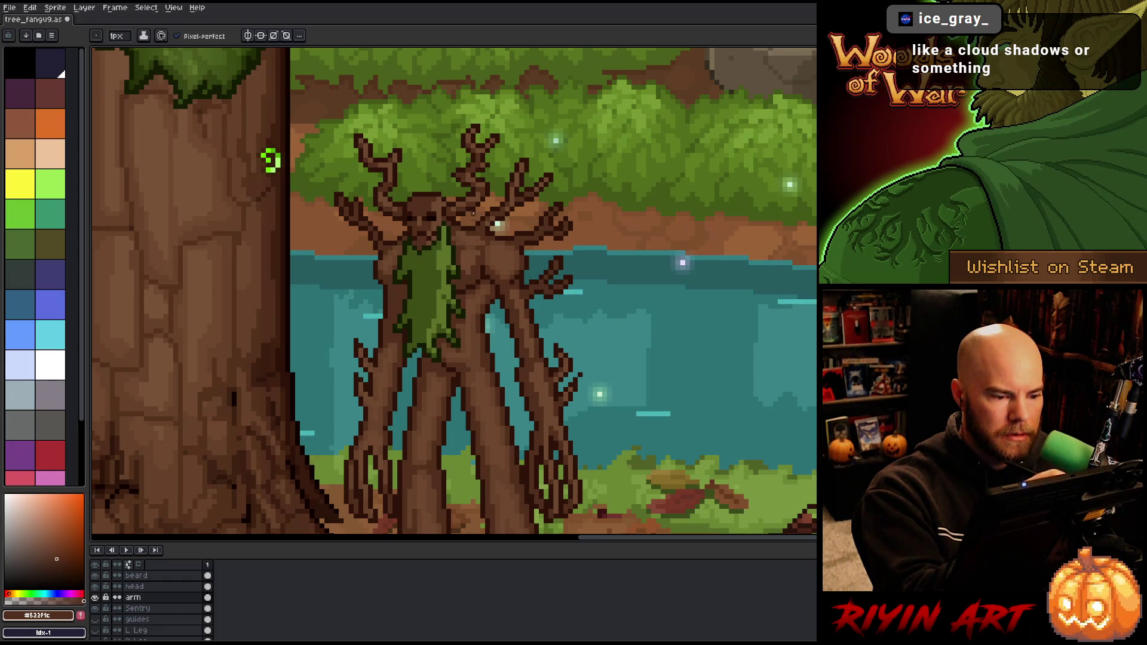
{"action": "left_click", "coordinate": [270, 161], "text": "alt"}
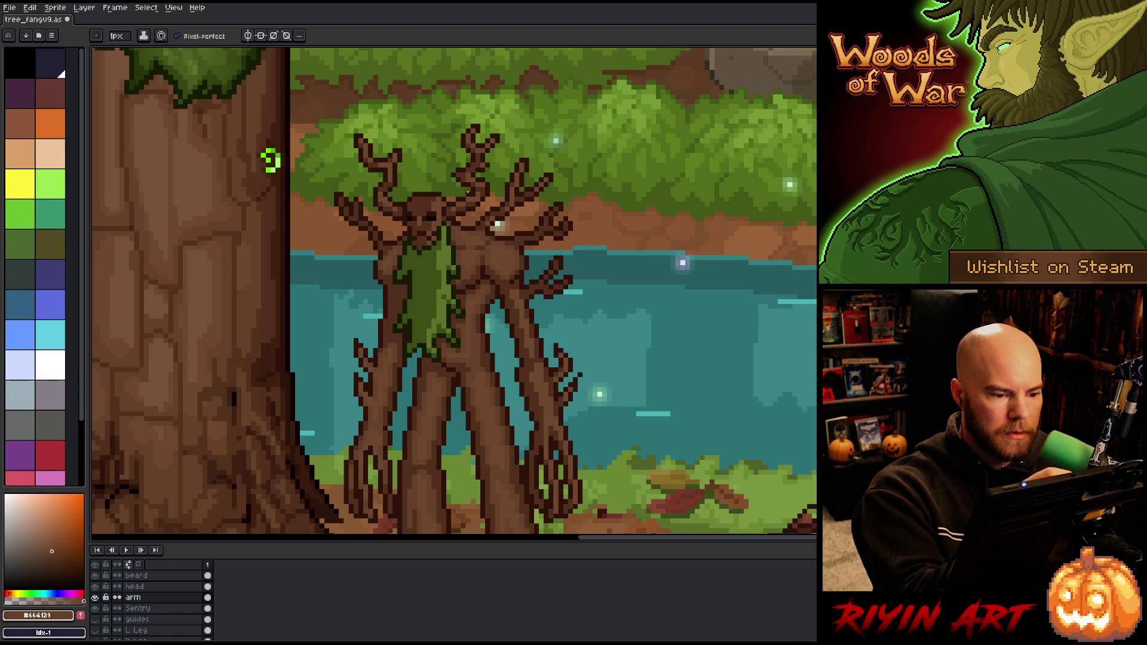
{"action": "left_click", "coordinate": [464, 162], "text": "alt"}
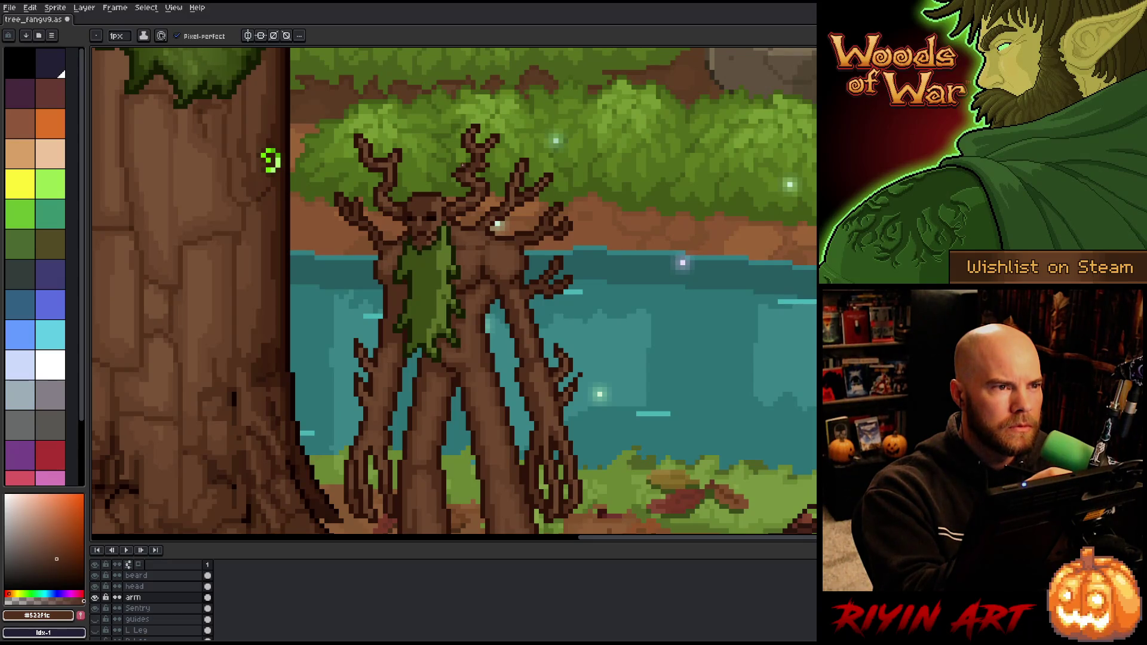
{"action": "left_click", "coordinate": [424, 466], "text": "alt"}
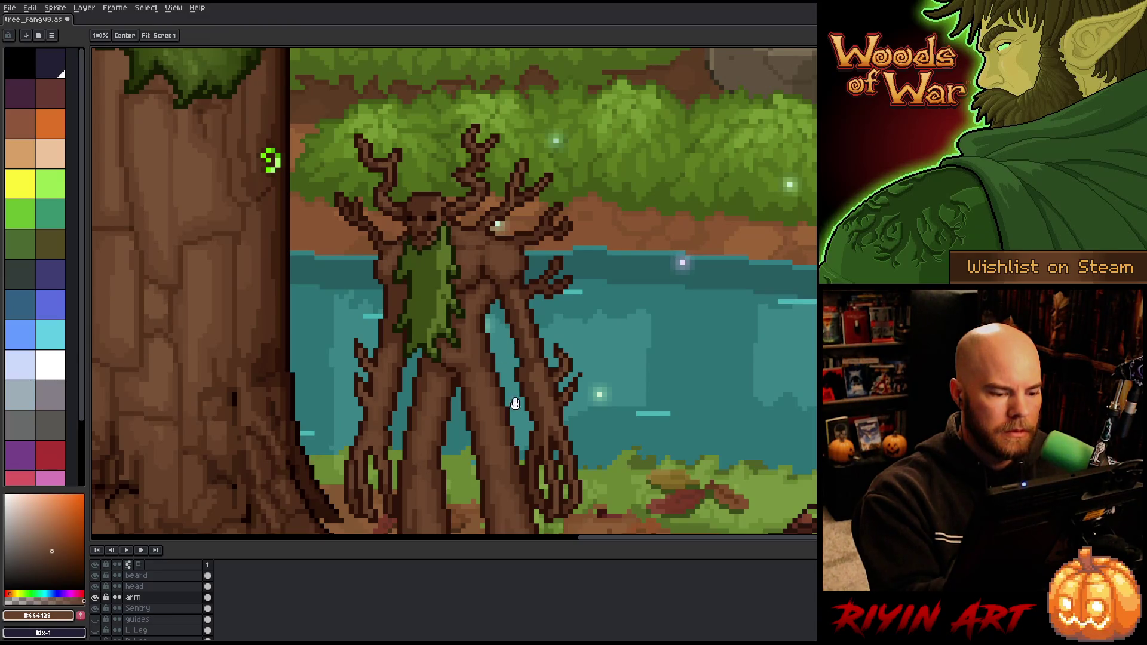
- Repaint the head layer with dark and main bark browns sampled from the treant's face, then save
{"action": "mouse_move", "coordinate": [522, 393]}
{"action": "left_mouse_down"}
{"action": "mouse_move", "coordinate": [513, 308]}
{"action": "mouse_move", "coordinate": [513, 331]}
{"action": "left_mouse_up"}
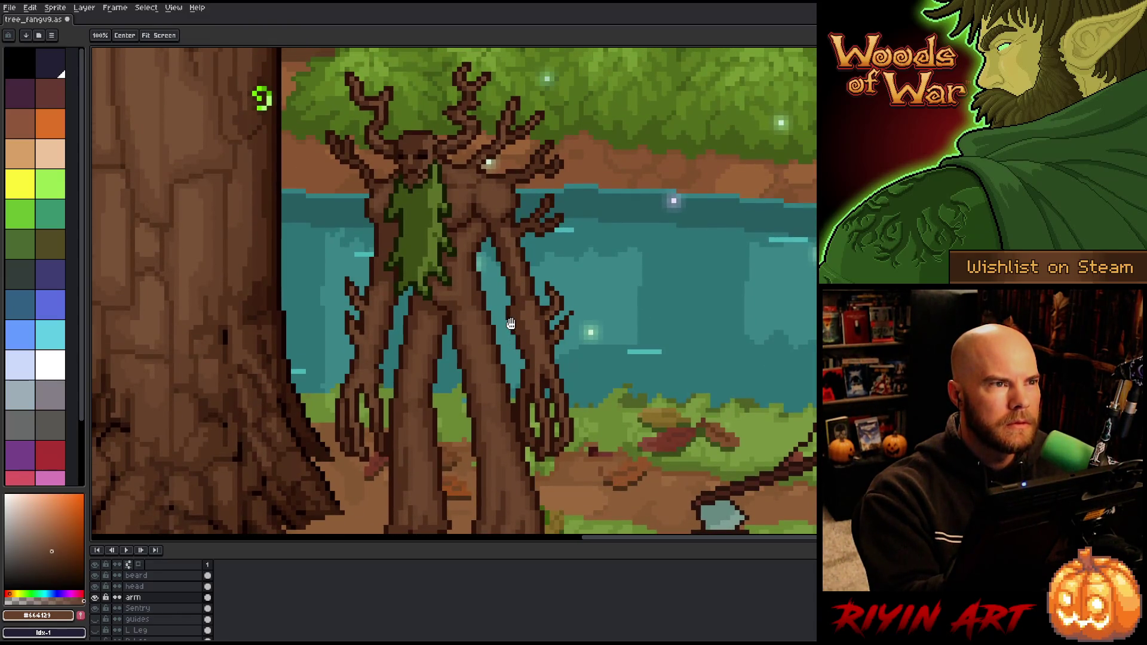
{"action": "key", "text": "b"}
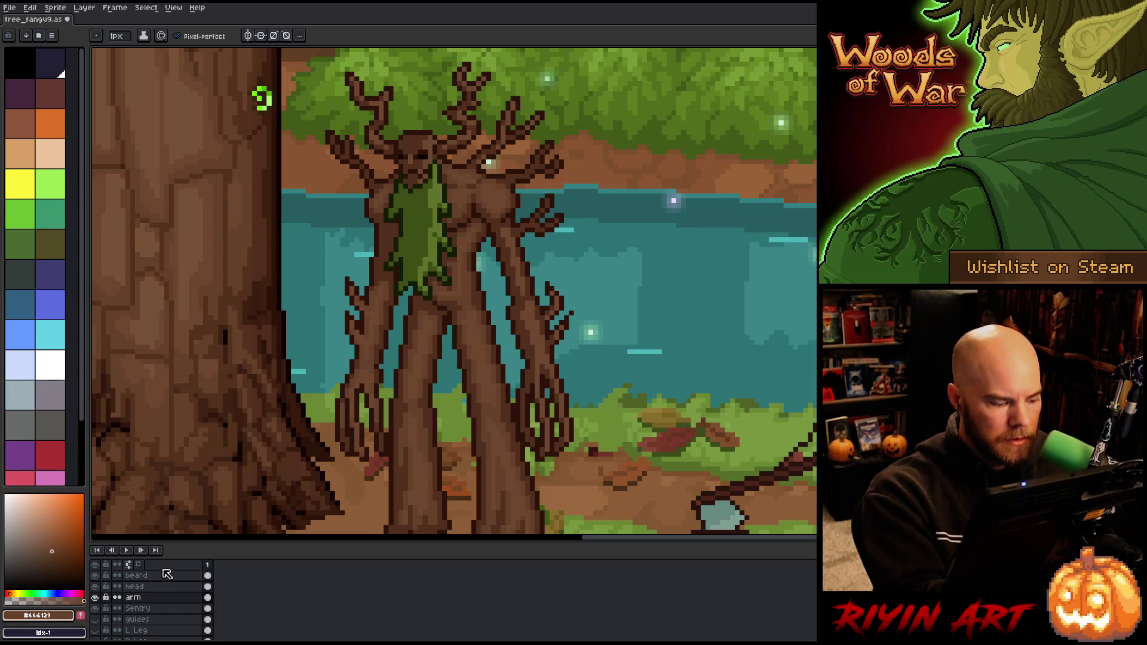
{"action": "left_click", "coordinate": [147, 586]}
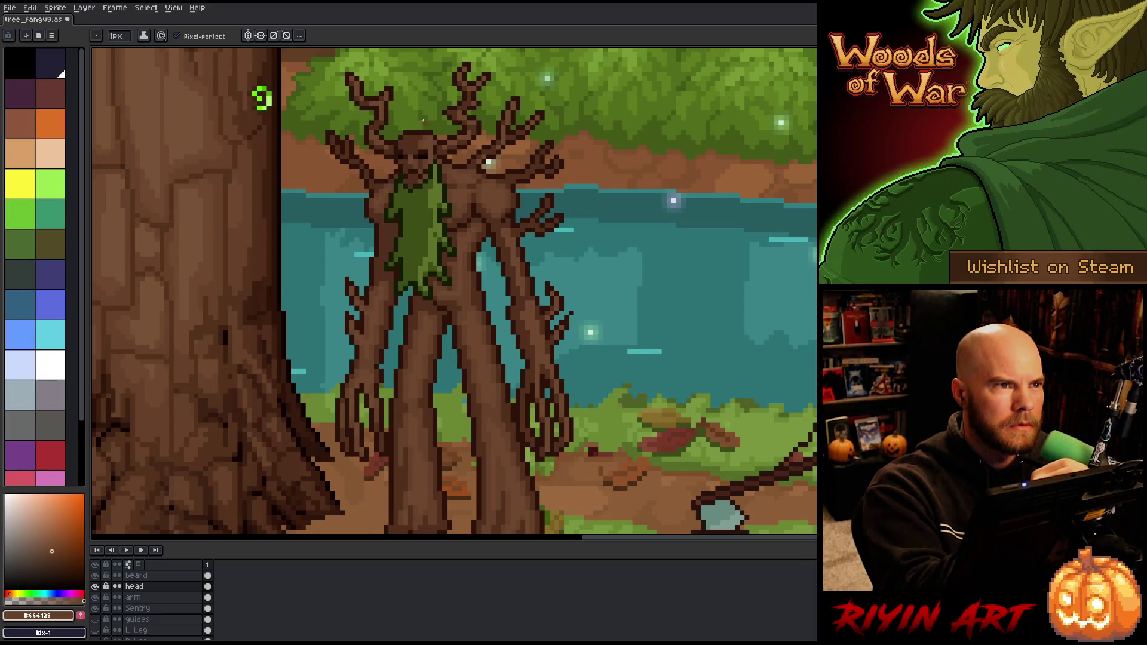
{"action": "left_click", "coordinate": [420, 152], "text": "alt"}
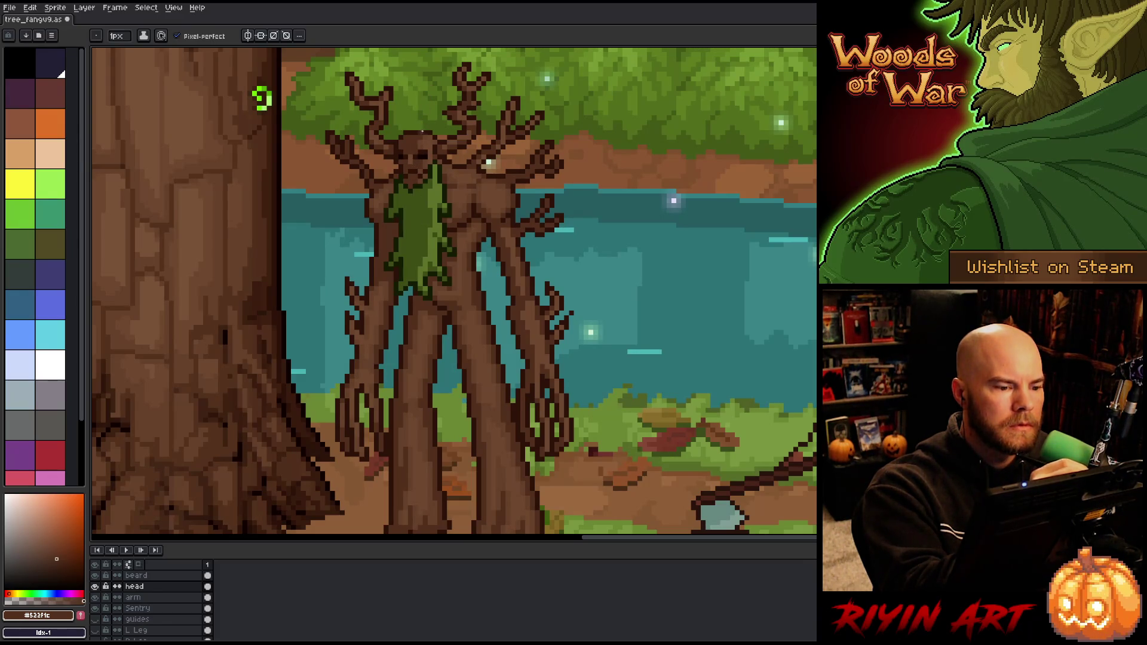
{"action": "left_click", "coordinate": [418, 159], "text": "alt"}
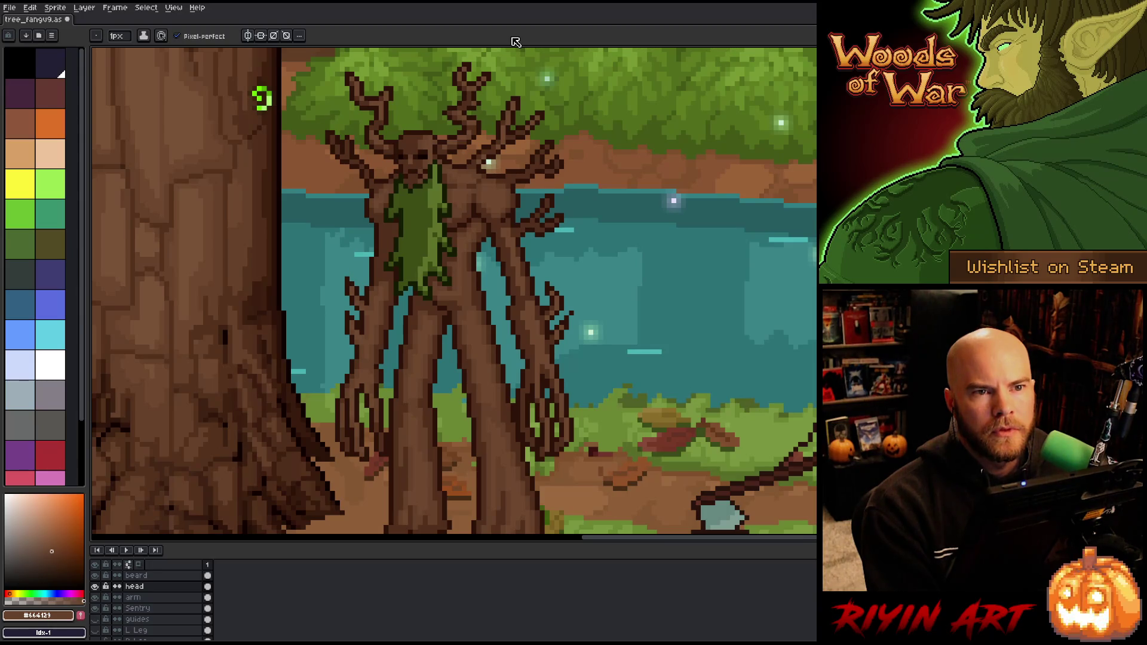
{"action": "key", "text": "ctrl+s"}
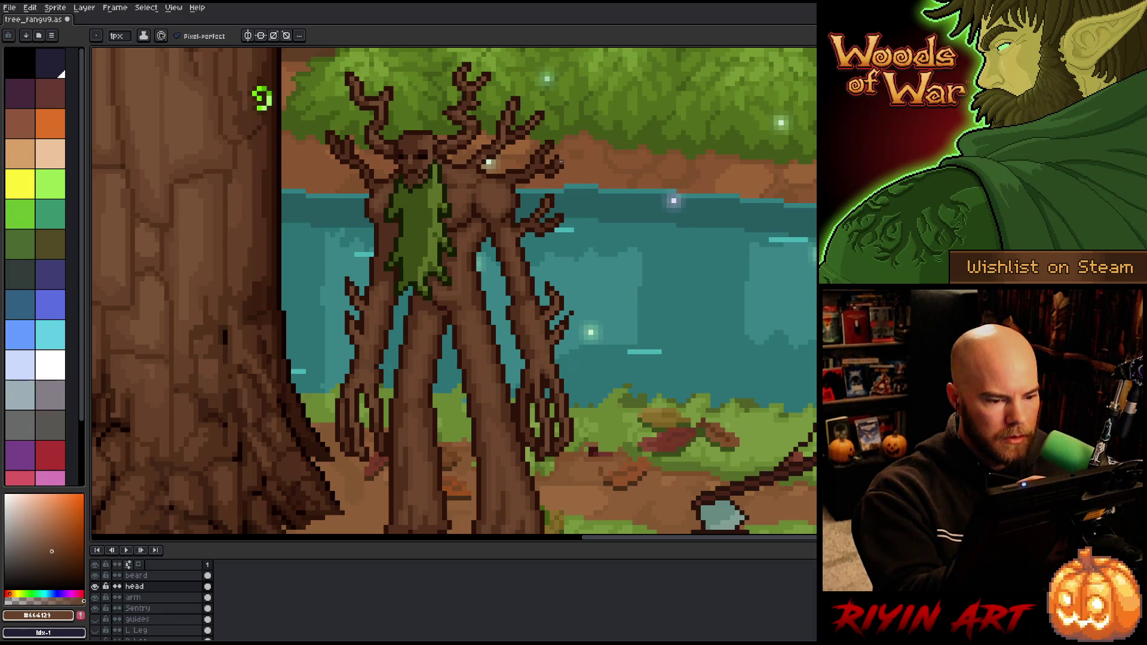
- Lasso the treant area, solo the head layer, and delete its stray brown lines
{"action": "key", "text": "m"}
{"action": "mouse_move", "coordinate": [688, 241]}
{"action": "left_mouse_down"}
{"action": "mouse_move", "coordinate": [615, 114]}
{"action": "mouse_move", "coordinate": [510, 109]}
{"action": "mouse_move", "coordinate": [458, 159]}
{"action": "mouse_move", "coordinate": [464, 364]}
{"action": "mouse_move", "coordinate": [704, 401]}
{"action": "left_mouse_up"}
{"action": "left_click", "coordinate": [95, 586], "text": "alt"}
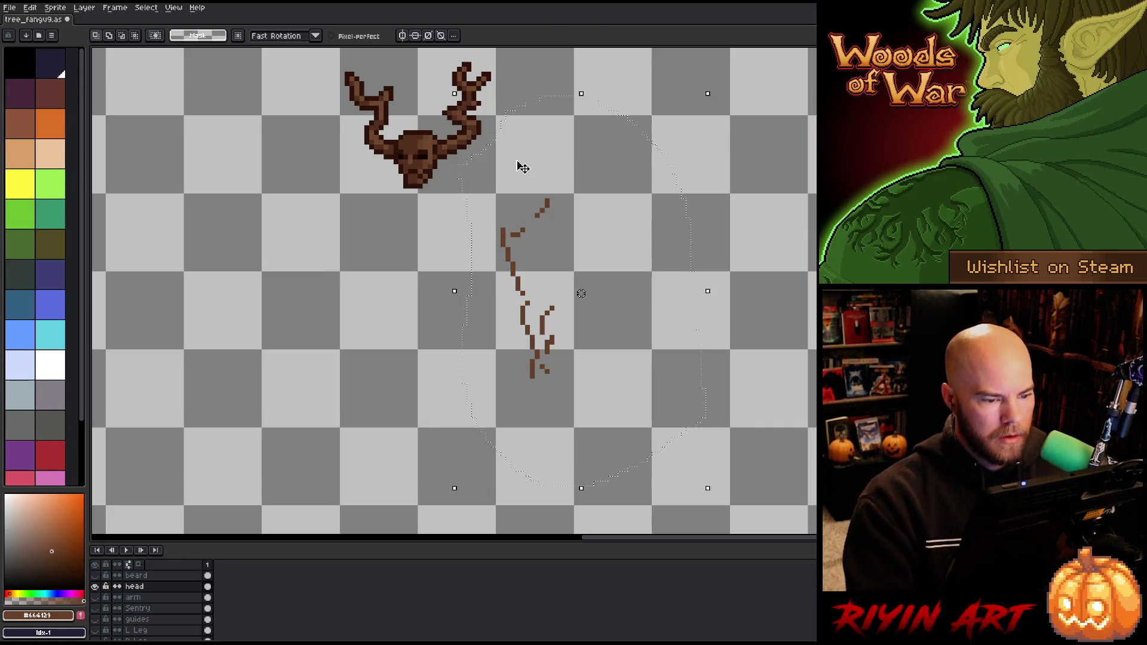
{"action": "key", "text": "Delete"}
{"action": "left_click", "coordinate": [95, 586], "text": "alt"}
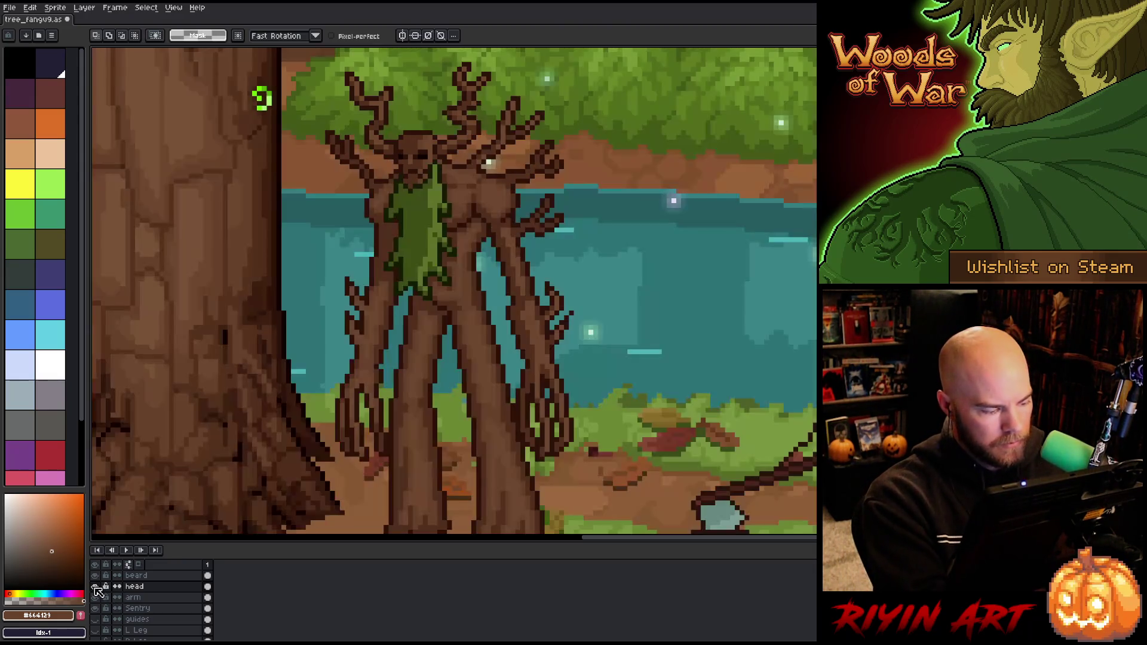
- Make the arm layer active and return to the Pencil, leaving the arm artwork unchanged
{"action": "left_click", "coordinate": [159, 598]}
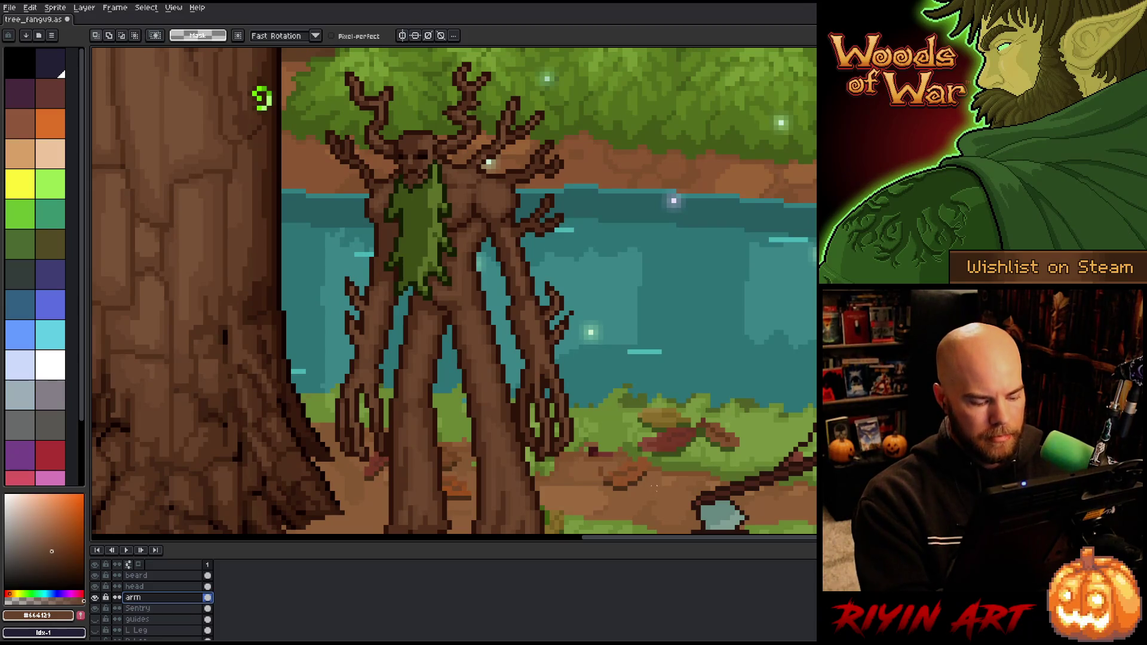
{"action": "key", "text": "ctrl+t"}
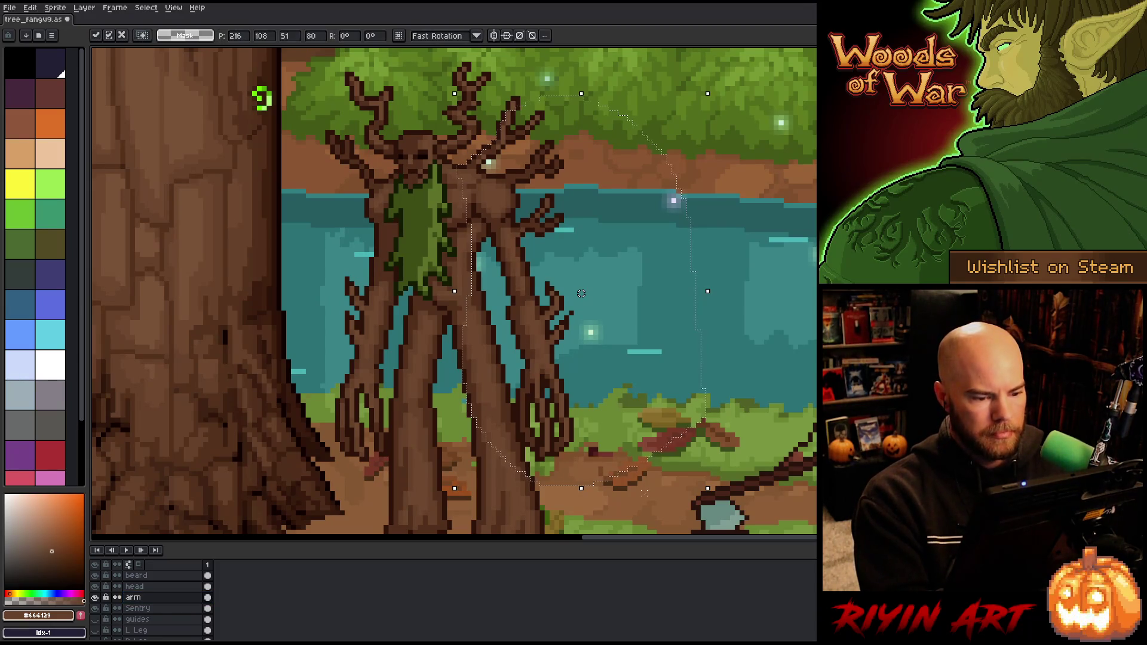
{"action": "key", "text": "ctrl+d"}
{"action": "key", "text": "b"}
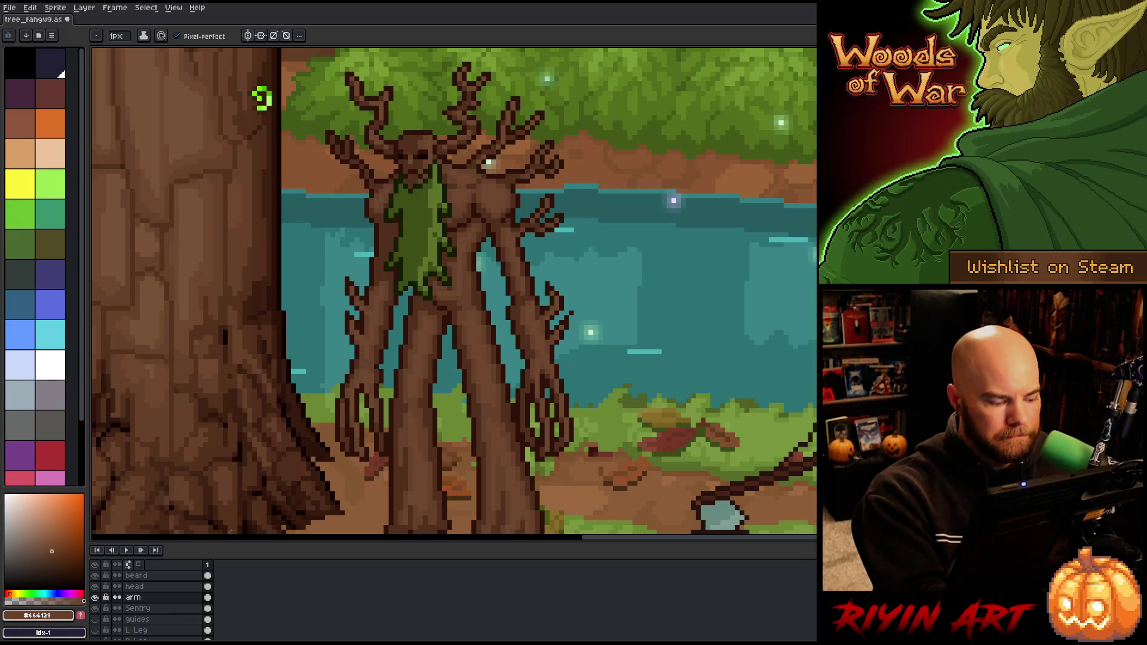
- On the Sentry layer, eyedrop the treant's dark brown and save the file
{"action": "left_click", "coordinate": [167, 608]}
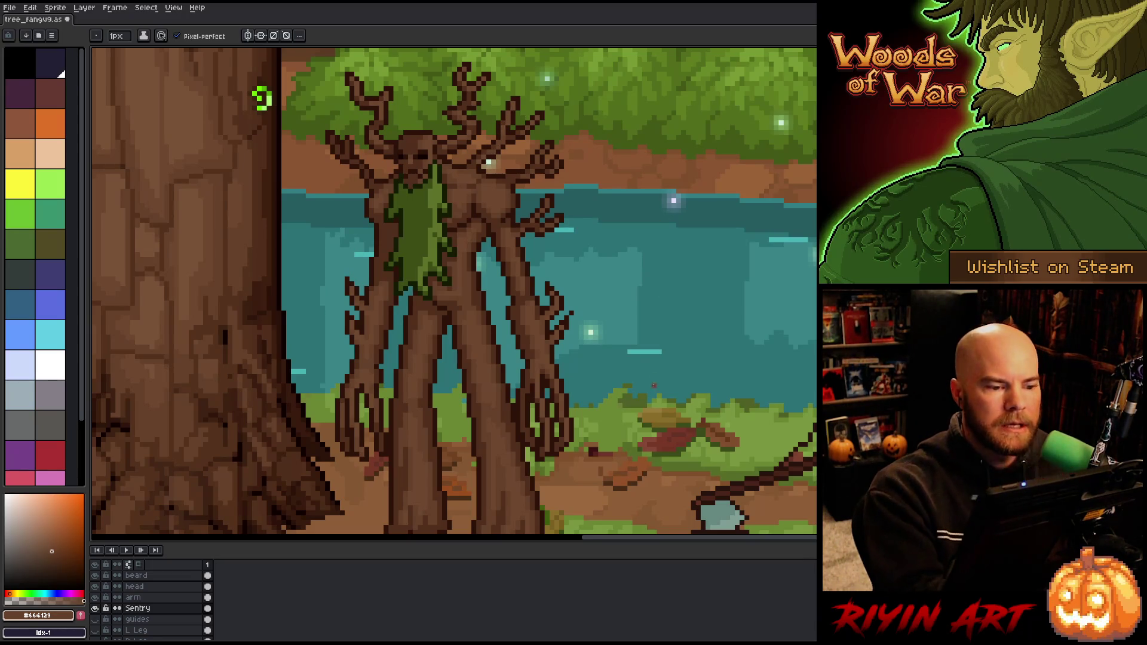
{"action": "key", "text": "i"}
{"action": "left_click", "coordinate": [511, 134]}
{"action": "key", "text": "b"}
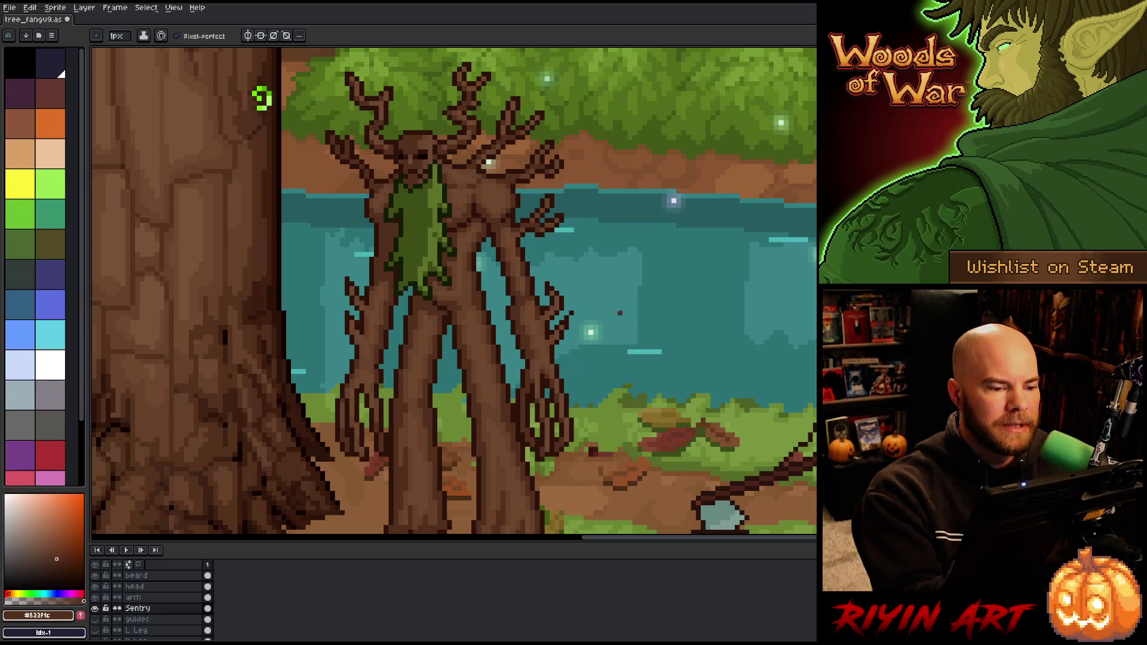
{"action": "key", "text": "ctrl+s"}
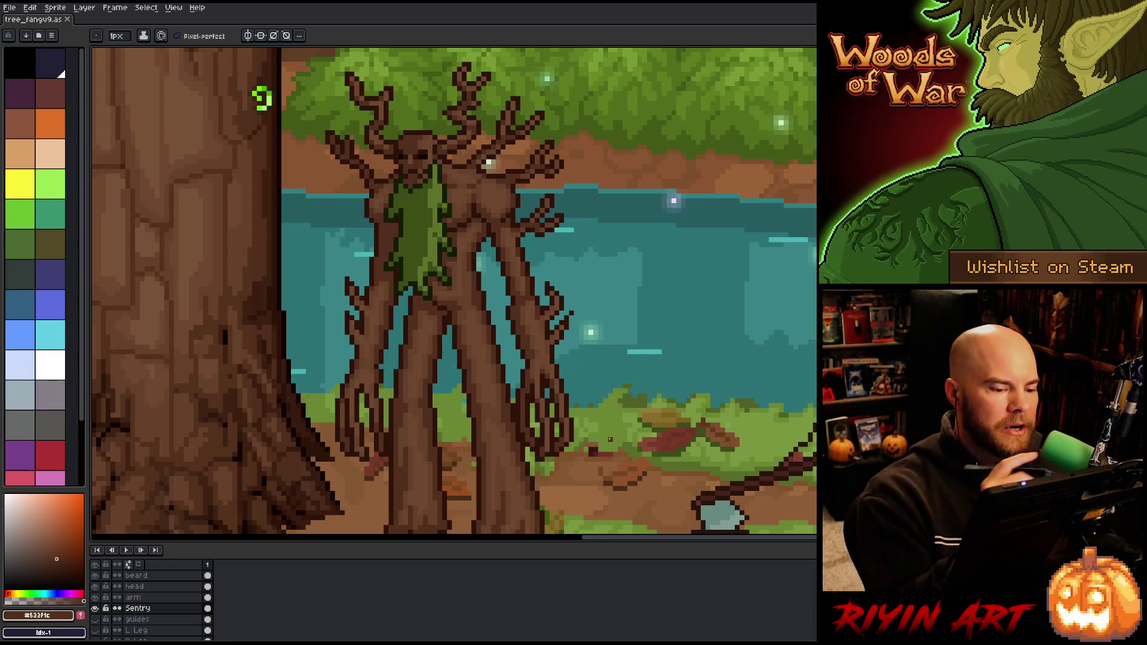
- Paint a trunk-brown pixel on the arm layer and save again
{"action": "left_click", "coordinate": [527, 285], "text": "alt"}
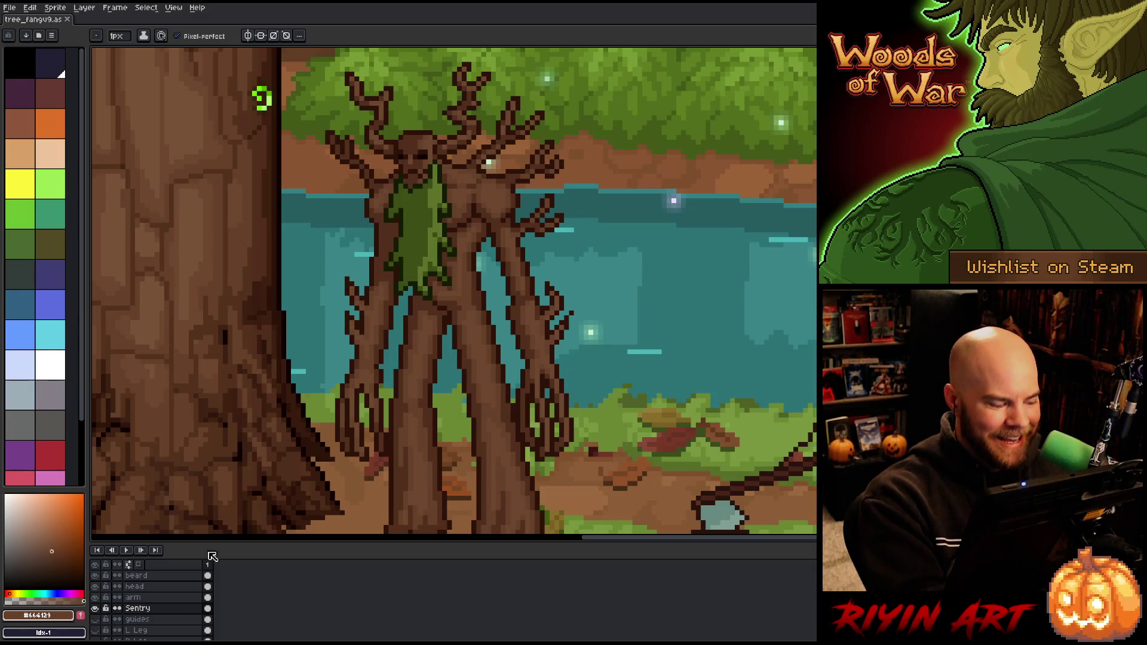
{"action": "left_click", "coordinate": [207, 597]}
{"action": "left_click", "coordinate": [528, 286]}
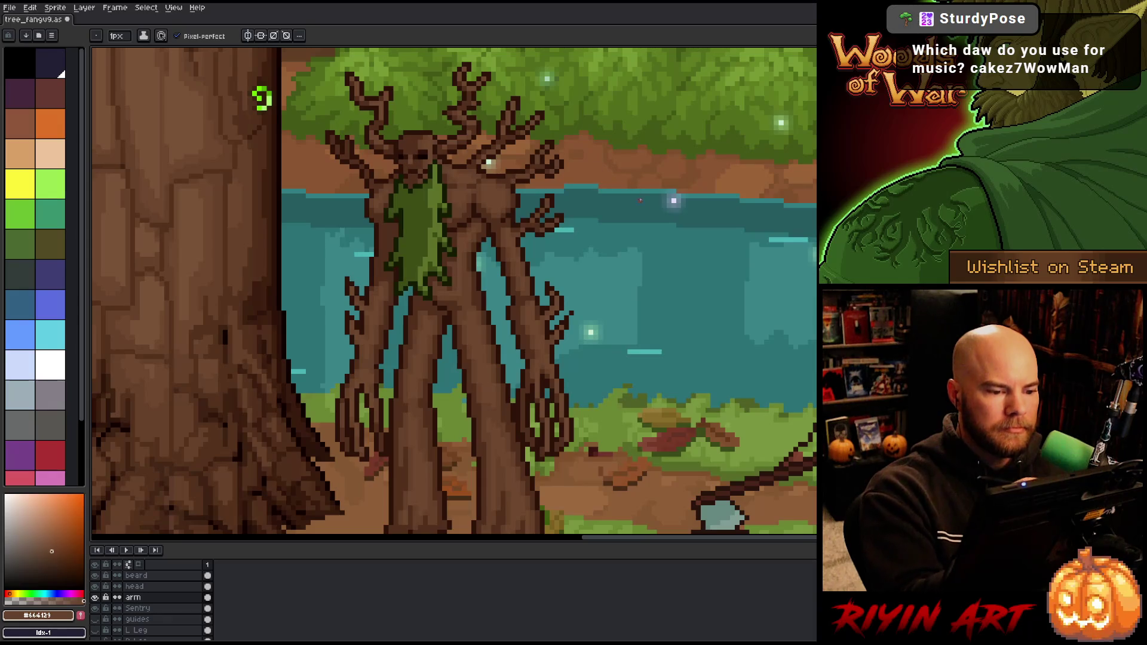
{"action": "key", "text": "ctrl+s"}
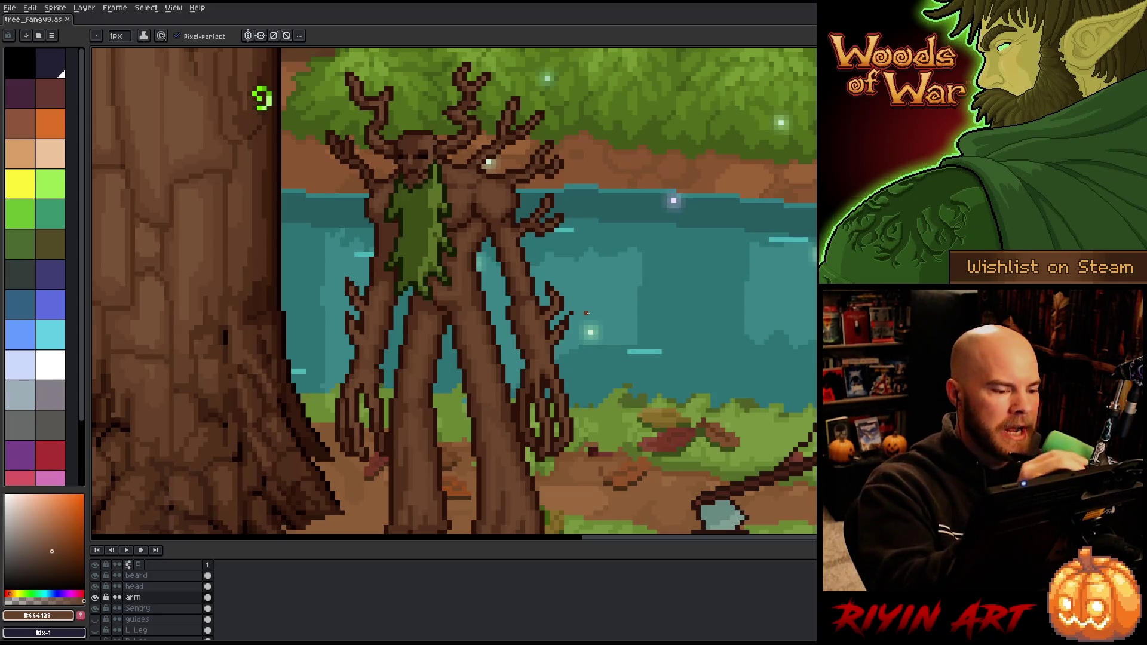
- Zoom out to see the treant in the whole forest scene, zoom back in, save, and select the beard layer
{"action": "key", "text": "space"}
{"action": "scroll", "coordinate": [603, 283], "scroll_direction": "down", "scroll_amount": 1}
{"action": "scroll", "coordinate": [604, 283], "scroll_direction": "down", "scroll_amount": 1}
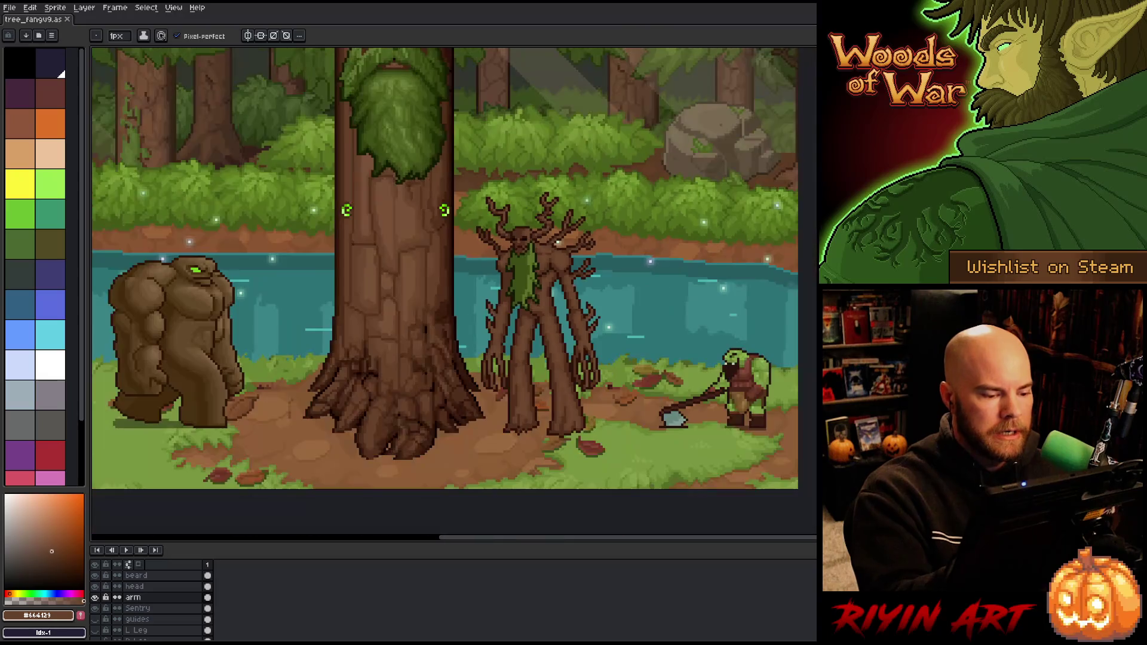
{"action": "scroll", "coordinate": [599, 353], "scroll_direction": "up", "scroll_amount": 1}
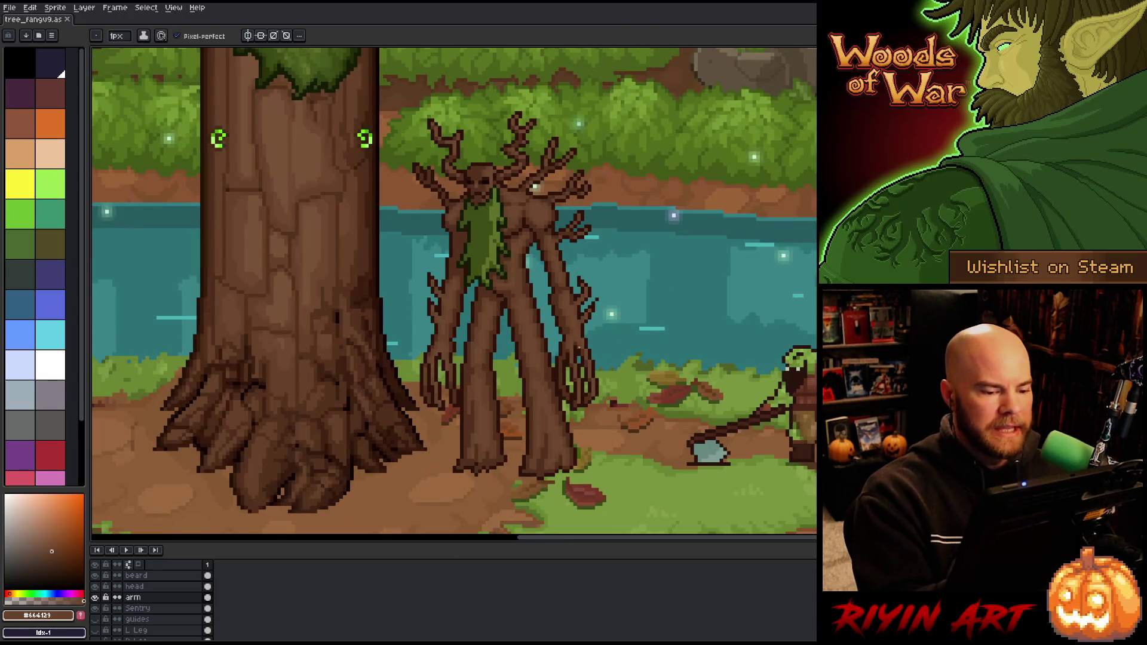
{"action": "left_click_drag", "start_coordinate": [485, 219], "coordinate": [539, 279]}
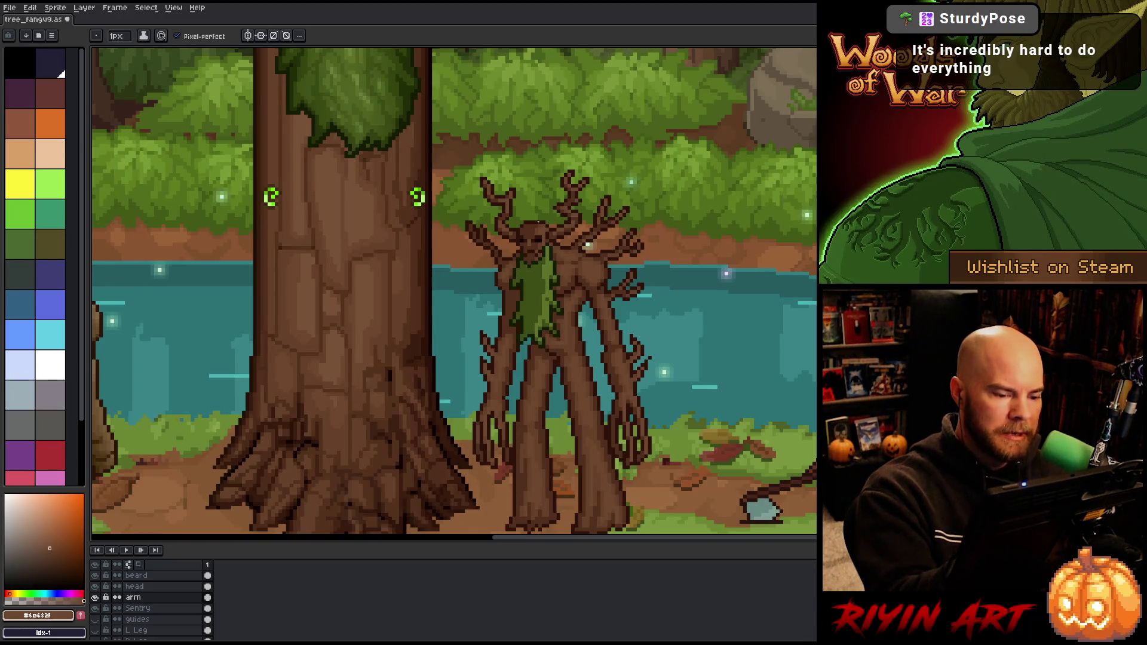
{"action": "key", "text": "ctrl+s"}
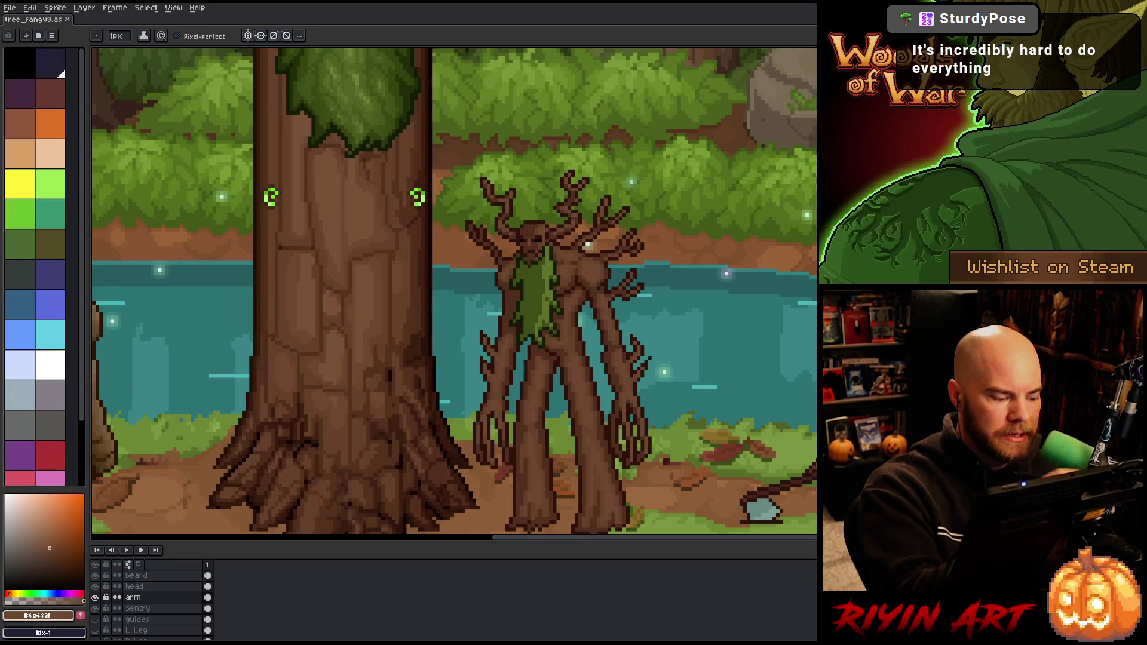
{"action": "left_click", "coordinate": [143, 575]}
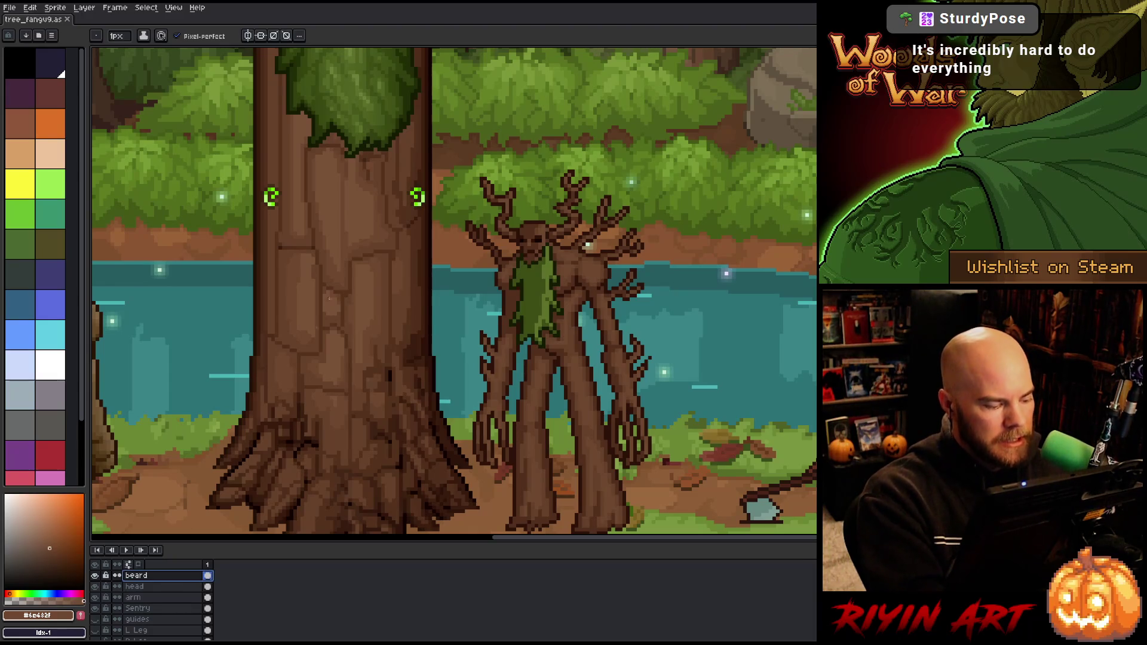
- Sample the beard's leaf and darker greens and paint the first dark shading pixels
{"action": "left_click", "coordinate": [369, 94], "text": "alt"}
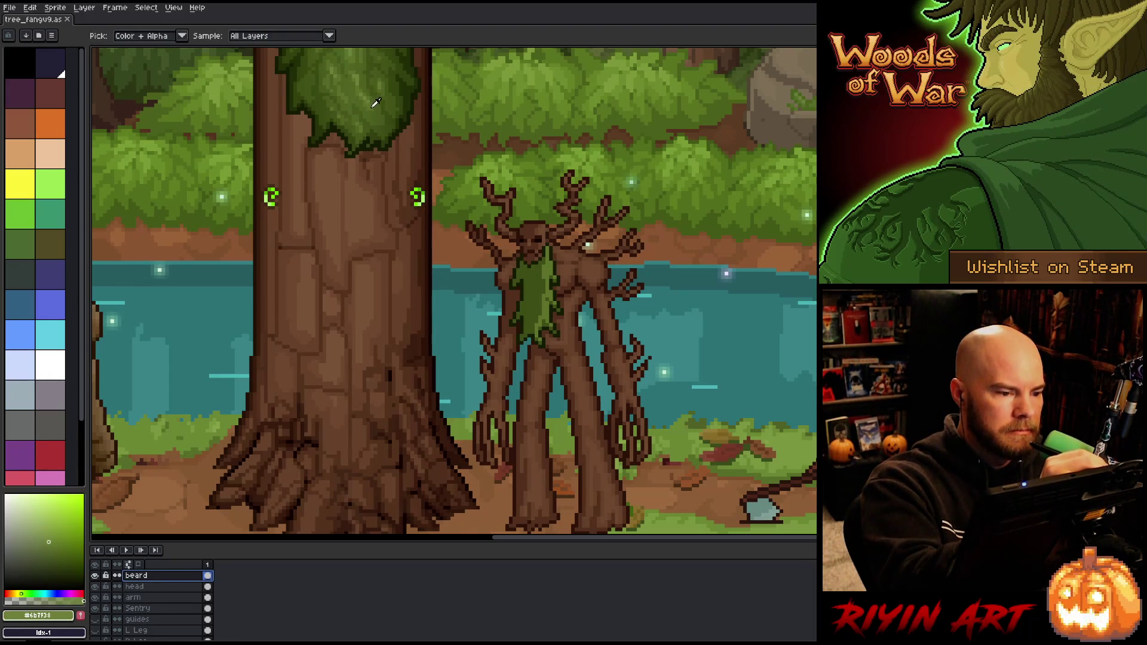
{"action": "left_click", "coordinate": [375, 102], "text": "alt"}
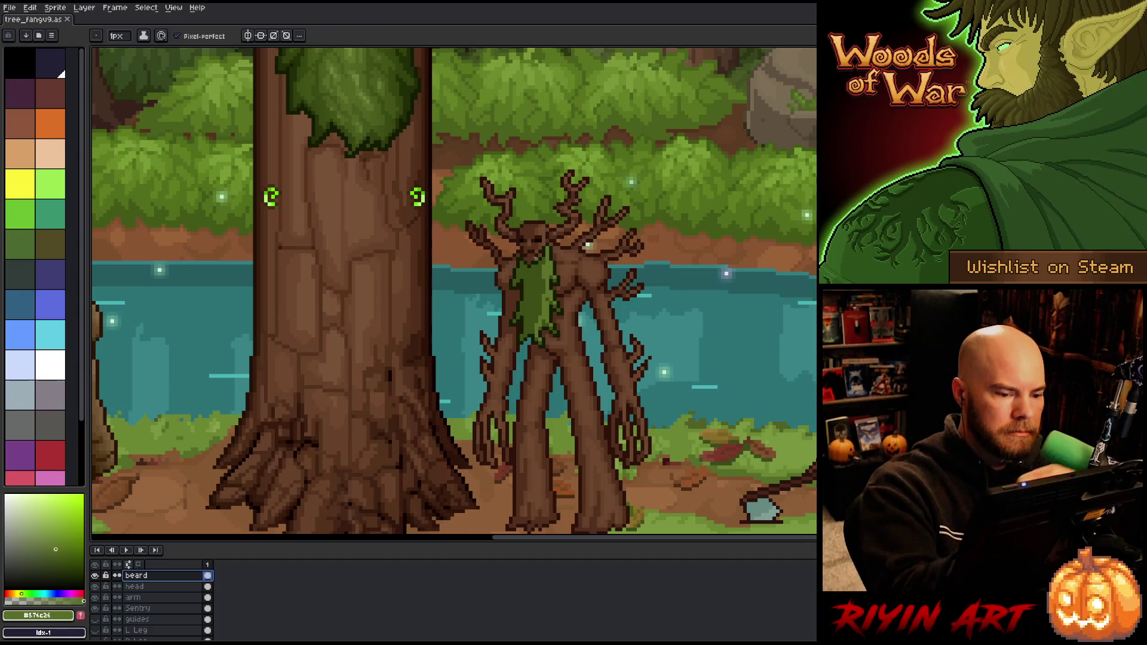
{"action": "left_click", "coordinate": [396, 121], "text": "alt"}
{"action": "left_click", "coordinate": [545, 287]}
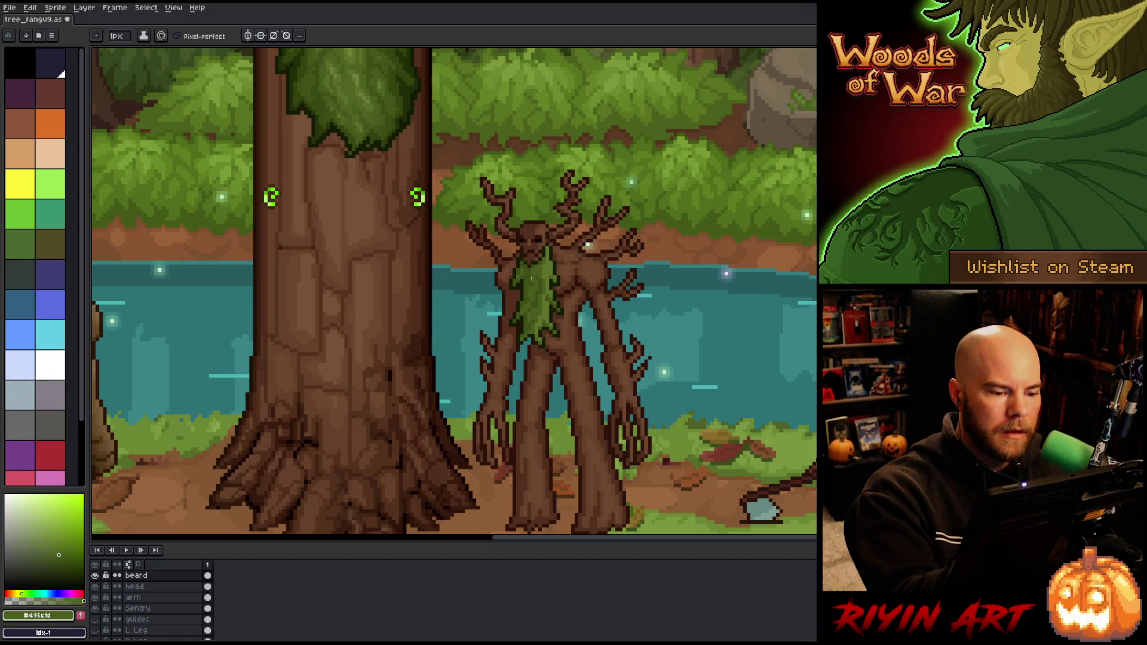
- Shade the beard alternating darkest and mid-tone greens, adding lighter and highlight greens
{"action": "left_click", "coordinate": [538, 262], "text": "alt"}
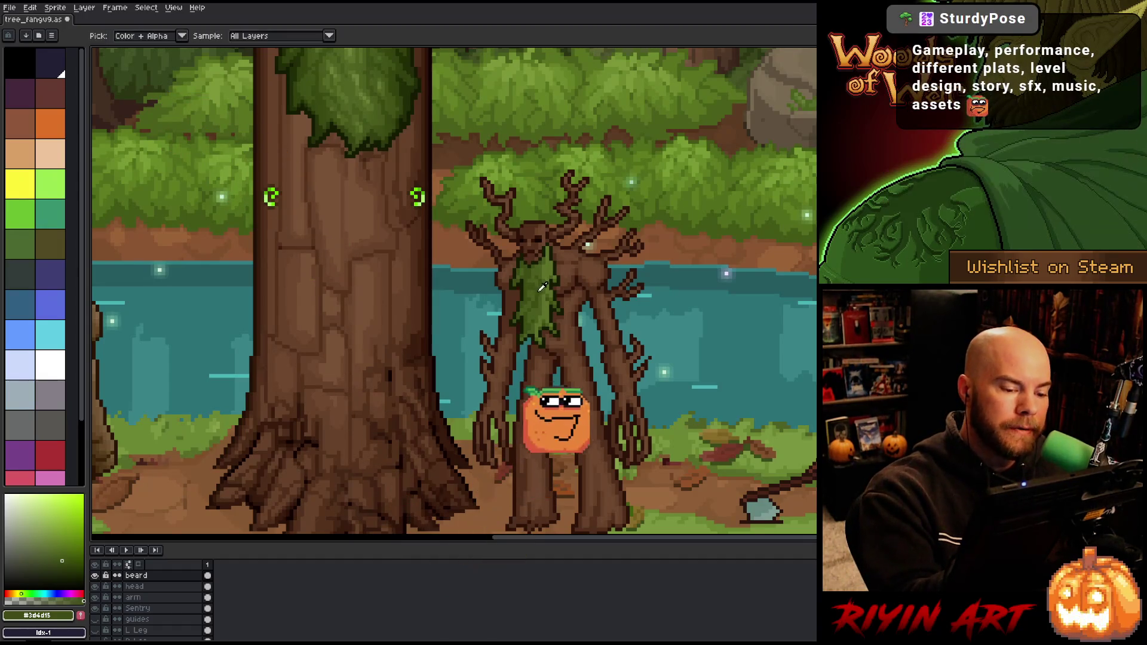
{"action": "left_click", "coordinate": [538, 293], "text": "alt"}
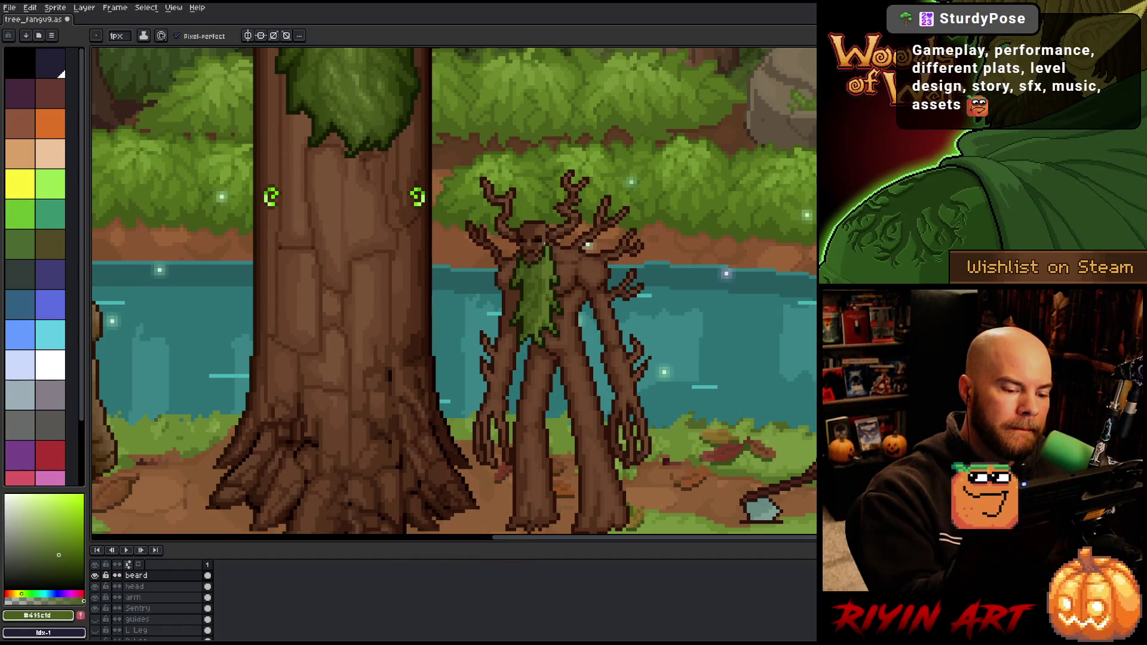
{"action": "left_click", "coordinate": [540, 270], "text": "alt"}
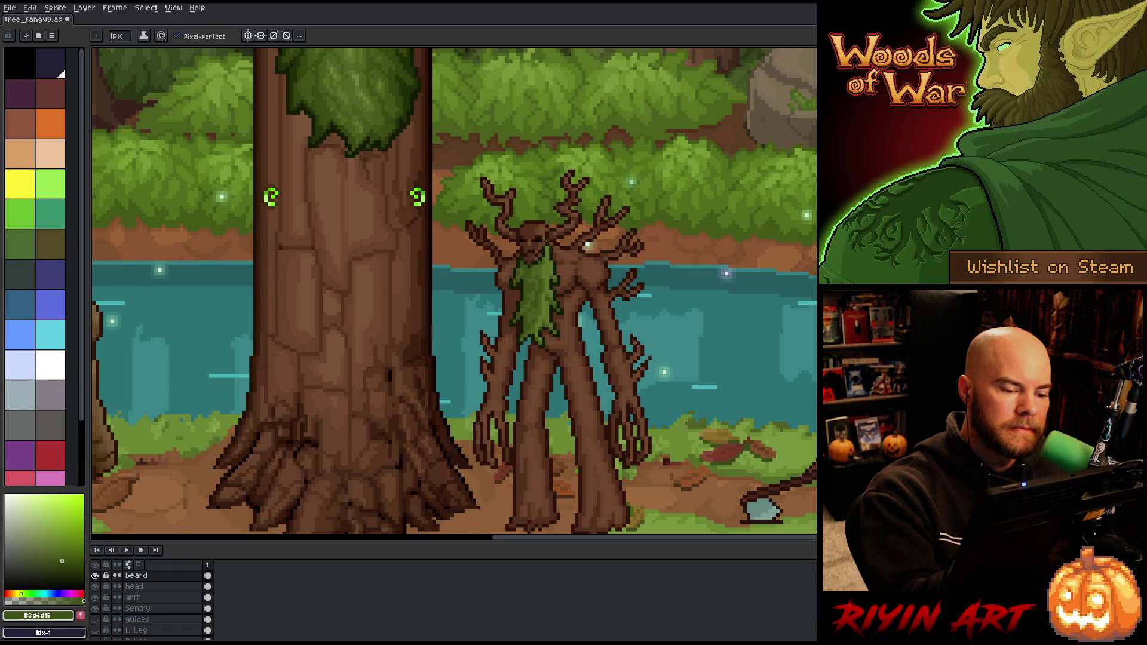
{"action": "left_click", "coordinate": [528, 281], "text": "alt"}
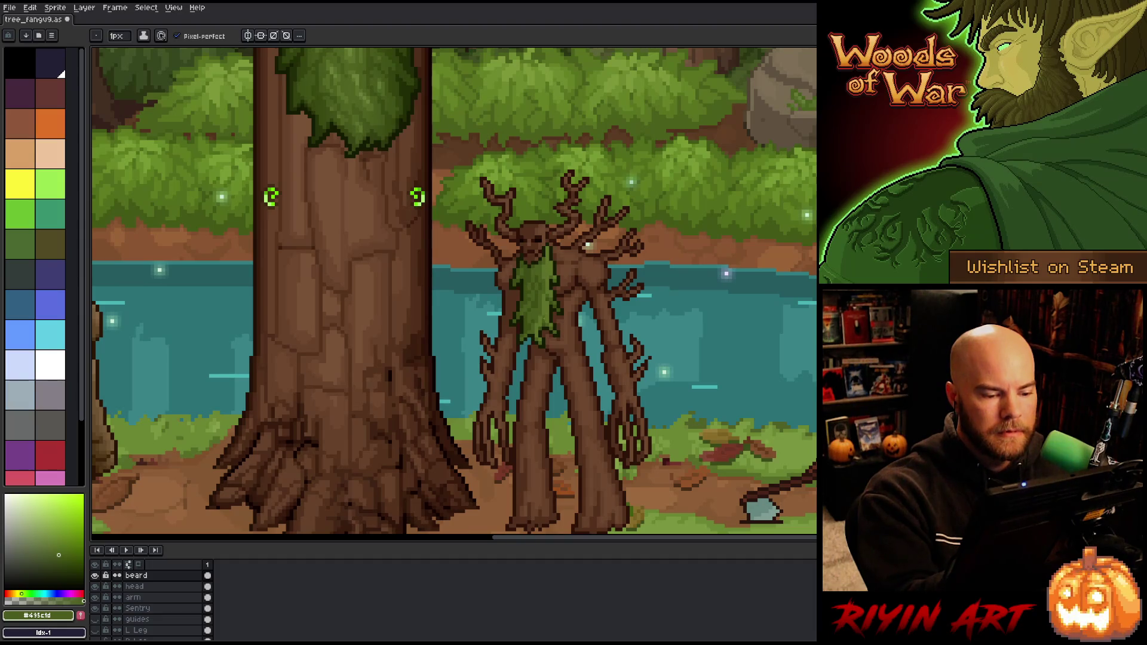
{"action": "left_click", "coordinate": [522, 311], "text": "alt"}
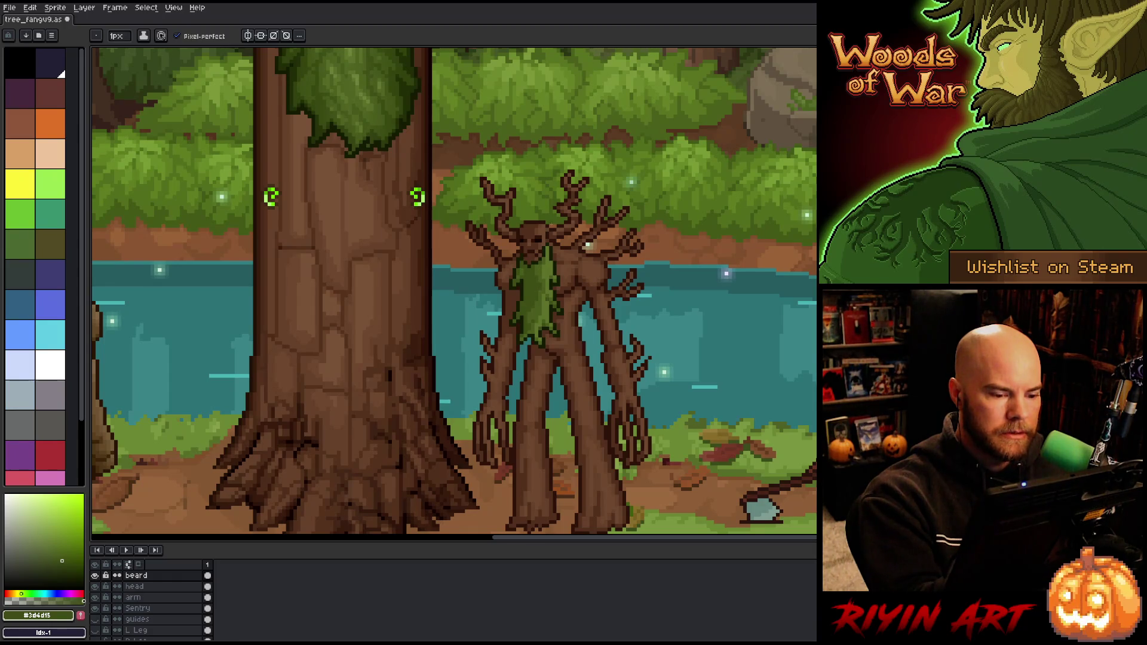
{"action": "left_click", "coordinate": [531, 311], "text": "alt"}
{"action": "left_click", "coordinate": [540, 264], "text": "alt"}
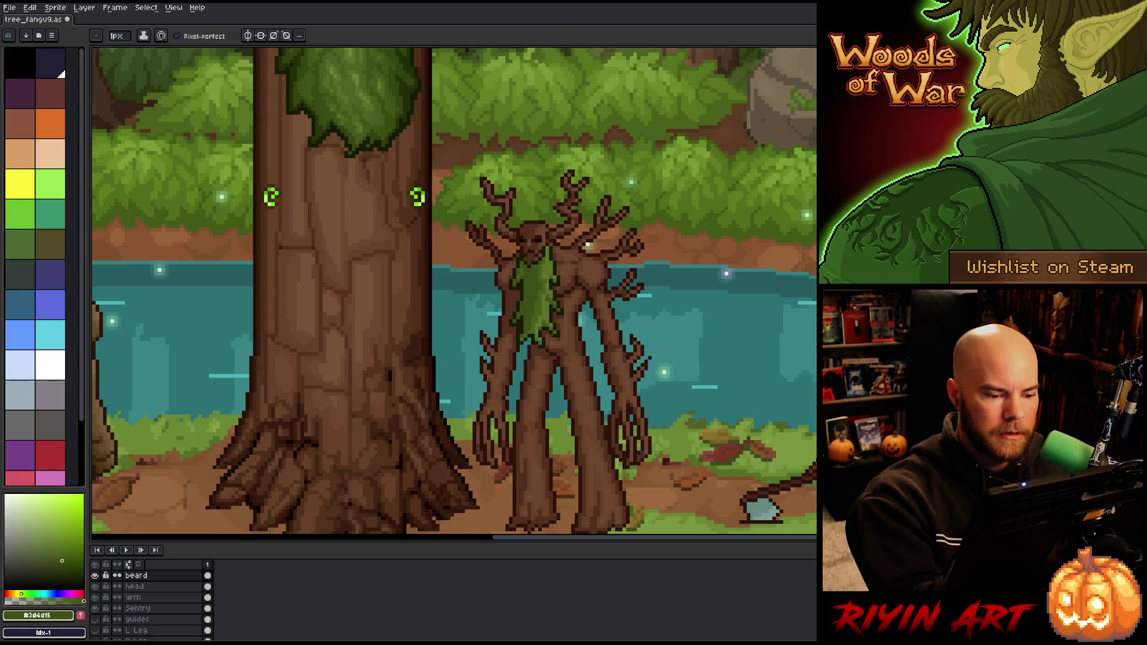
{"action": "left_click", "coordinate": [546, 310], "text": "alt"}
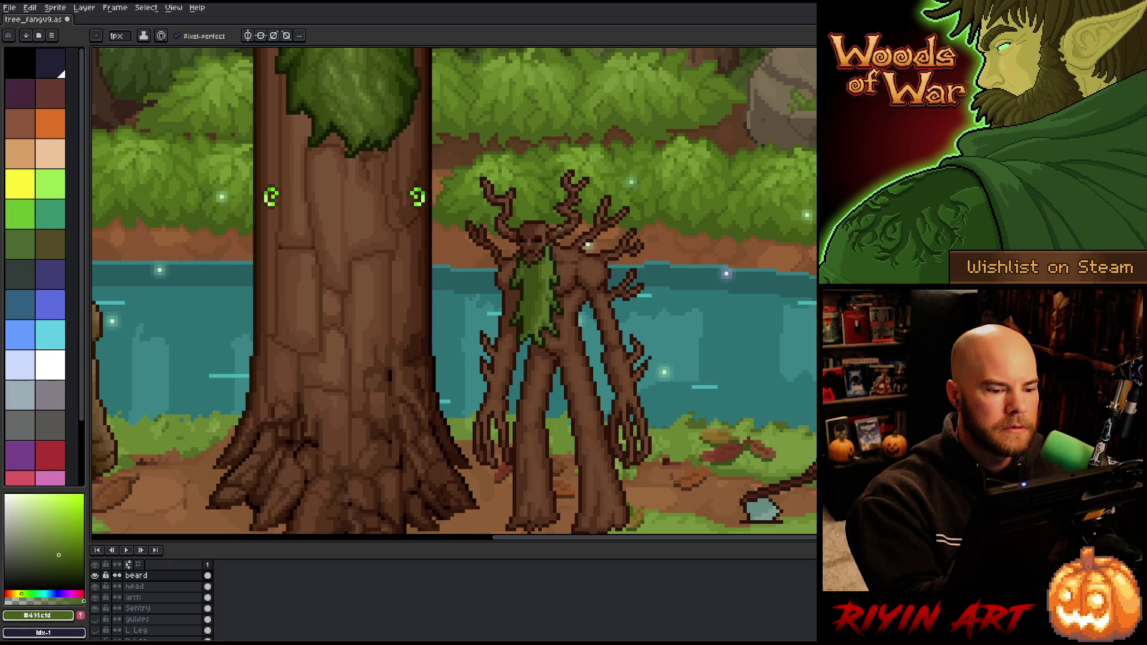
{"action": "left_click", "coordinate": [548, 295], "text": "alt"}
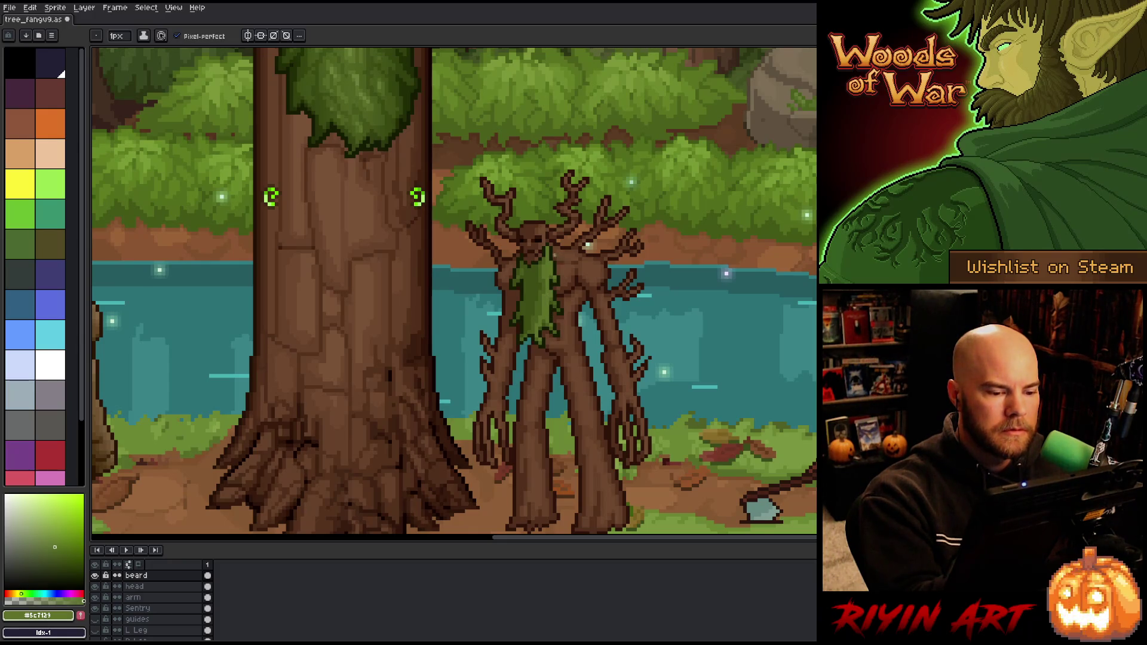
{"action": "left_click", "coordinate": [545, 273], "text": "alt"}
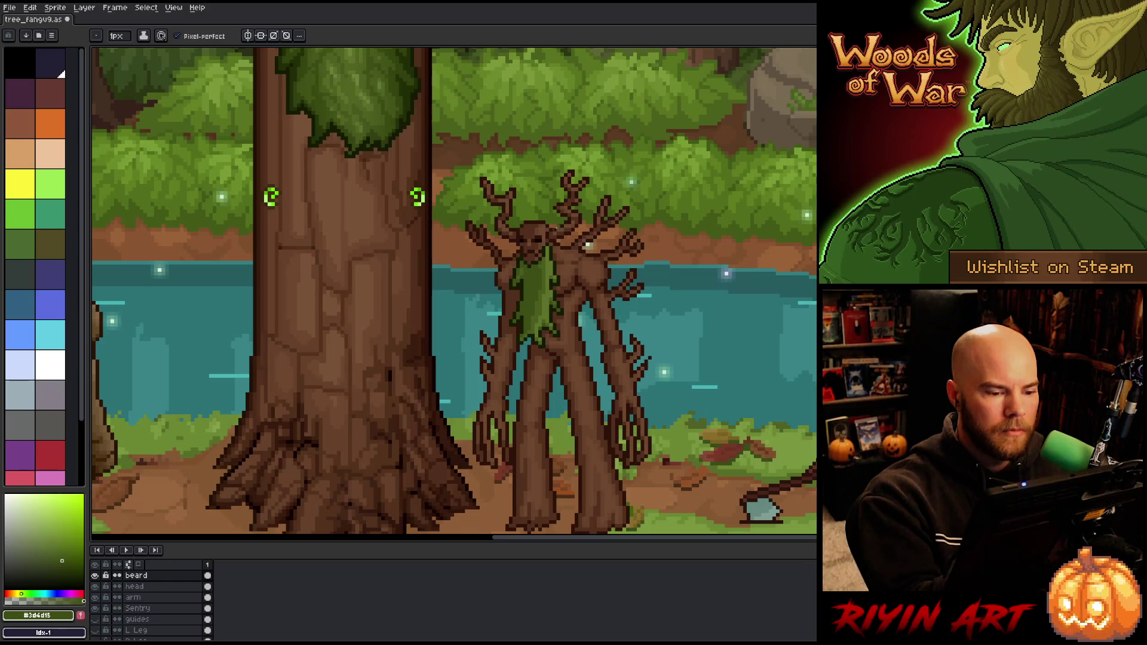
- Finish the beard shading with dark, mid-tone and lighter greens sampled from it, then save
{"action": "key", "text": "alt"}
{"action": "left_click", "coordinate": [540, 308], "text": "alt"}
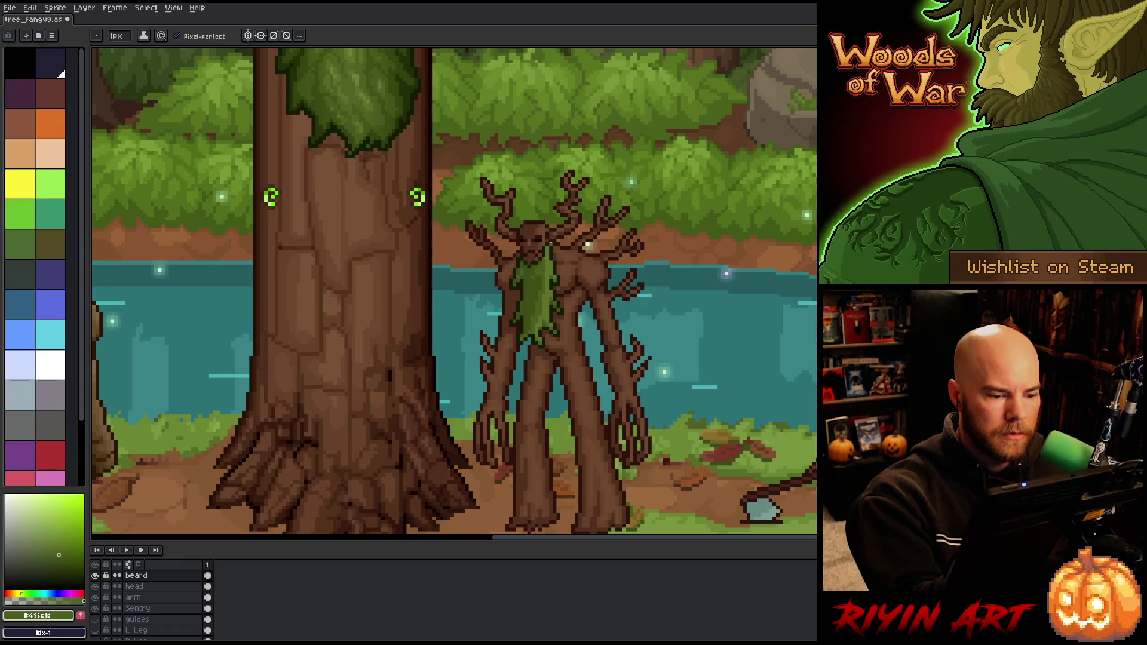
{"action": "left_click", "coordinate": [545, 261], "text": "alt"}
{"action": "left_click", "coordinate": [555, 241], "text": "alt"}
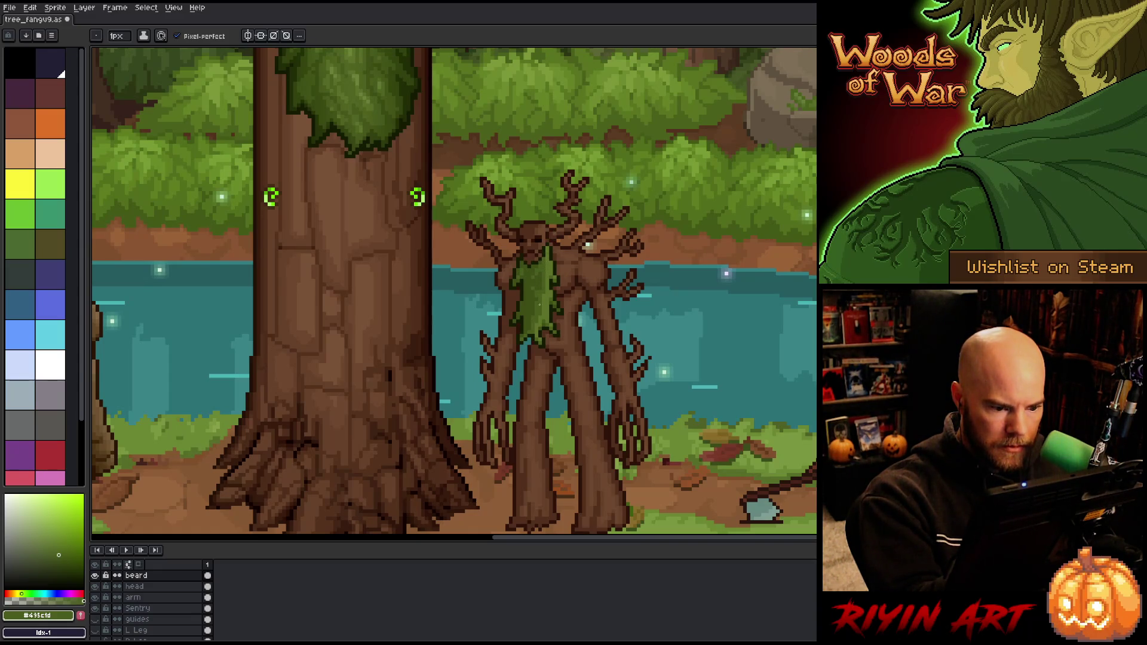
{"action": "left_click", "coordinate": [536, 299], "text": "alt"}
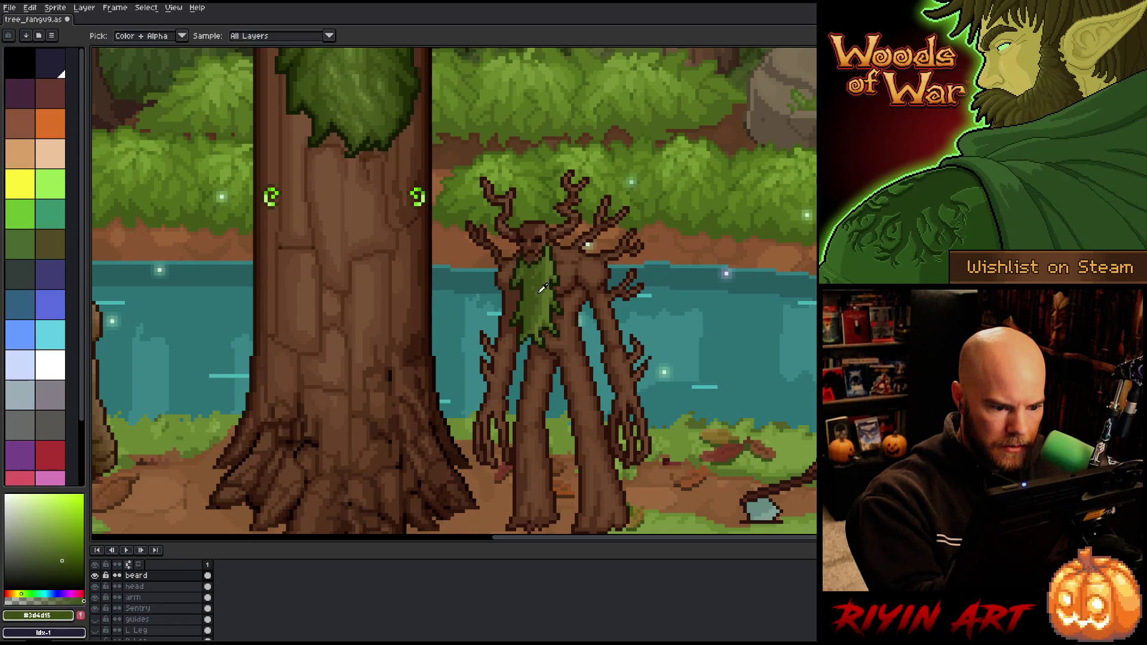
{"action": "left_click", "coordinate": [531, 317], "text": "alt"}
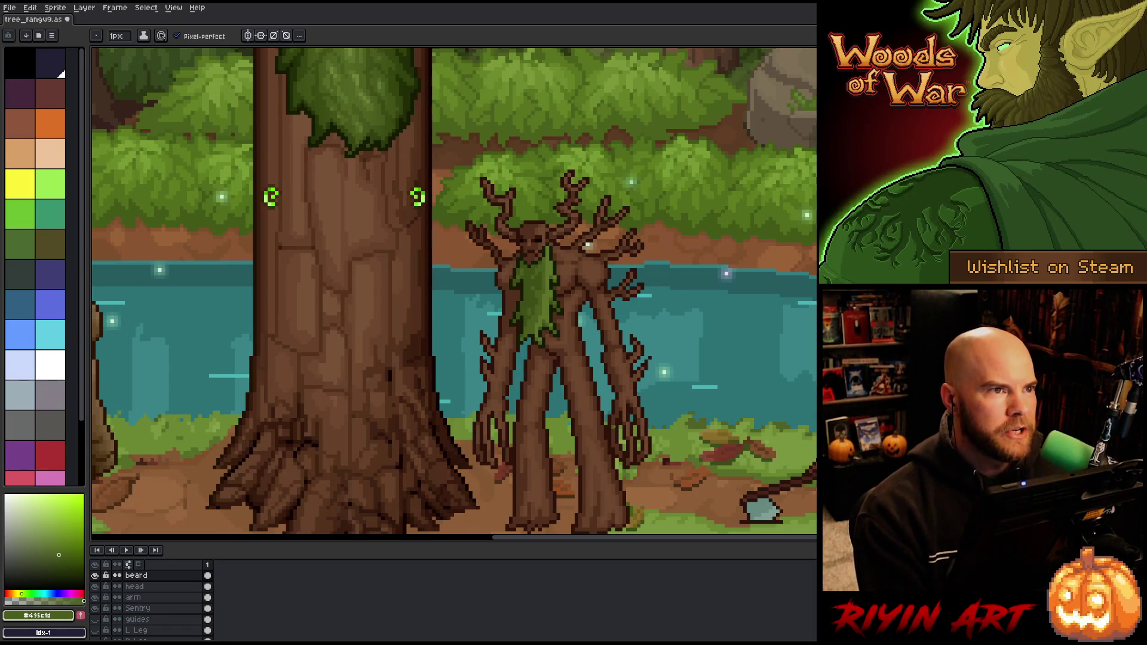
{"action": "left_click", "coordinate": [538, 281], "text": "alt"}
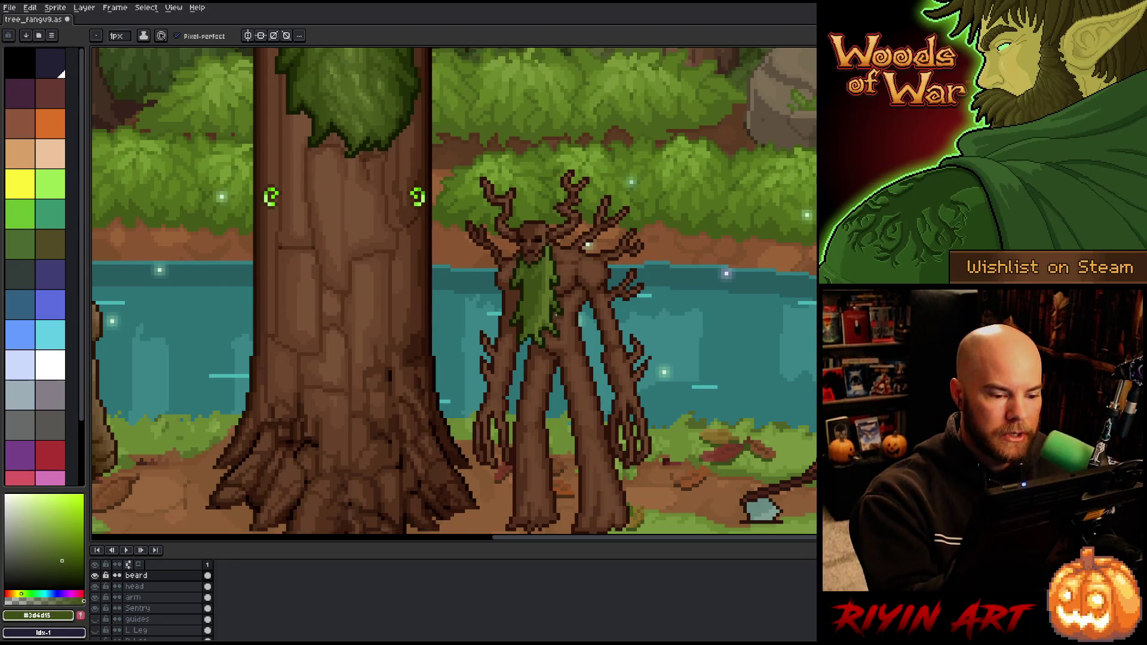
{"action": "key", "text": "ctrl+s"}
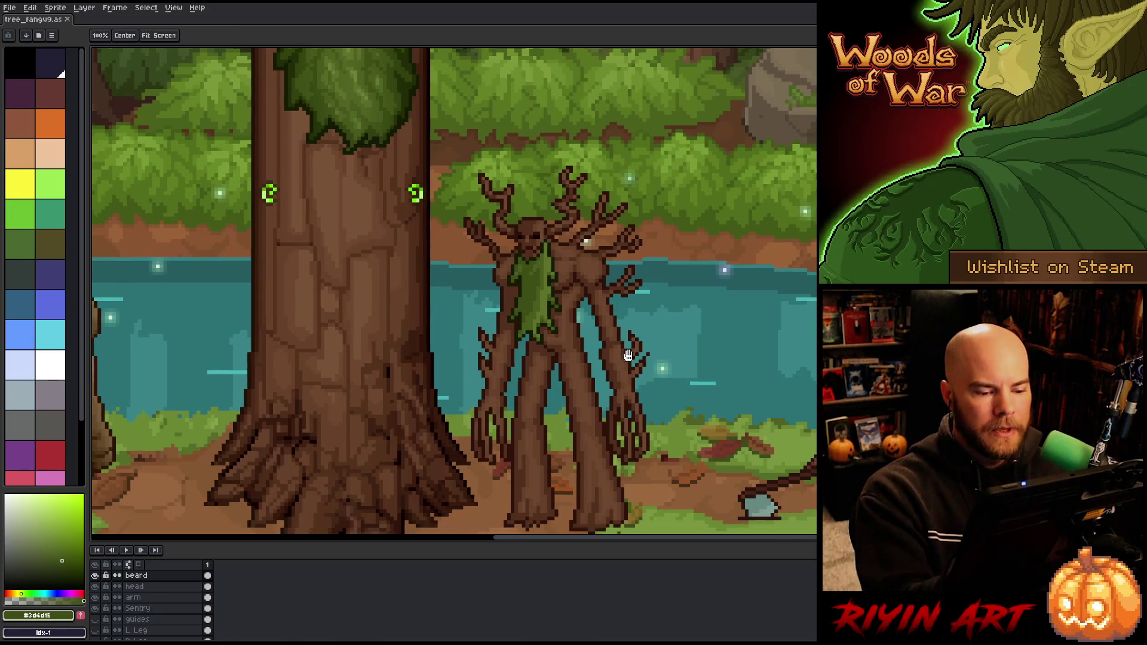
{"action": "left_click_drag", "start_coordinate": [454, 293], "coordinate": [421, 281]}
- Paint a trunk-brown stroke on the arm layer, save, and make the head layer active
{"action": "left_click", "coordinate": [586, 339], "text": "alt"}
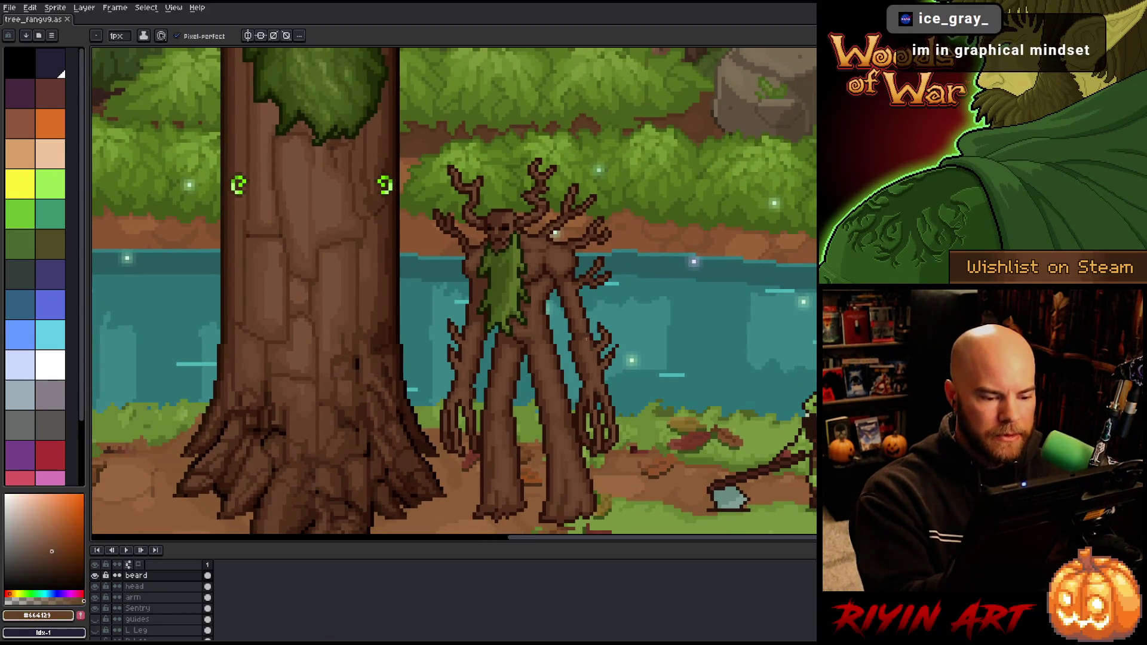
{"action": "left_click", "coordinate": [132, 598]}
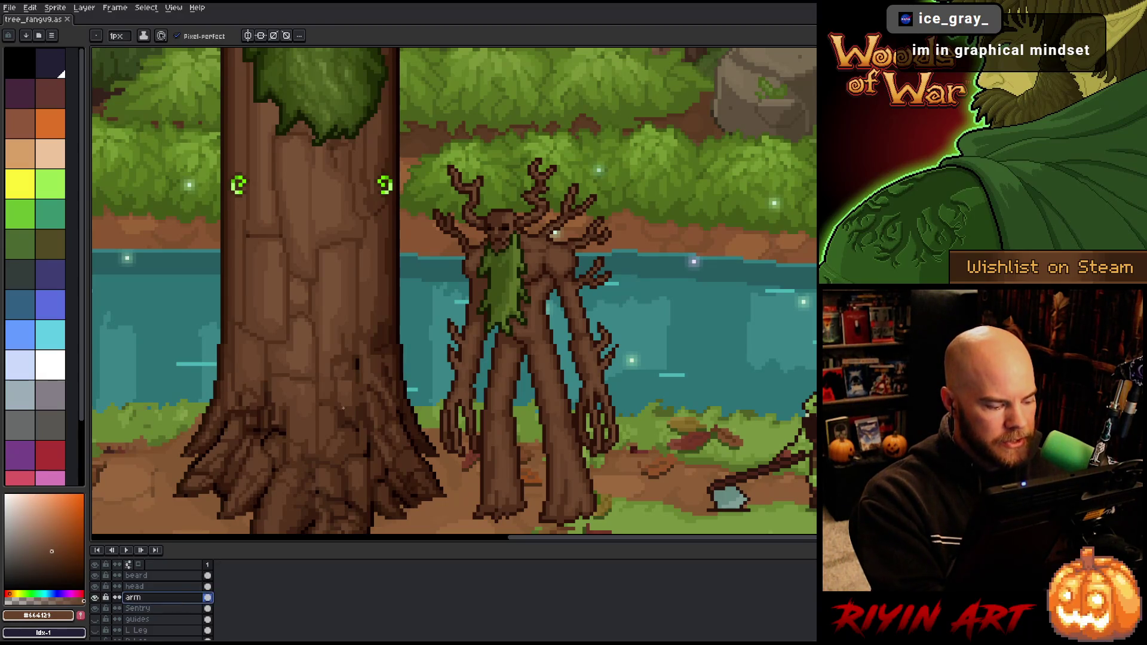
{"action": "left_click", "coordinate": [587, 338]}
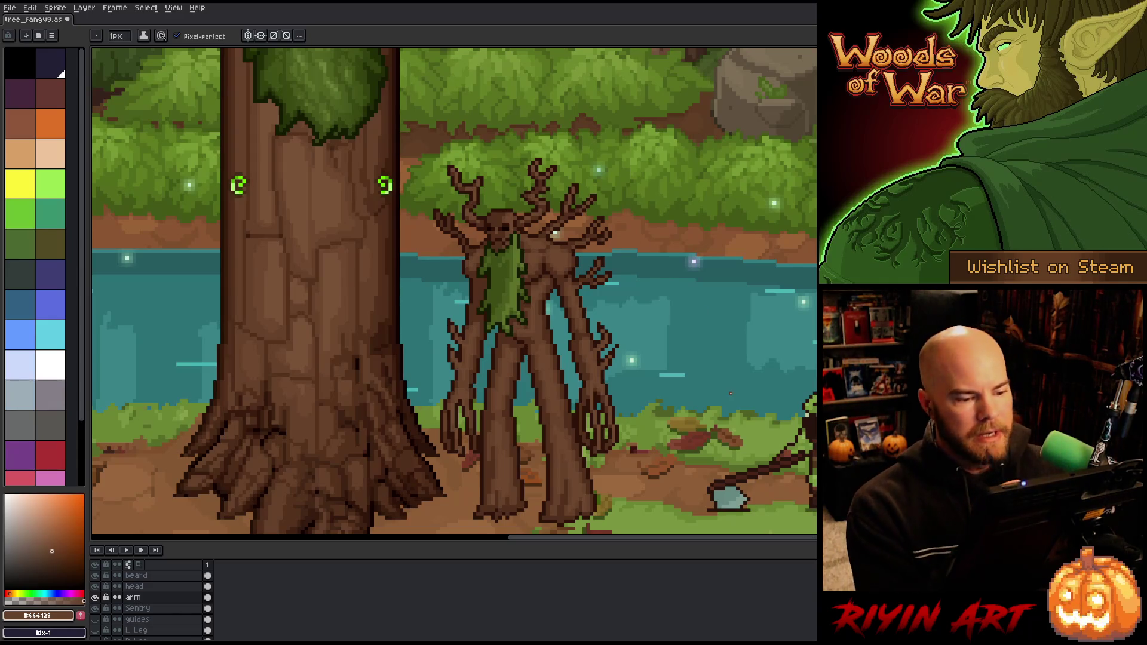
{"action": "key", "text": "ctrl+s"}
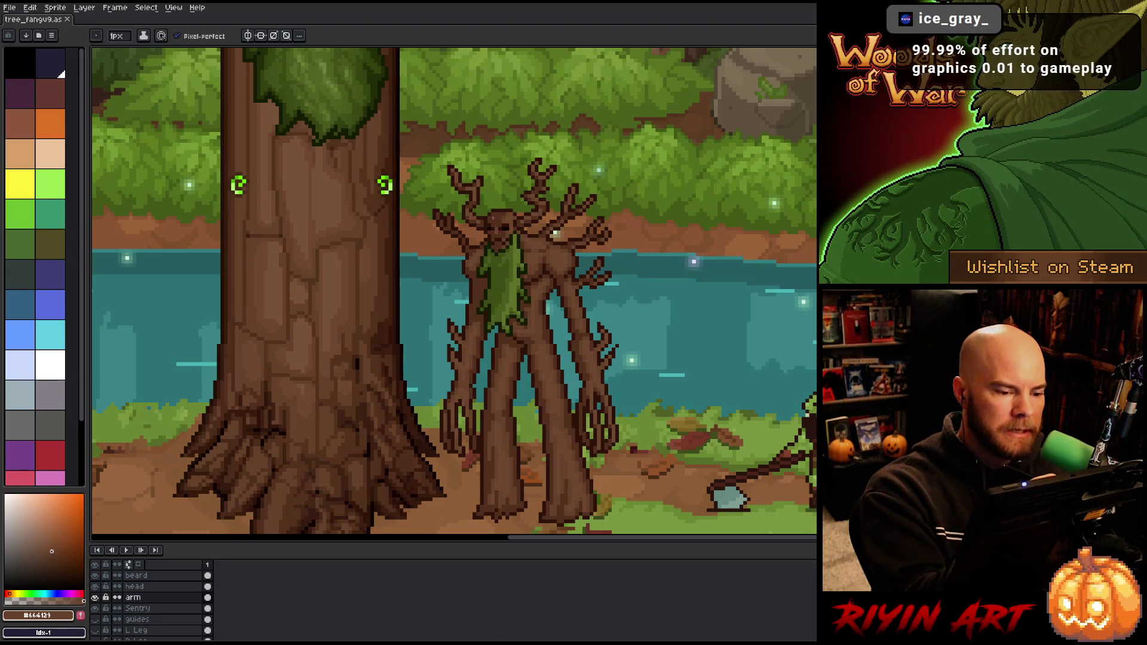
{"action": "left_click", "coordinate": [167, 587]}
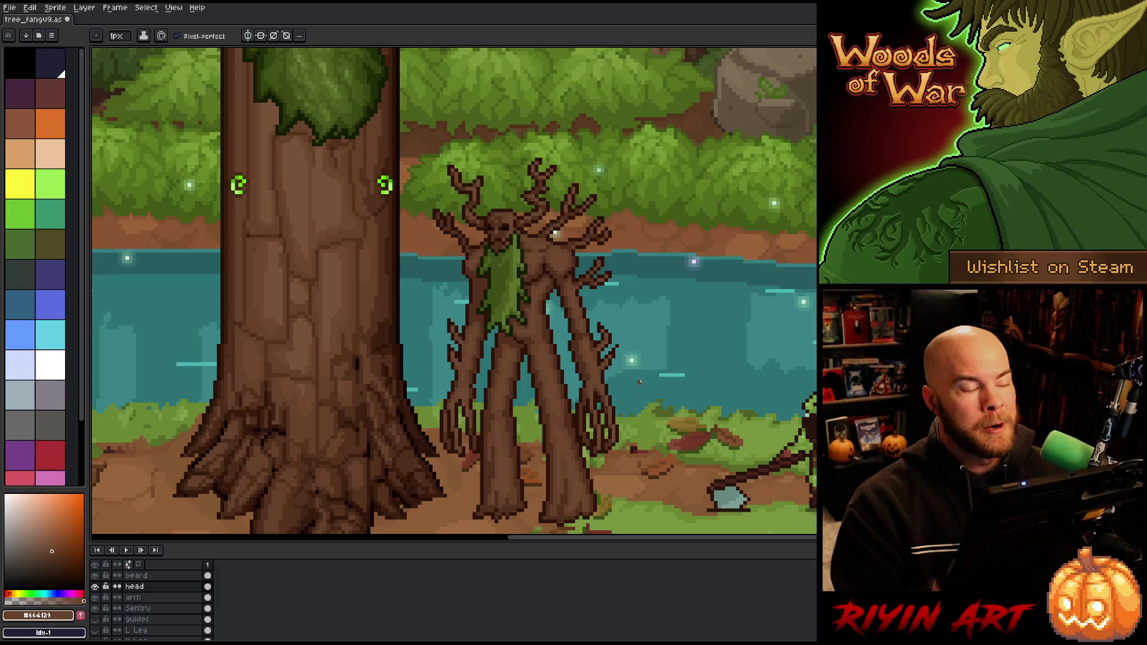
- Touch up the treant's head with darker and lighter browns sampled from it, saving before one last pixel
{"action": "scroll", "coordinate": [472, 206], "scroll_direction": "up", "scroll_amount": 3}
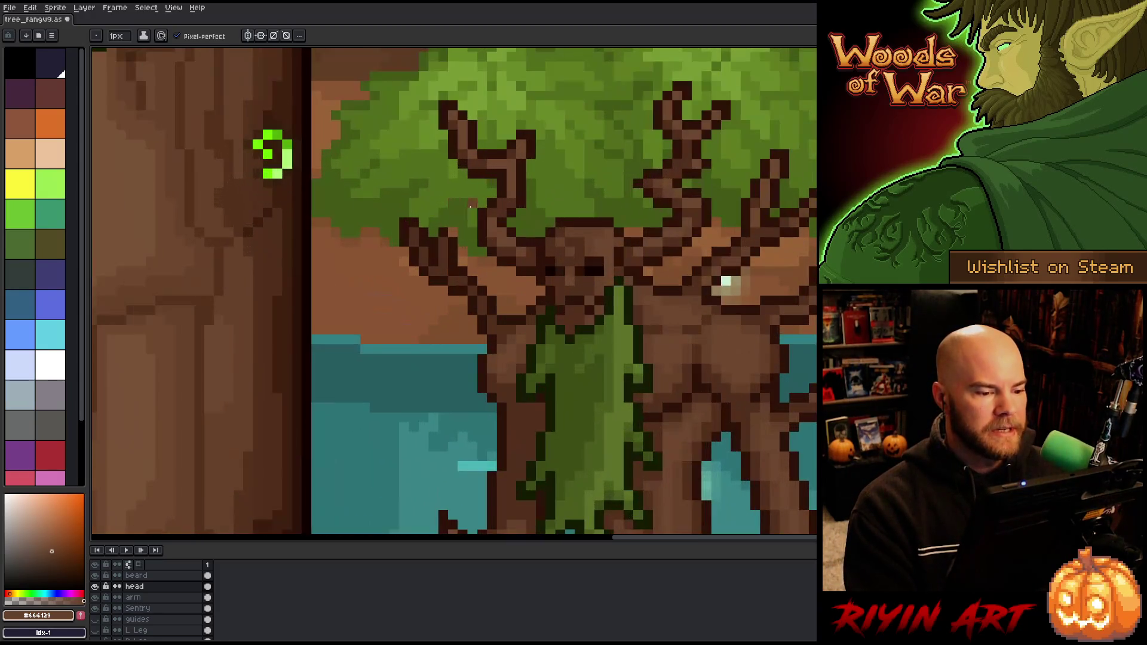
{"action": "scroll", "coordinate": [482, 211], "scroll_direction": "down", "scroll_amount": 1}
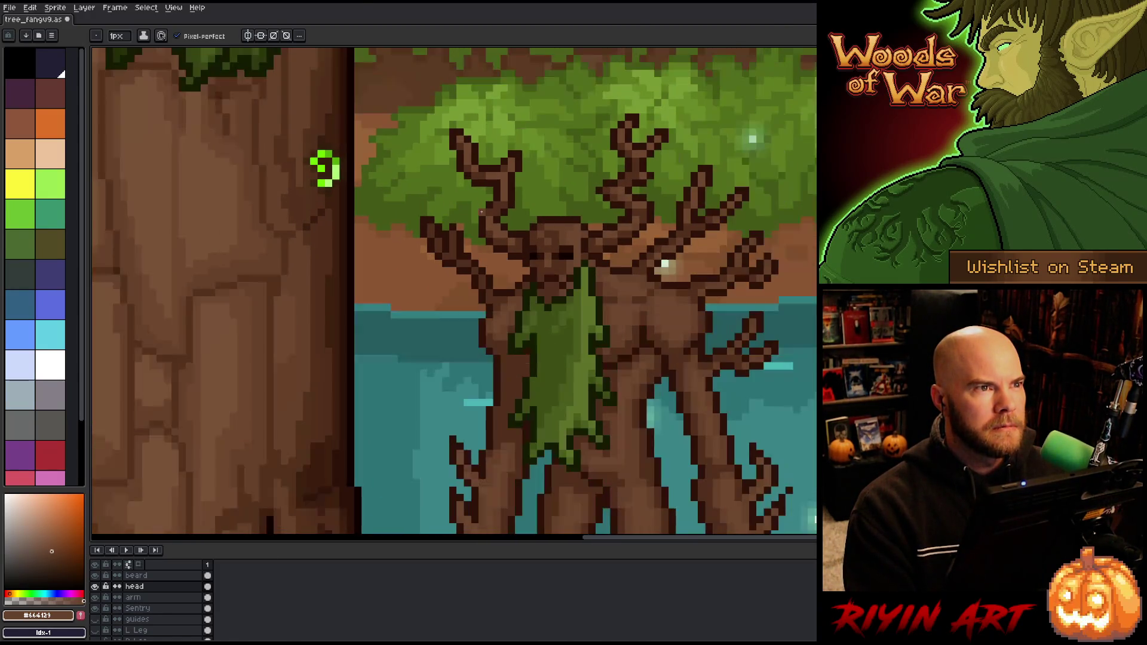
{"action": "left_click", "coordinate": [560, 226], "text": "alt"}
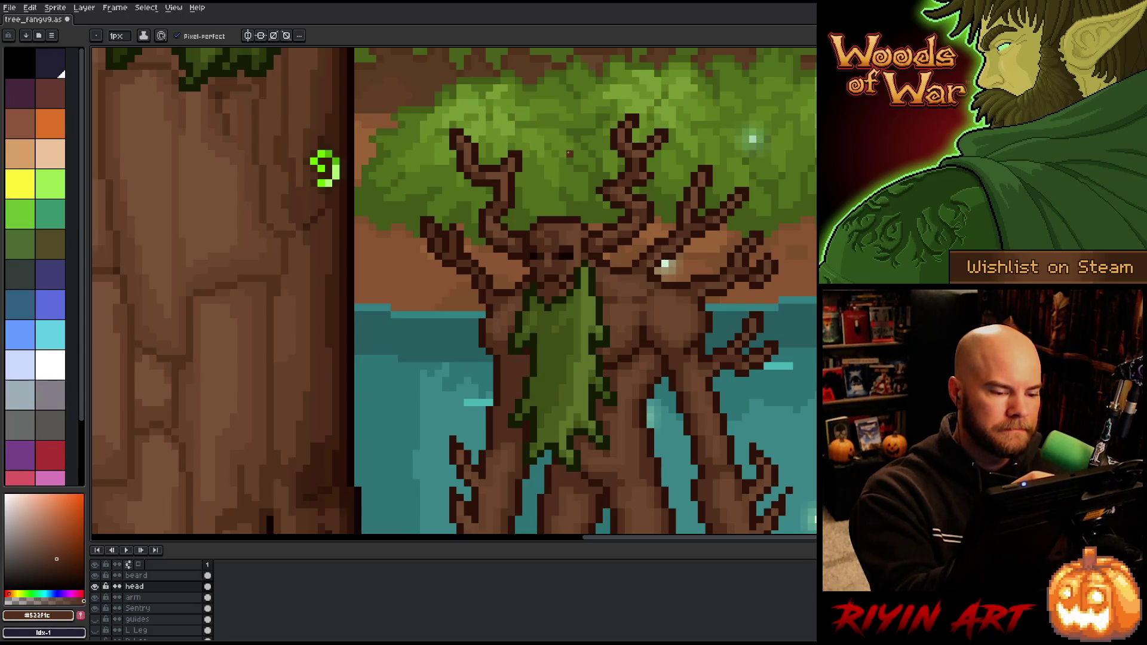
{"action": "left_click", "coordinate": [555, 248], "text": "alt"}
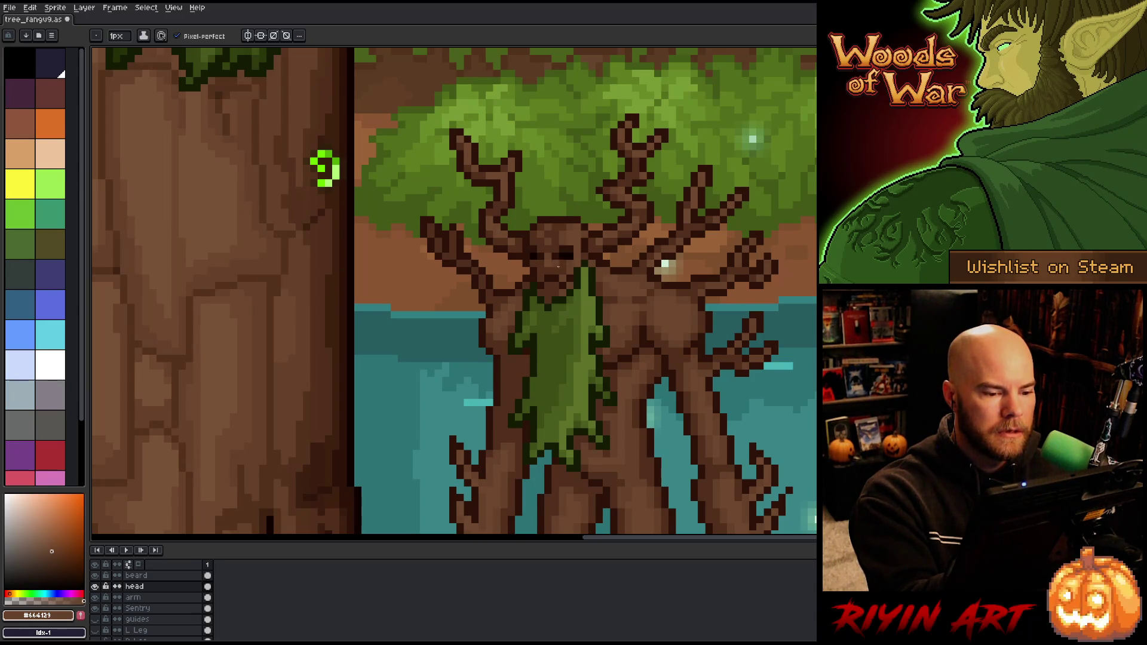
{"action": "left_click", "coordinate": [551, 229], "text": "alt"}
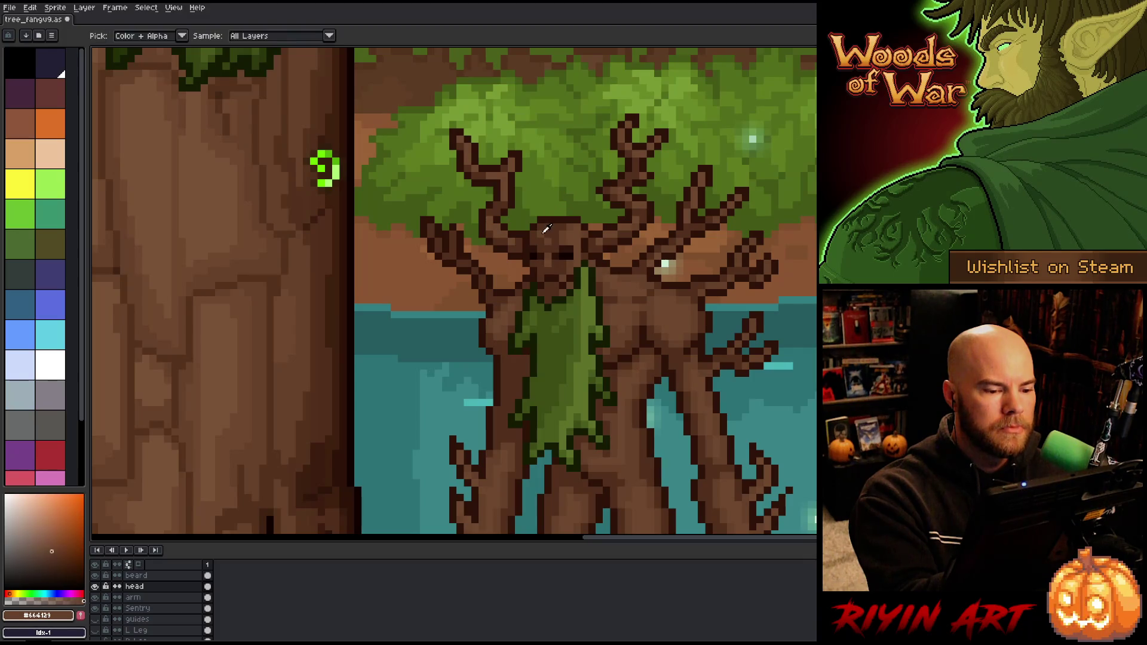
{"action": "left_click", "coordinate": [553, 223], "text": "alt"}
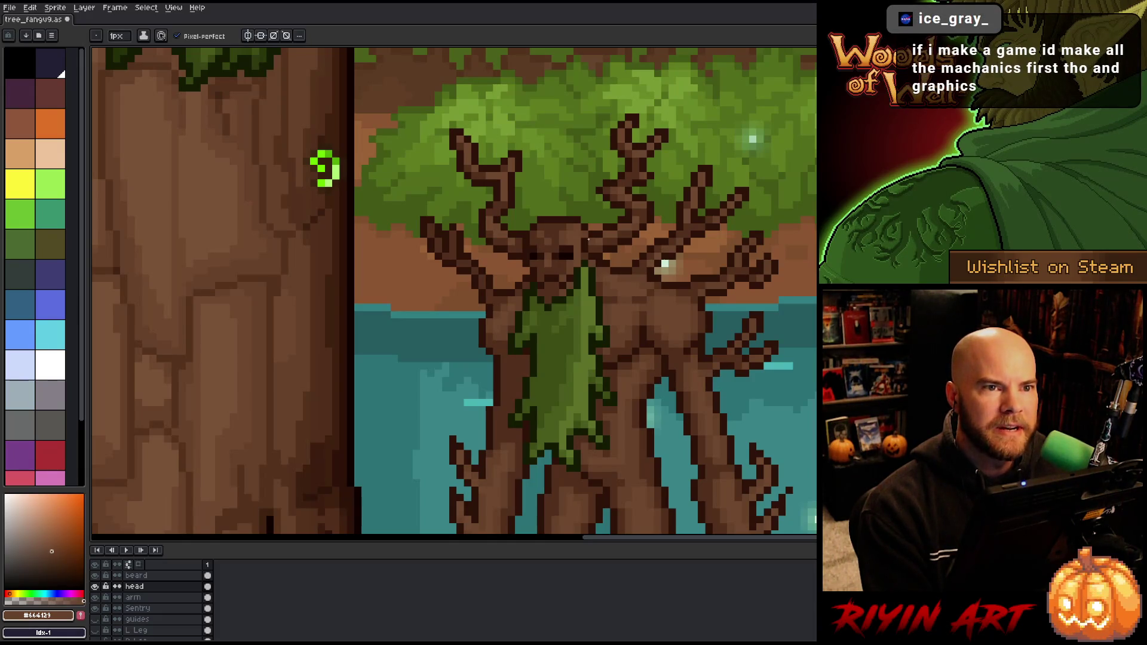
{"action": "key", "text": "ctrl+s"}
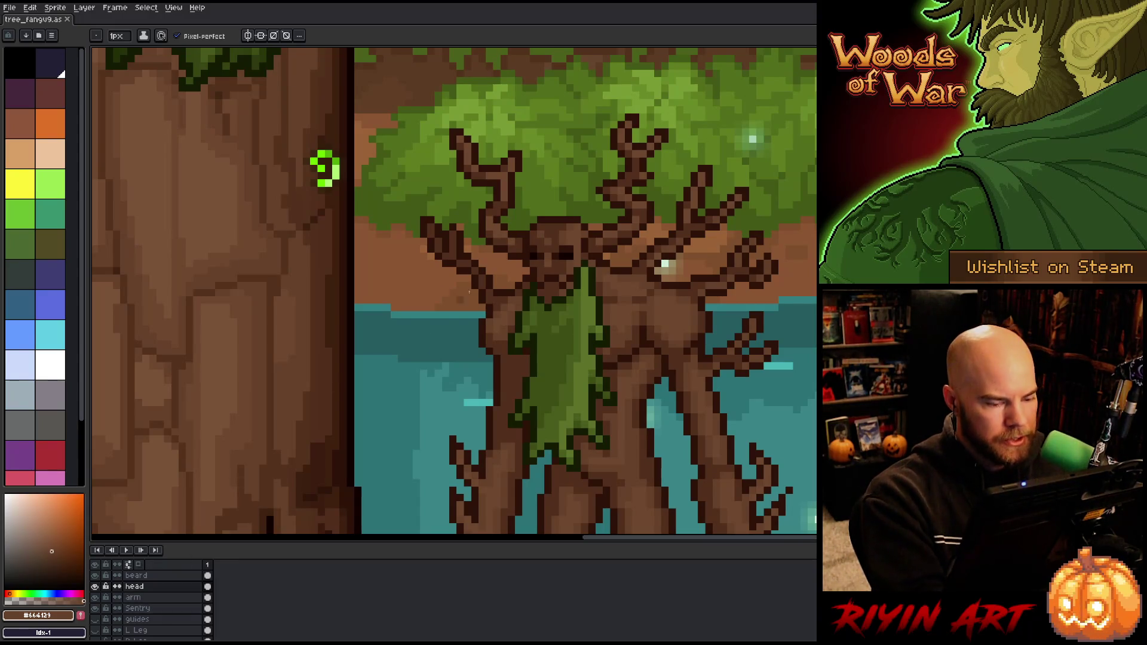
{"action": "left_click", "coordinate": [511, 240]}
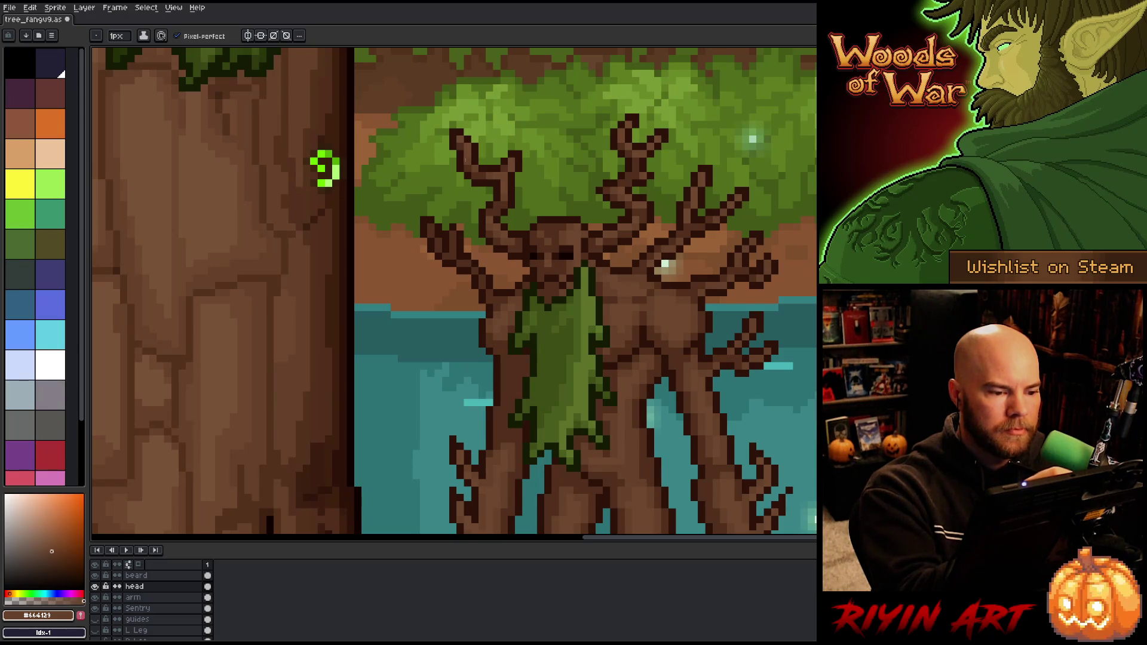
- Back on the Pencil, sample #532f1c and paint the first dark bark shading on the treant
{"action": "scroll", "coordinate": [465, 160], "scroll_direction": "down", "scroll_amount": 5}
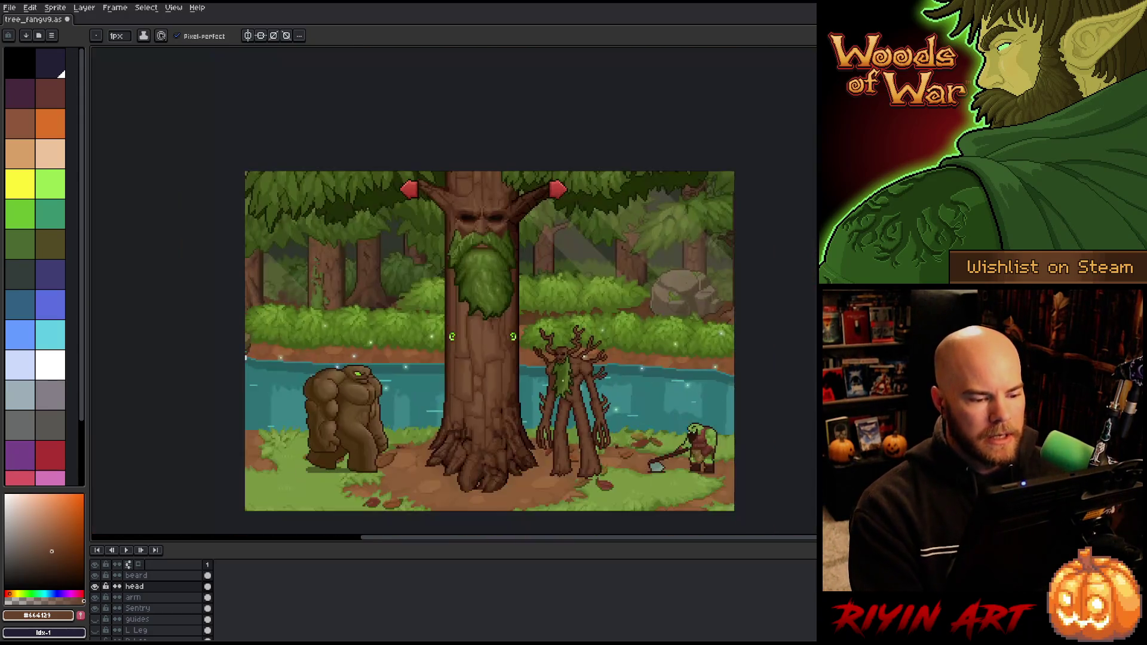
{"action": "scroll", "coordinate": [584, 356], "scroll_direction": "up", "scroll_amount": 3}
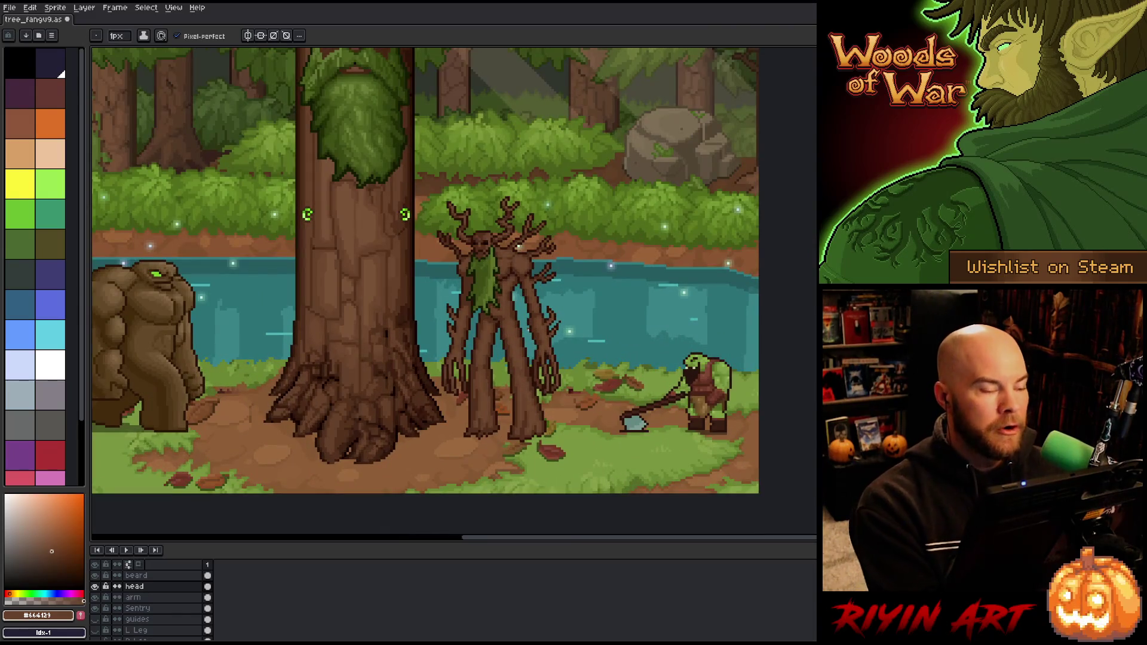
{"action": "key", "text": "v"}
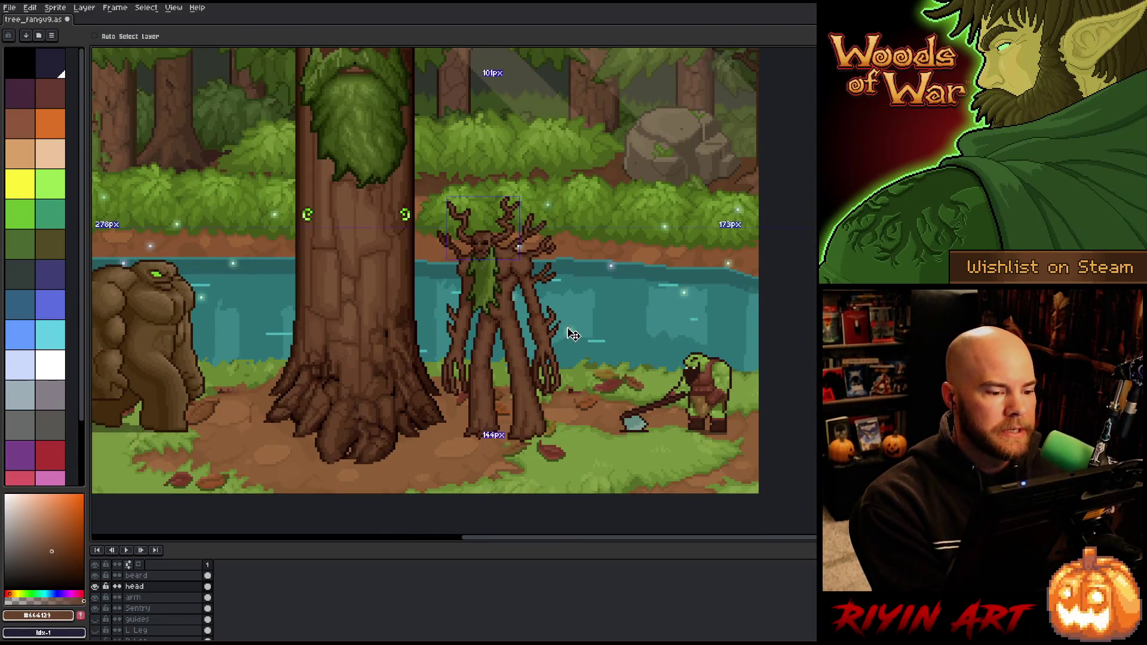
{"action": "right_click", "coordinate": [568, 332]}
{"action": "key", "text": "b"}
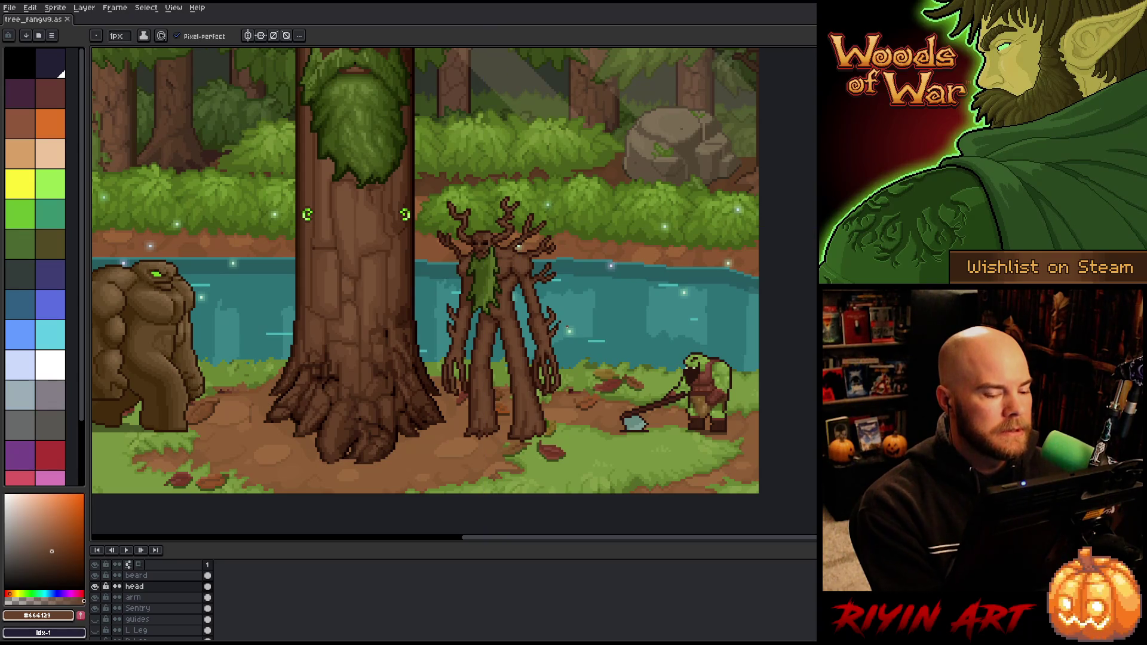
{"action": "scroll", "coordinate": [544, 361], "scroll_direction": "up", "scroll_amount": 1}
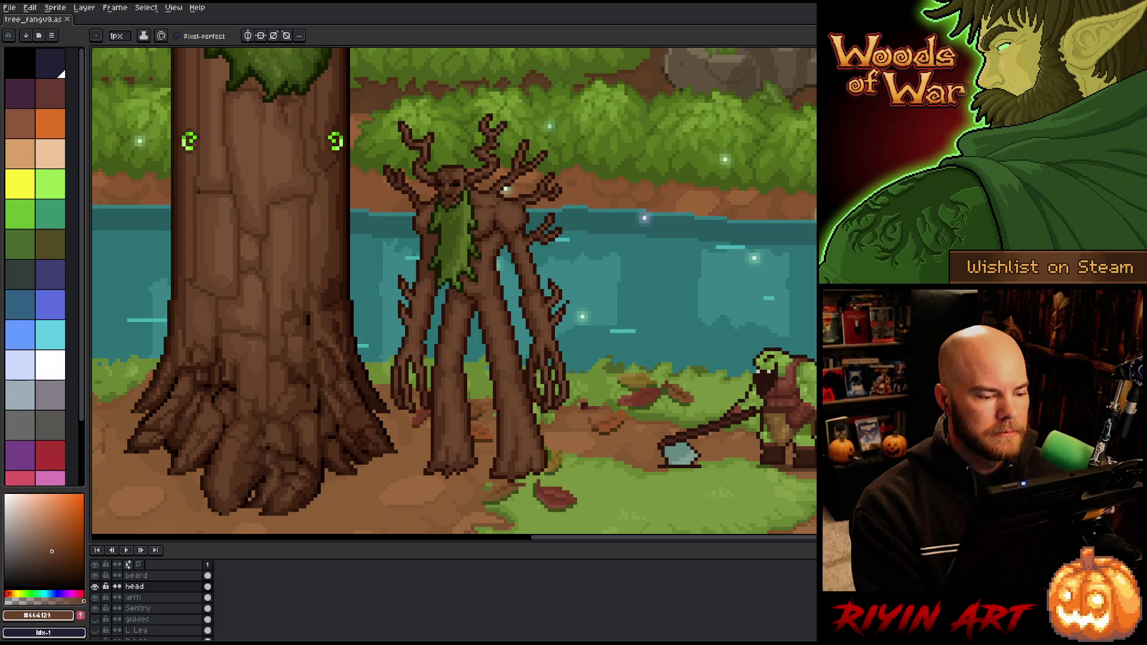
{"action": "scroll", "coordinate": [573, 364], "scroll_direction": "down", "scroll_amount": 1}
{"action": "scroll", "coordinate": [535, 377], "scroll_direction": "up", "scroll_amount": 1}
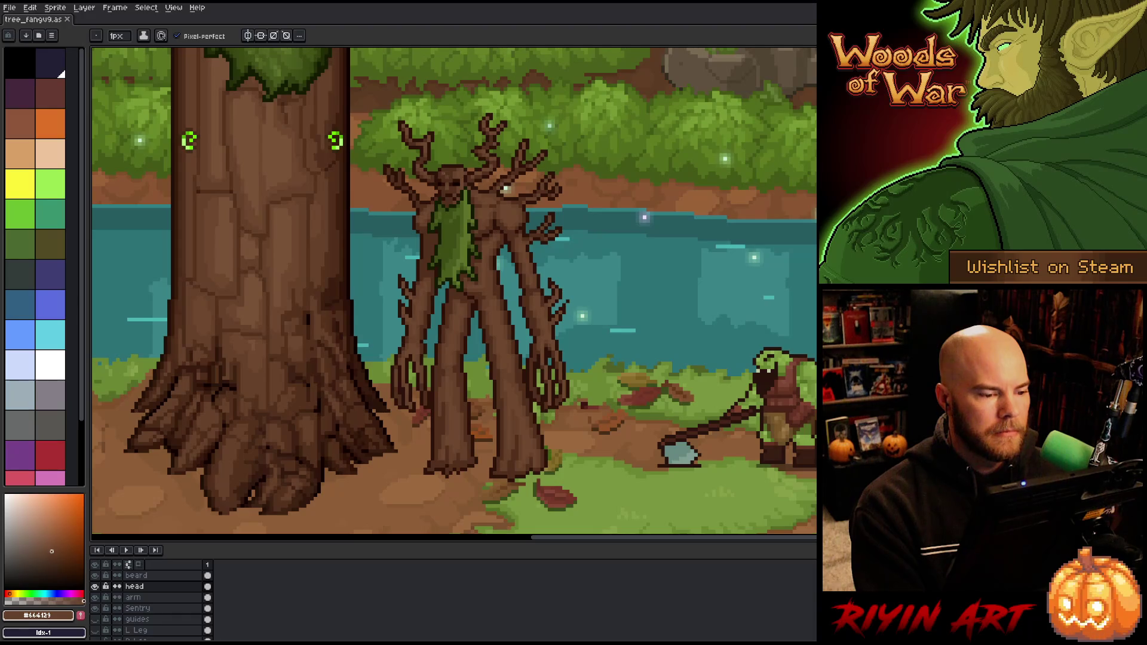
{"action": "left_click", "coordinate": [442, 171], "text": "alt"}
{"action": "left_click", "coordinate": [442, 171]}
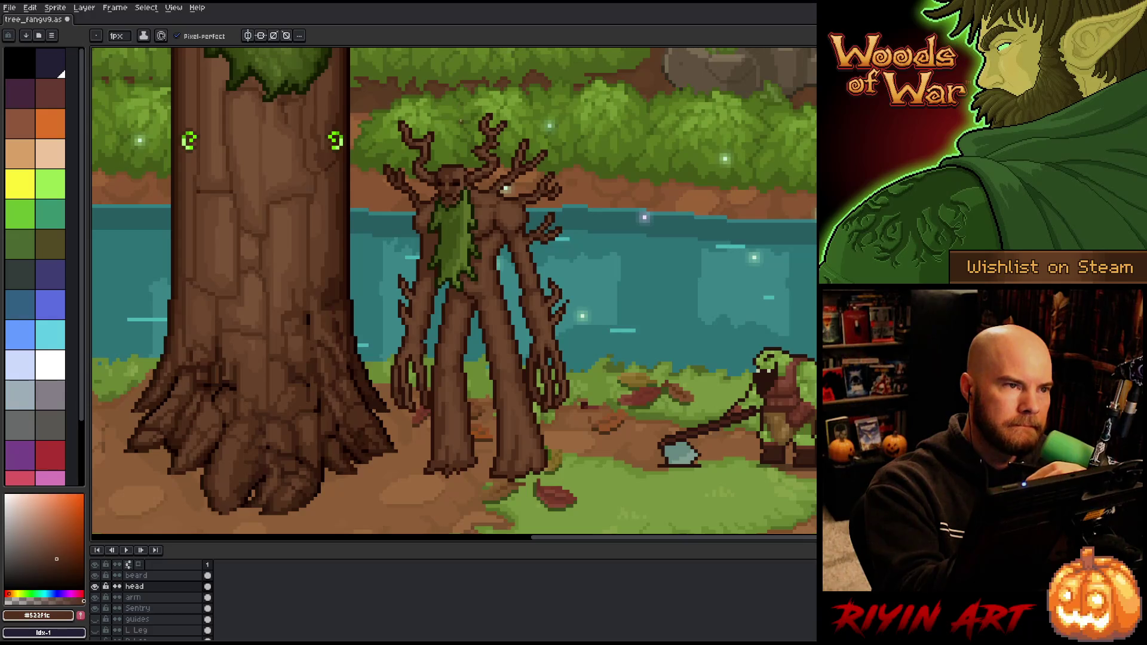
- Alternate #664129 and #532f1c to add darker shading to the treant's bark, then save
{"action": "left_click", "coordinate": [446, 172], "text": "alt"}
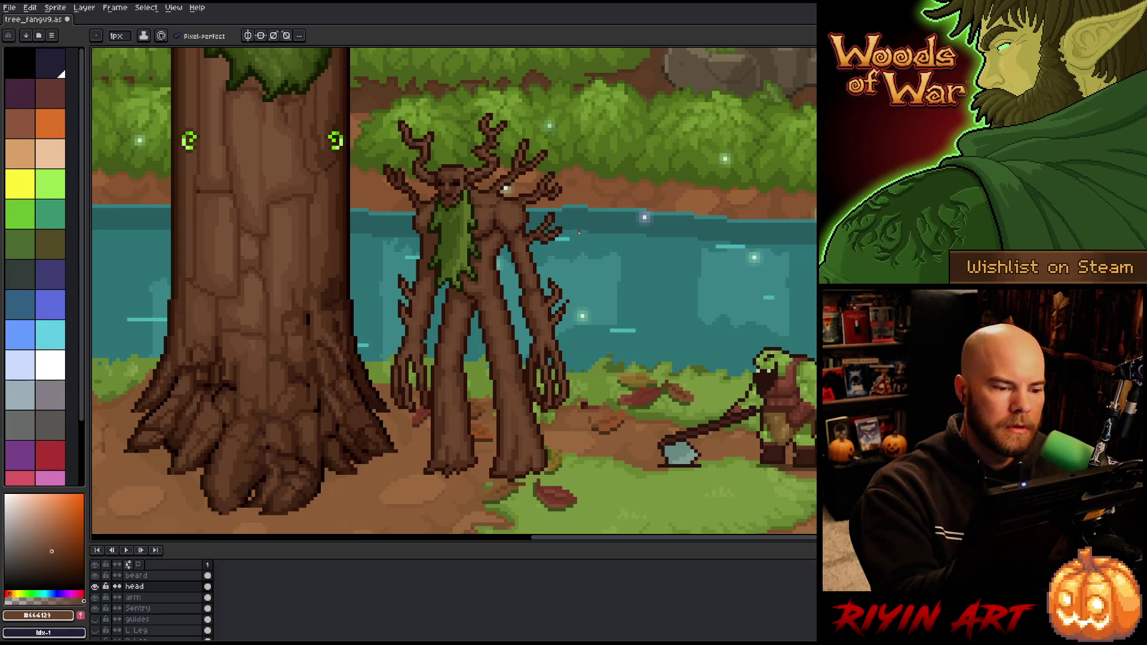
{"action": "left_click", "coordinate": [469, 152], "text": "alt"}
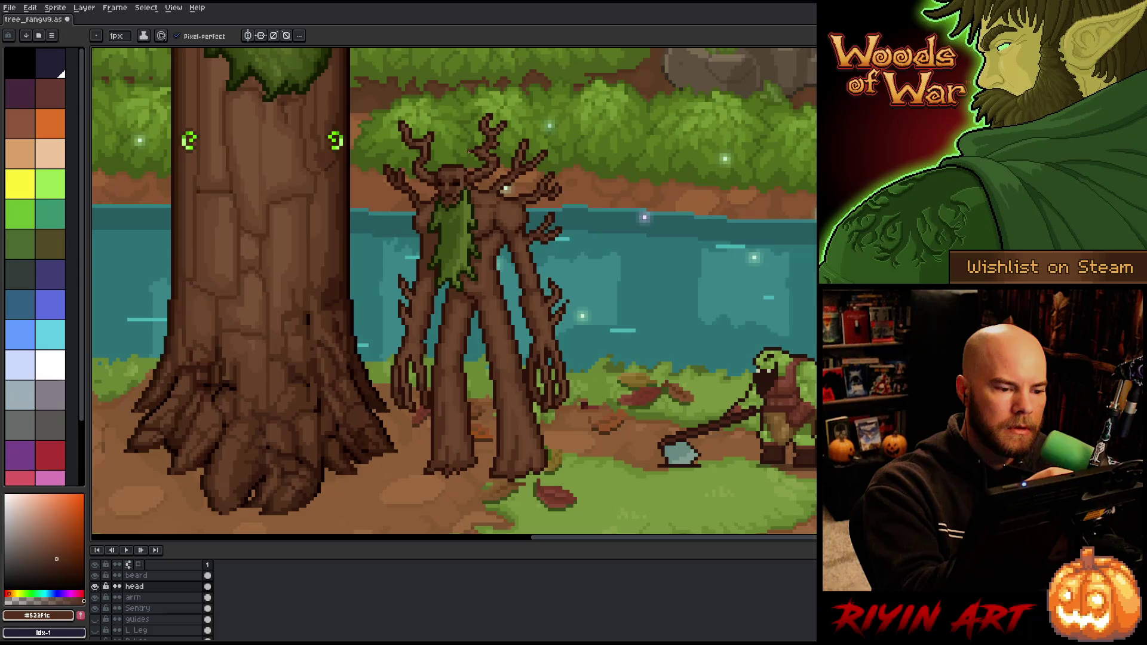
{"action": "left_click", "coordinate": [457, 172], "text": "alt"}
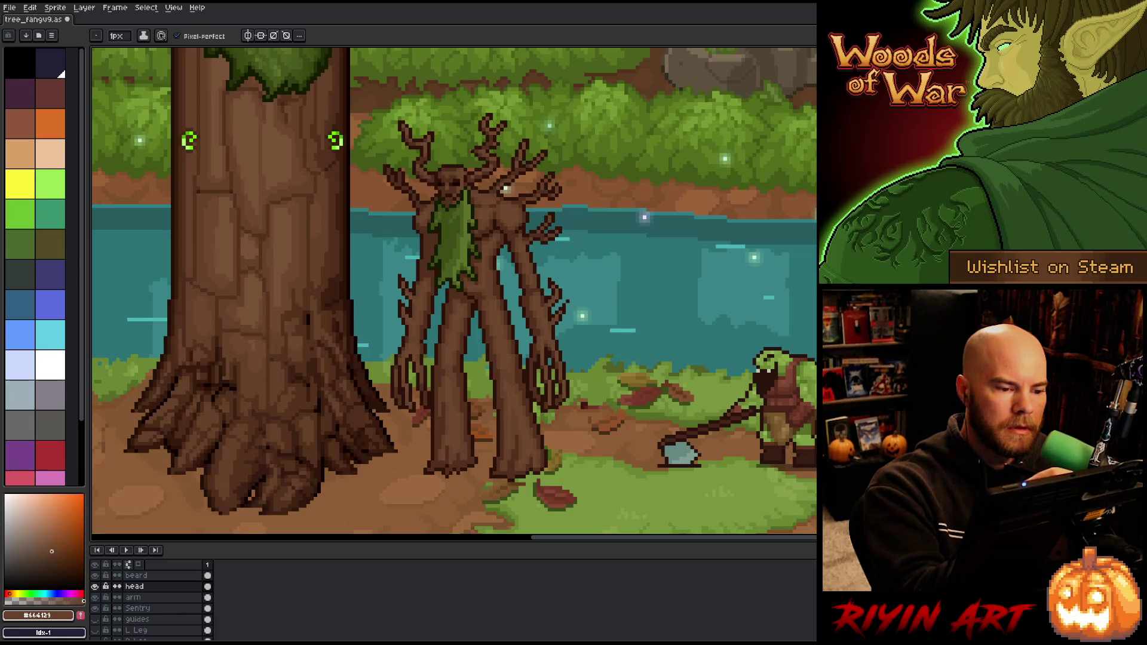
{"action": "left_click", "coordinate": [456, 167], "text": "alt"}
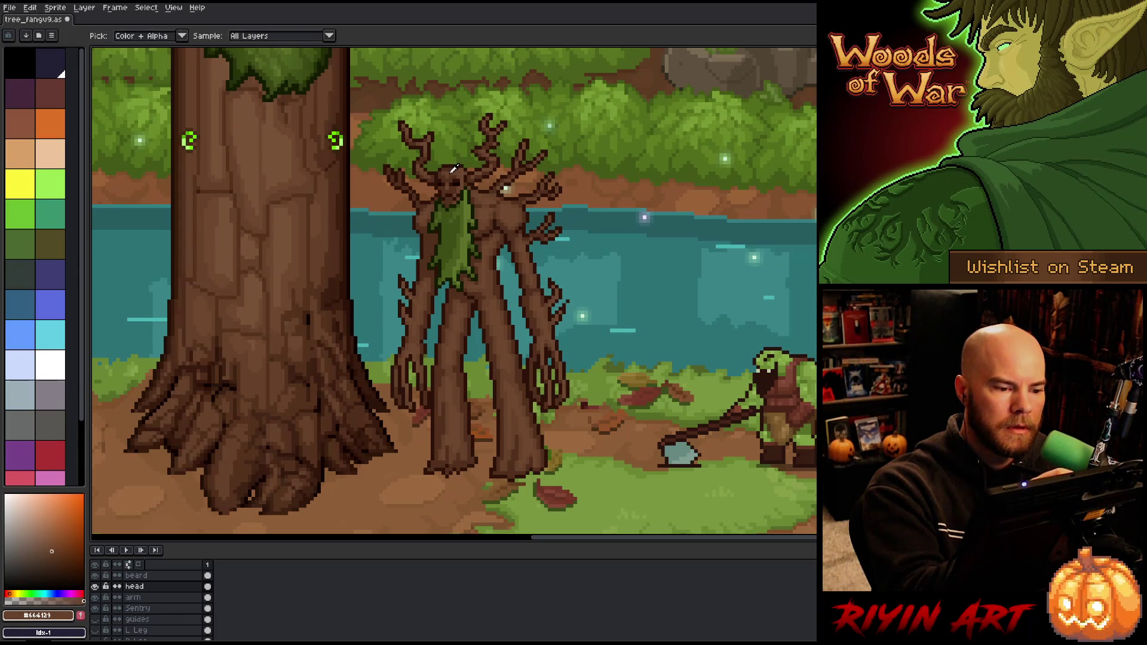
{"action": "left_click", "coordinate": [469, 154], "text": "alt"}
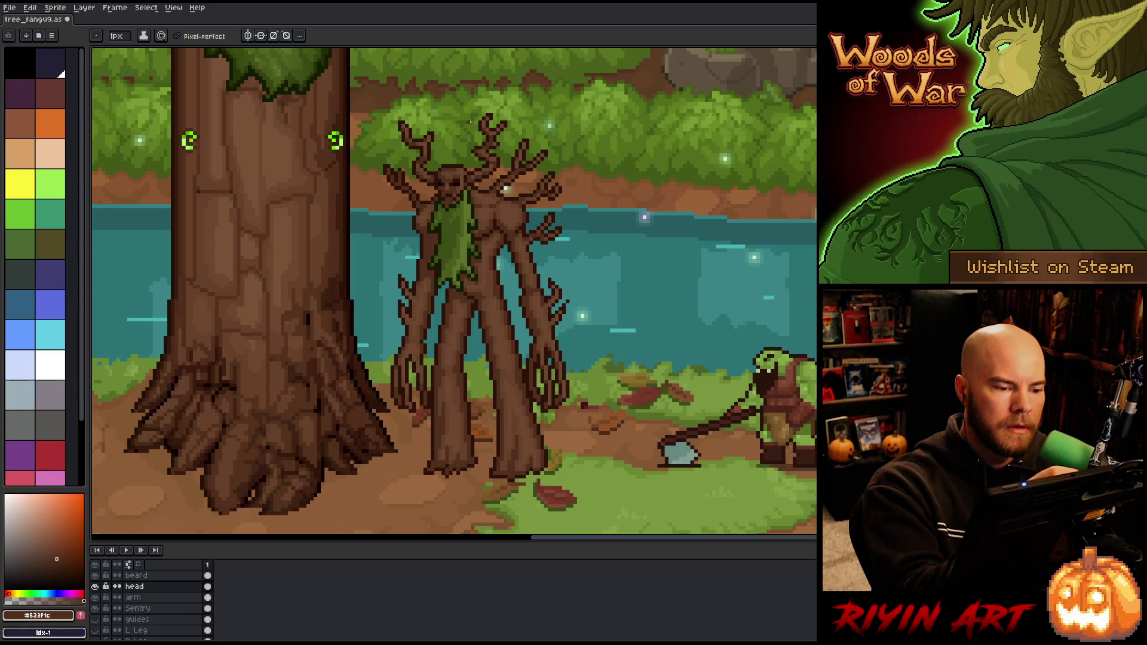
{"action": "left_click", "coordinate": [469, 123], "text": "alt"}
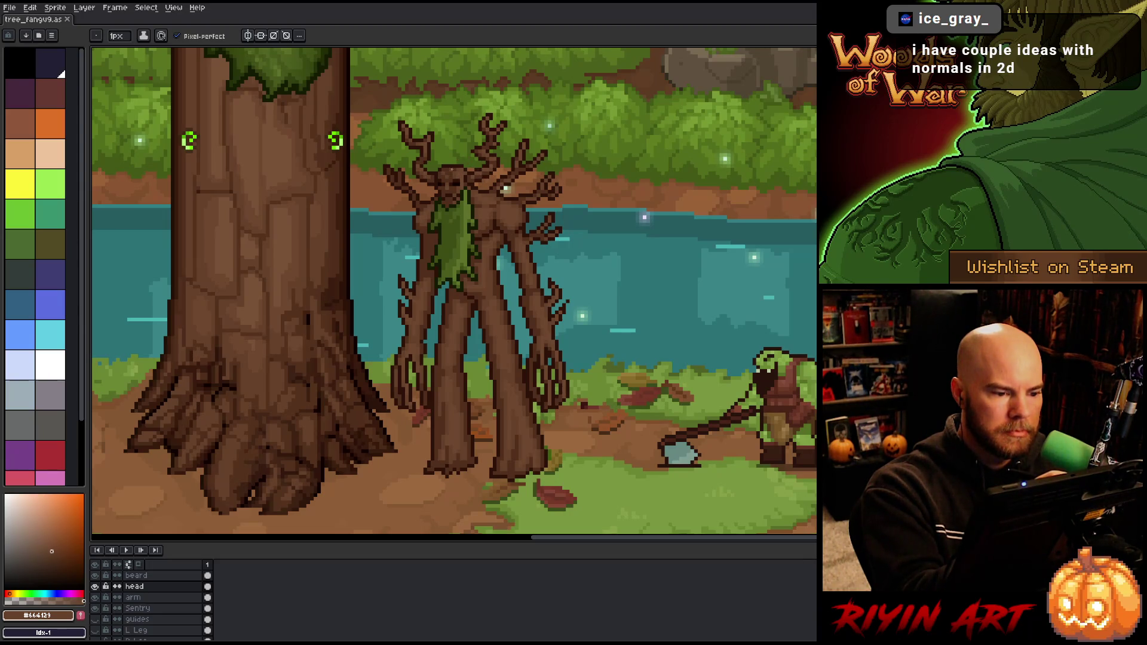
{"action": "left_click", "coordinate": [451, 170]}
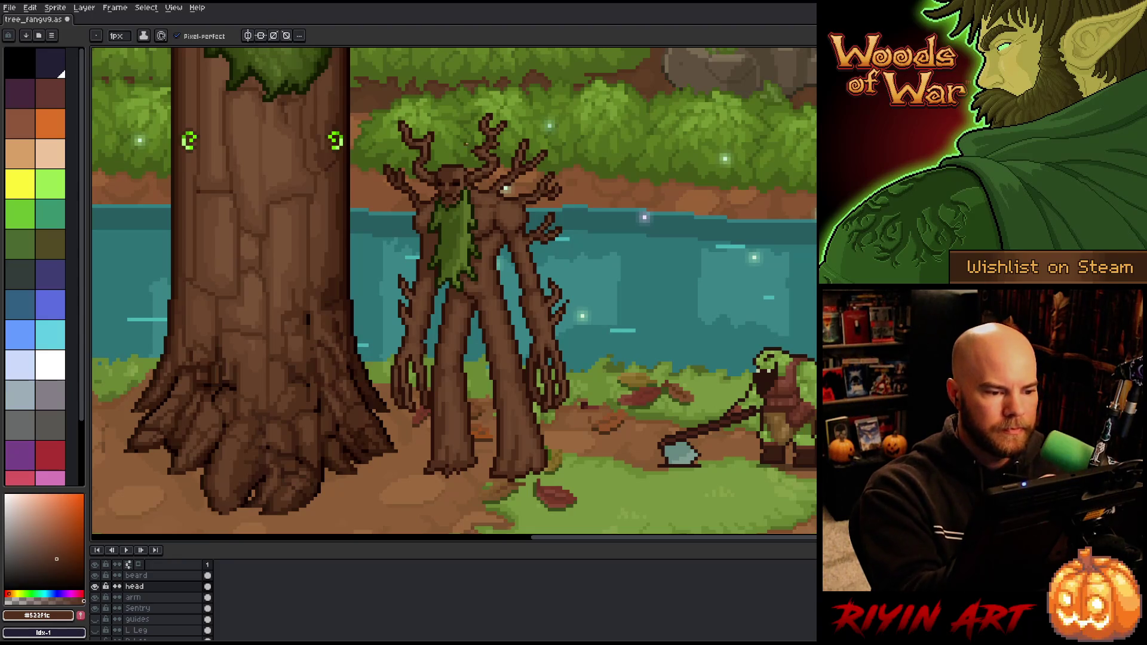
{"action": "key", "text": "ctrl+s"}
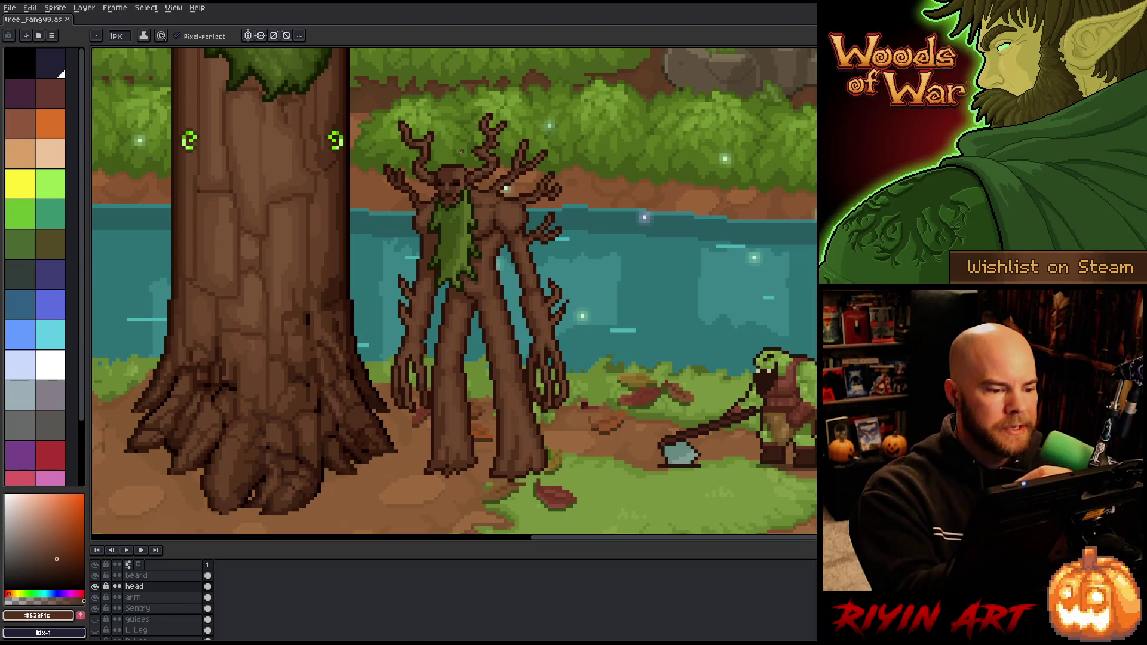
- Pick a lighter bark brown, save, fit the sprite to view, then zoom back in and sample the trunk's mid brown
{"action": "left_click", "coordinate": [469, 179], "text": "alt"}
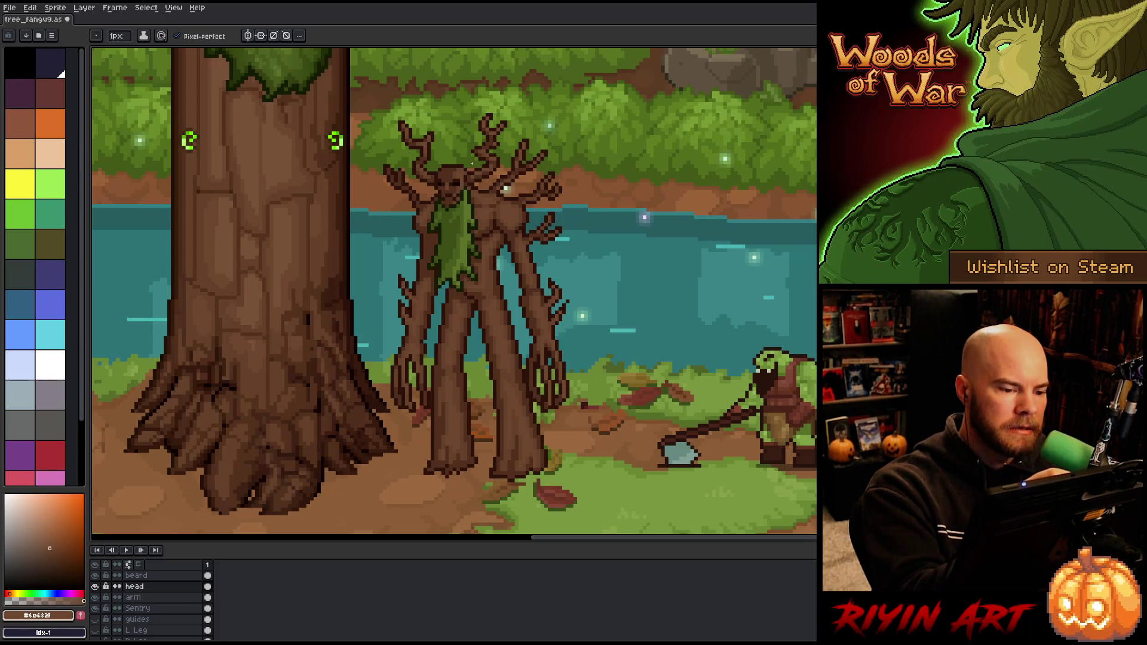
{"action": "key", "text": "ctrl+s"}
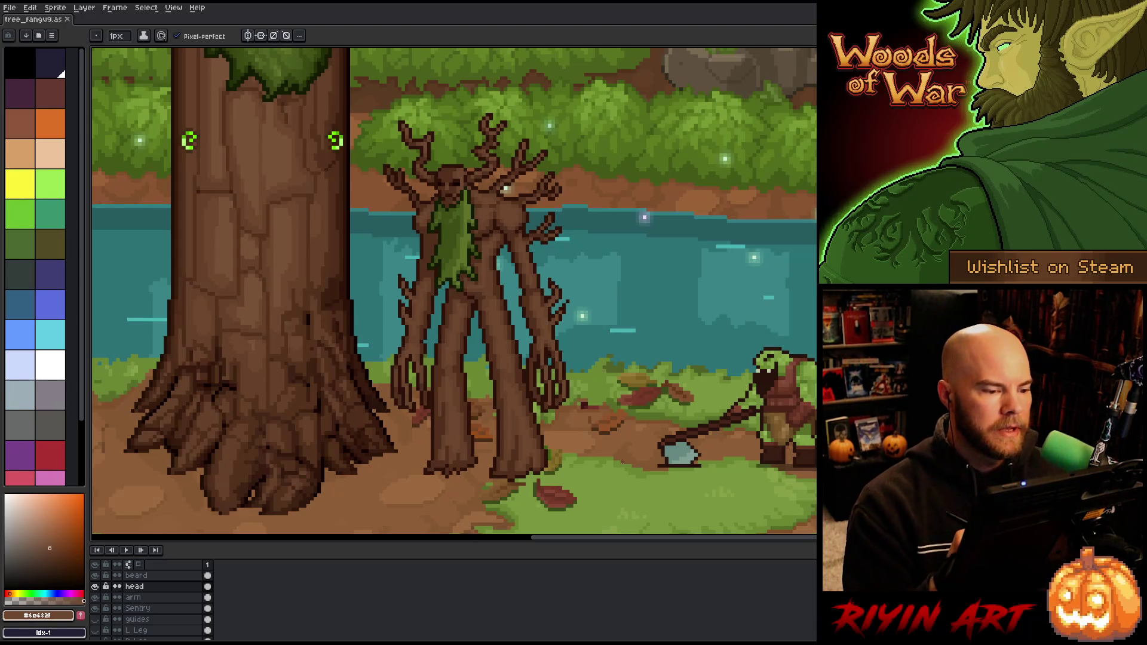
{"action": "key", "text": "ctrl+0"}
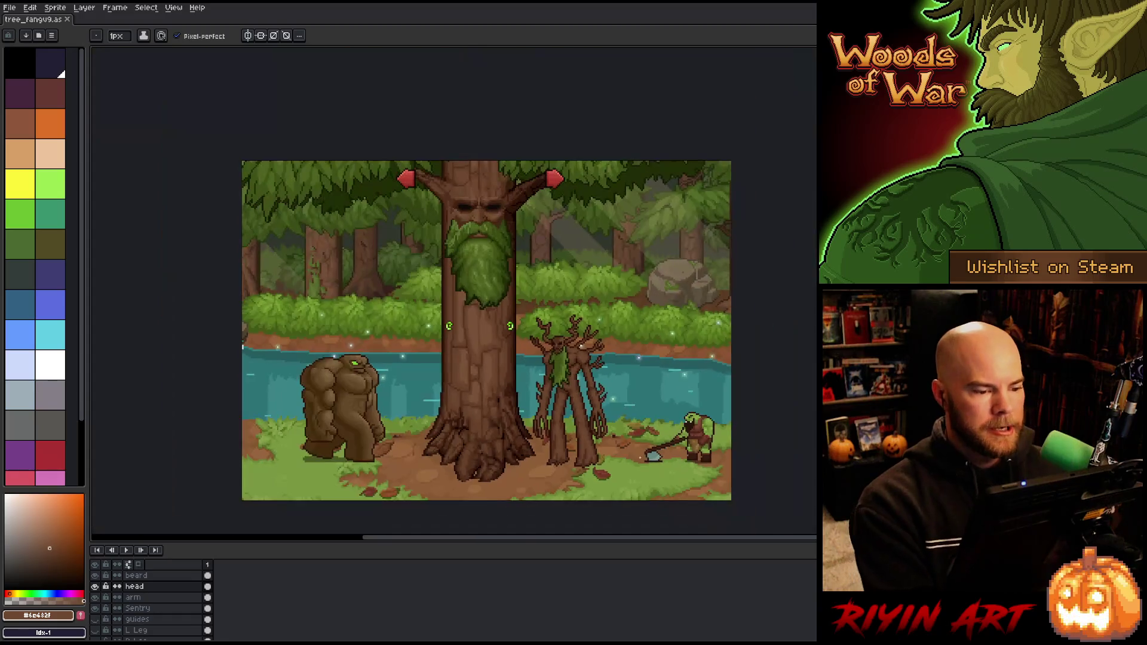
{"action": "scroll", "coordinate": [661, 469], "scroll_direction": "up", "scroll_amount": 1}
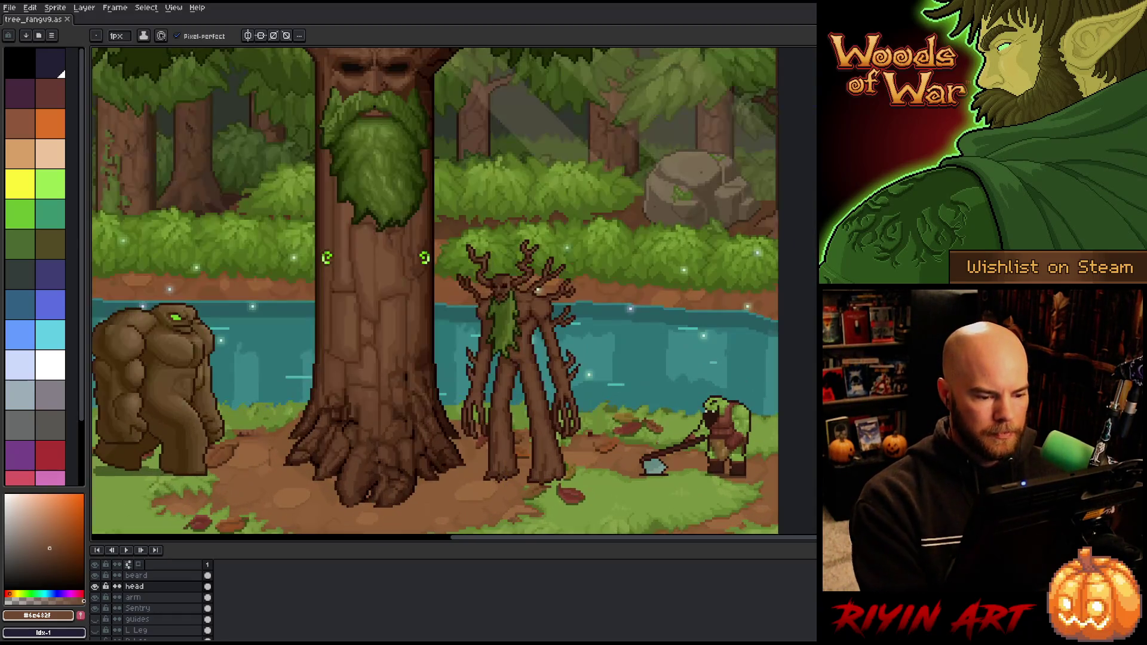
{"action": "left_click_drag", "start_coordinate": [662, 469], "coordinate": [639, 415]}
{"action": "scroll", "coordinate": [530, 335], "scroll_direction": "up", "scroll_amount": 1}
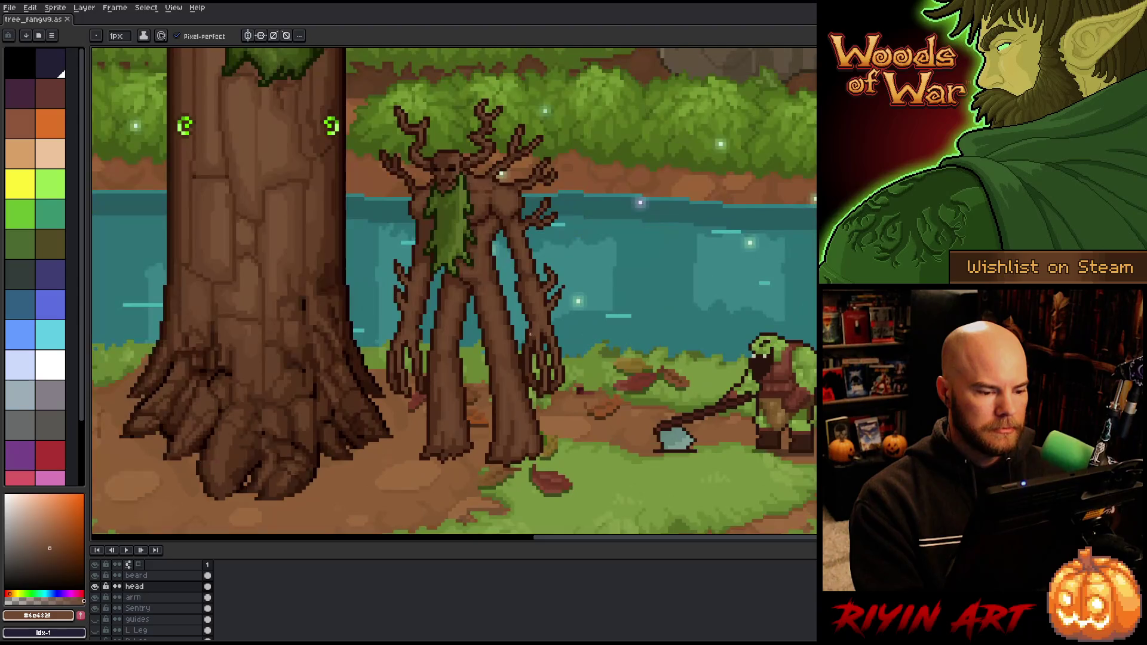
{"action": "scroll", "coordinate": [530, 335], "scroll_direction": "down", "scroll_amount": 1}
{"action": "scroll", "coordinate": [485, 280], "scroll_direction": "up", "scroll_amount": 1}
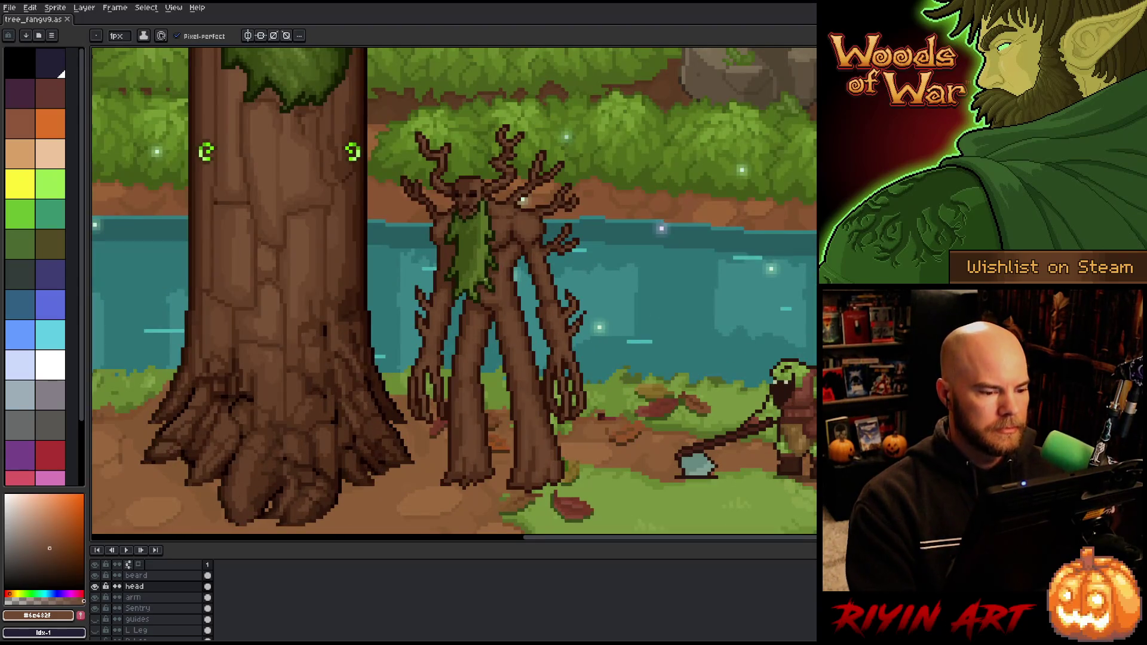
{"action": "left_click", "coordinate": [522, 293], "text": "alt"}
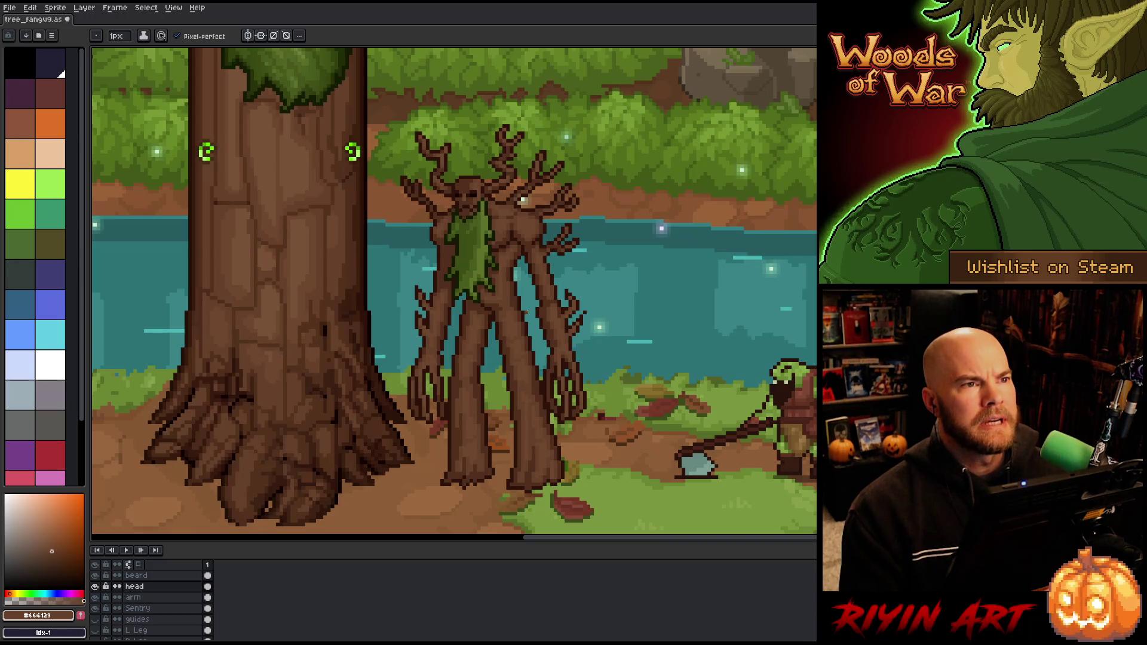
- Save the treant sprite file
{"action": "key", "text": "ctrl+s"}
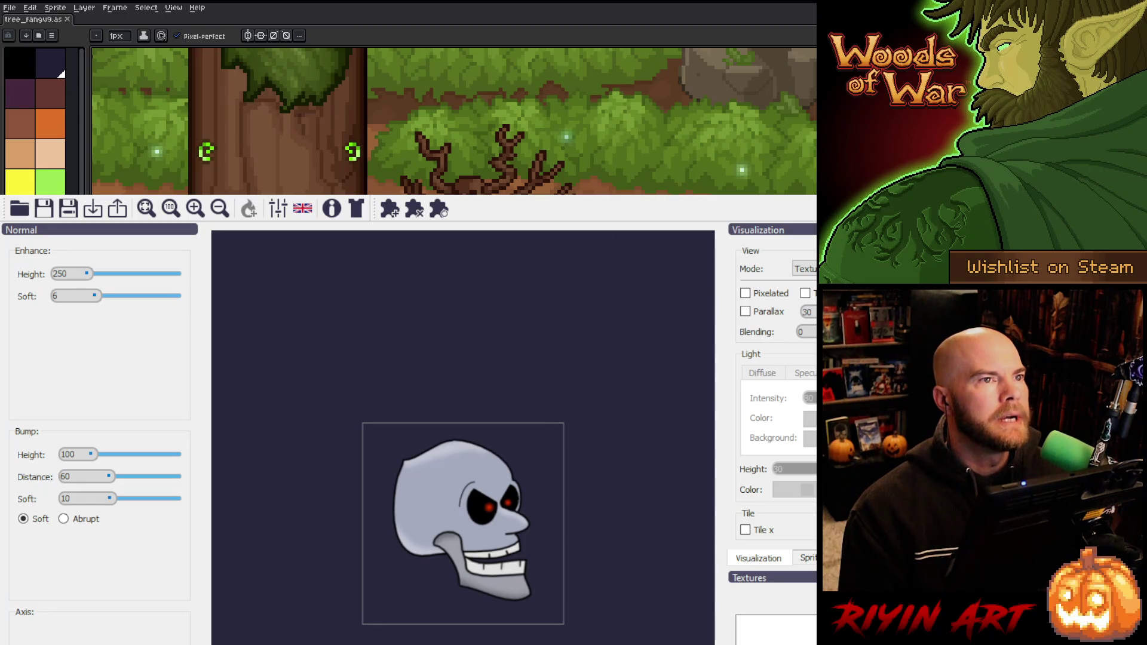
- Close the Laigter skull normal-map preview and get back to Aseprite's treant forest scene
{"action": "key", "text": "alt+Tab"}
{"action": "key", "text": "alt+Tab"}
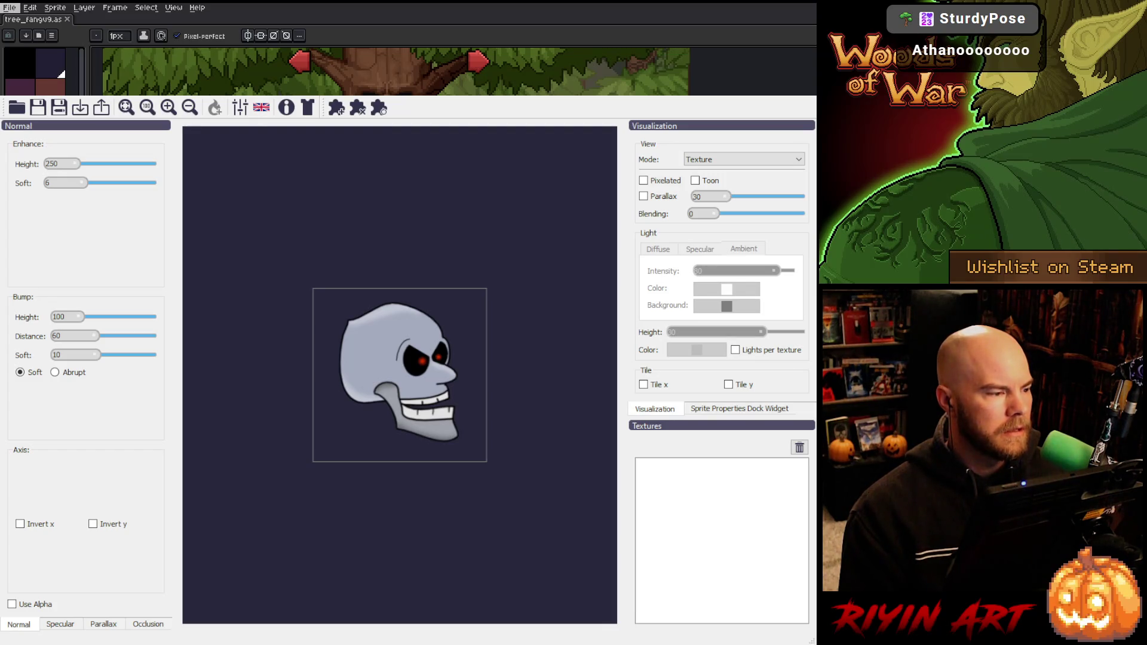
{"action": "left_click", "coordinate": [10, 7]}
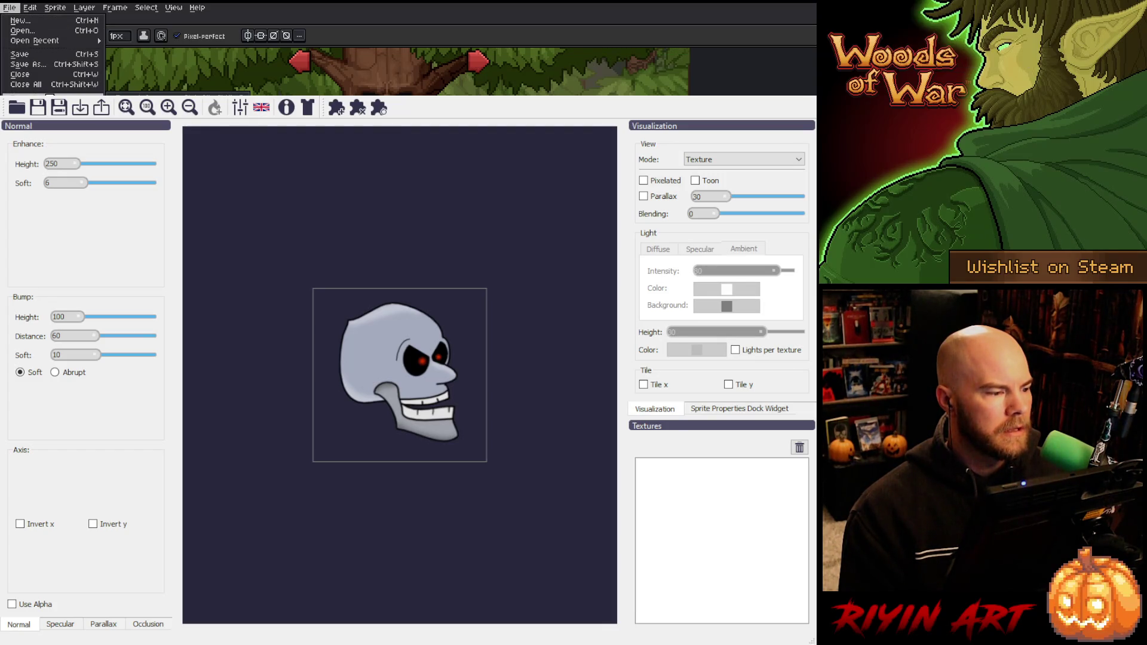
{"action": "key", "text": "Escape"}
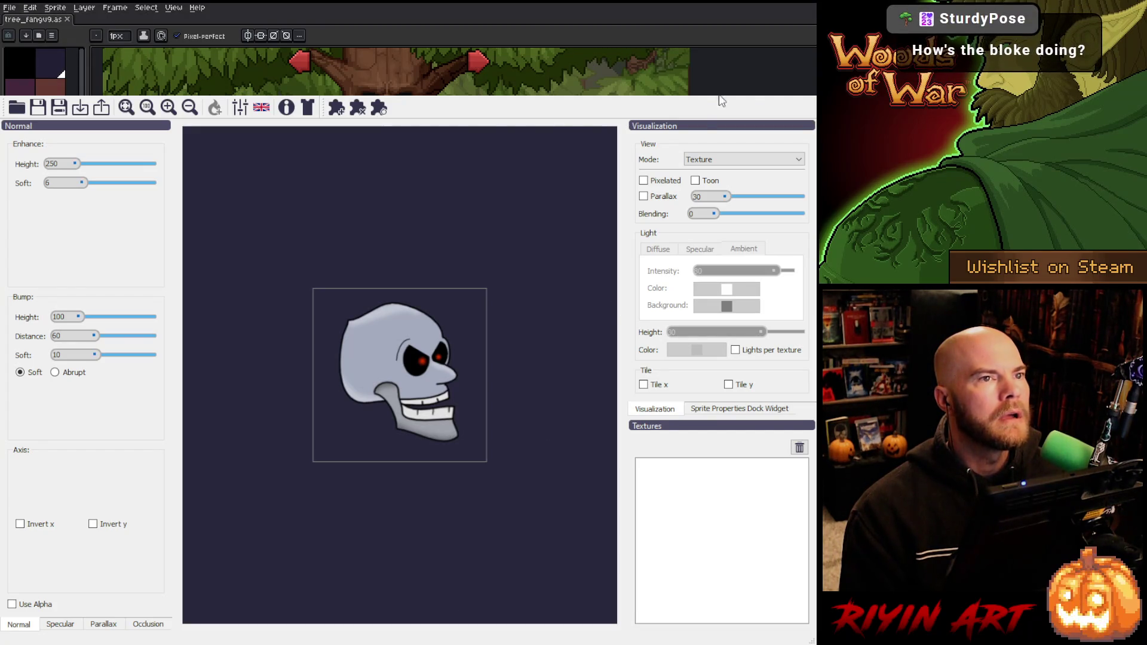
{"action": "key", "text": "alt+Tab"}
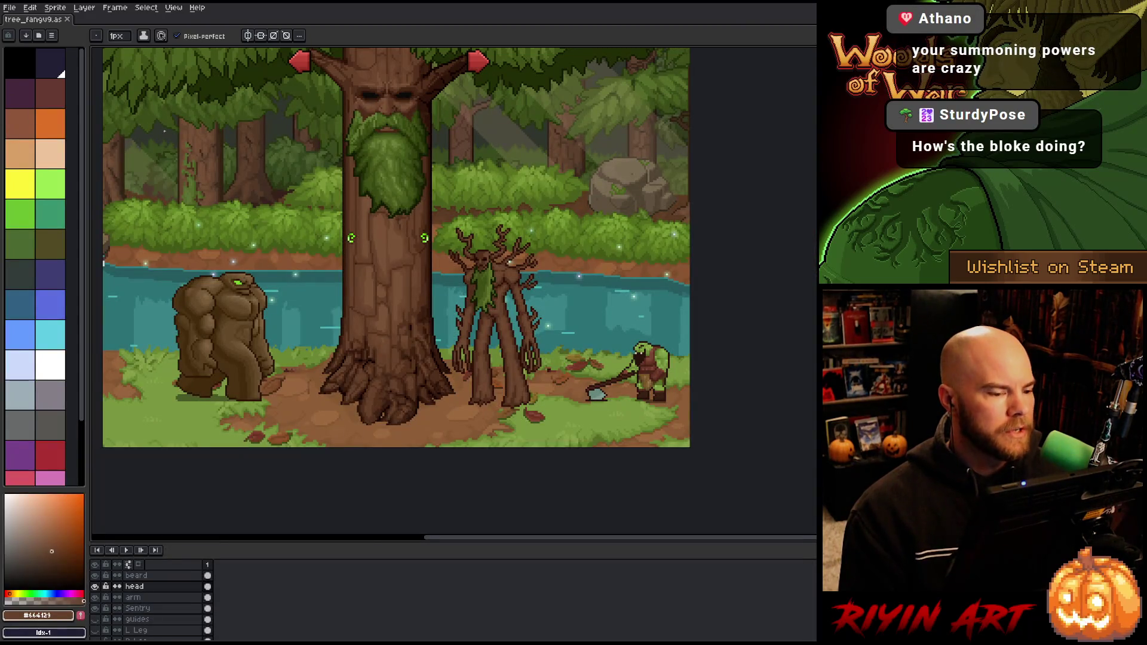
{"action": "scroll", "coordinate": [568, 324], "scroll_direction": "up", "scroll_amount": 2}
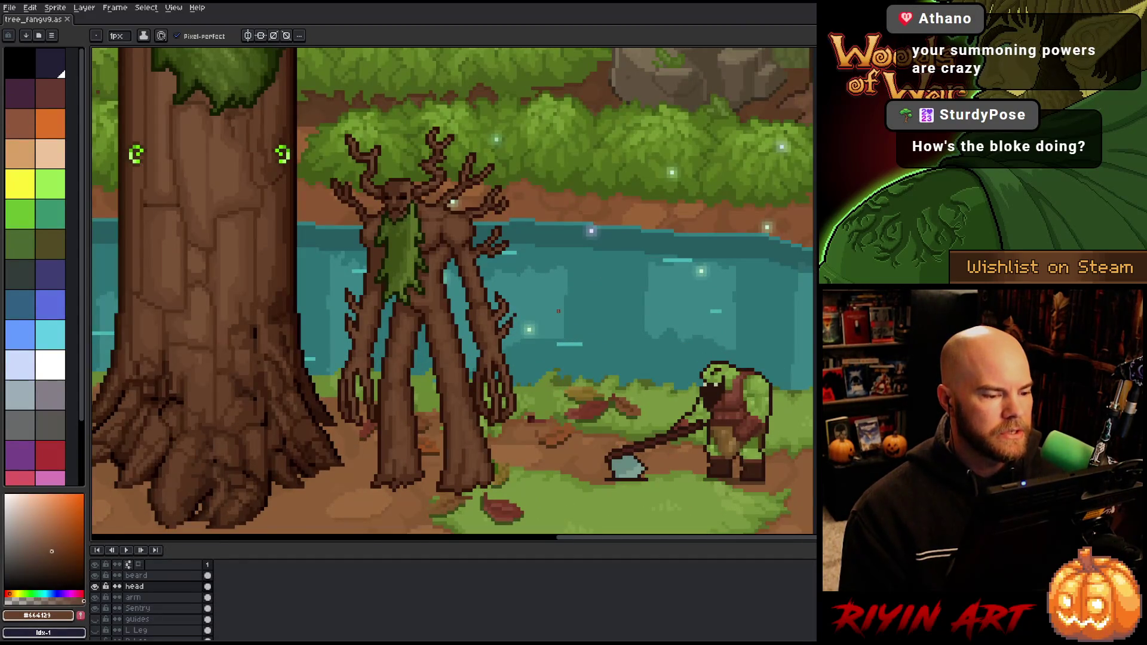
- Hide the orc scale reference and the forest background layer to isolate the treant
{"action": "scroll", "coordinate": [557, 311], "scroll_direction": "down", "scroll_amount": 1}
{"action": "scroll", "coordinate": [568, 293], "scroll_direction": "up", "scroll_amount": 1}
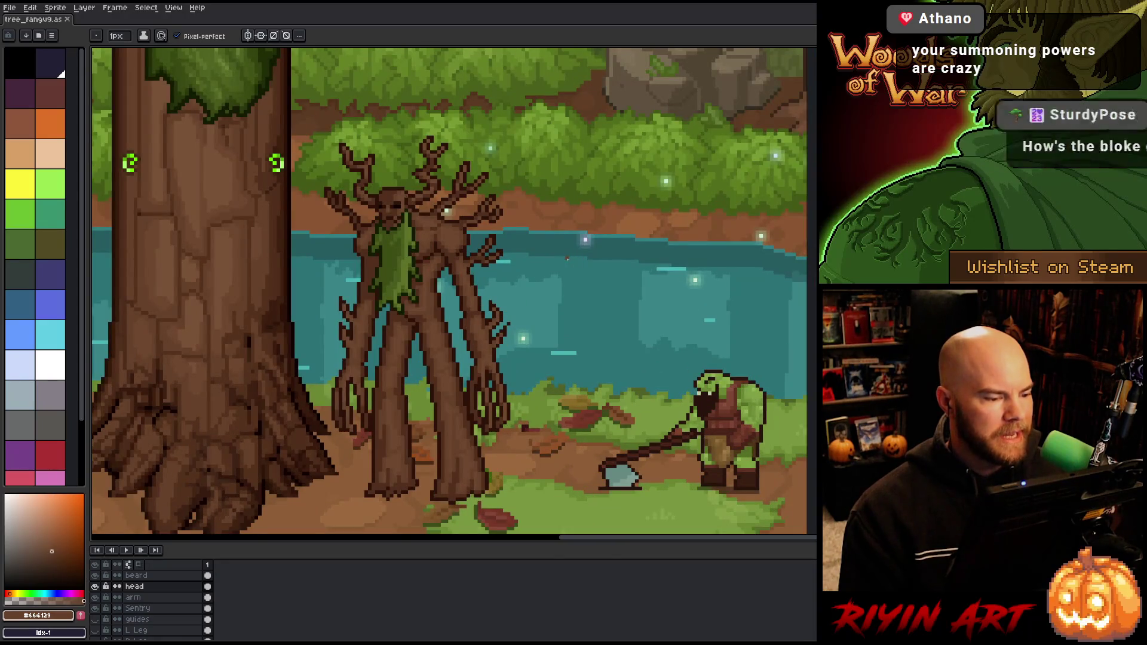
{"action": "scroll", "coordinate": [439, 233], "scroll_direction": "down", "scroll_amount": 1}
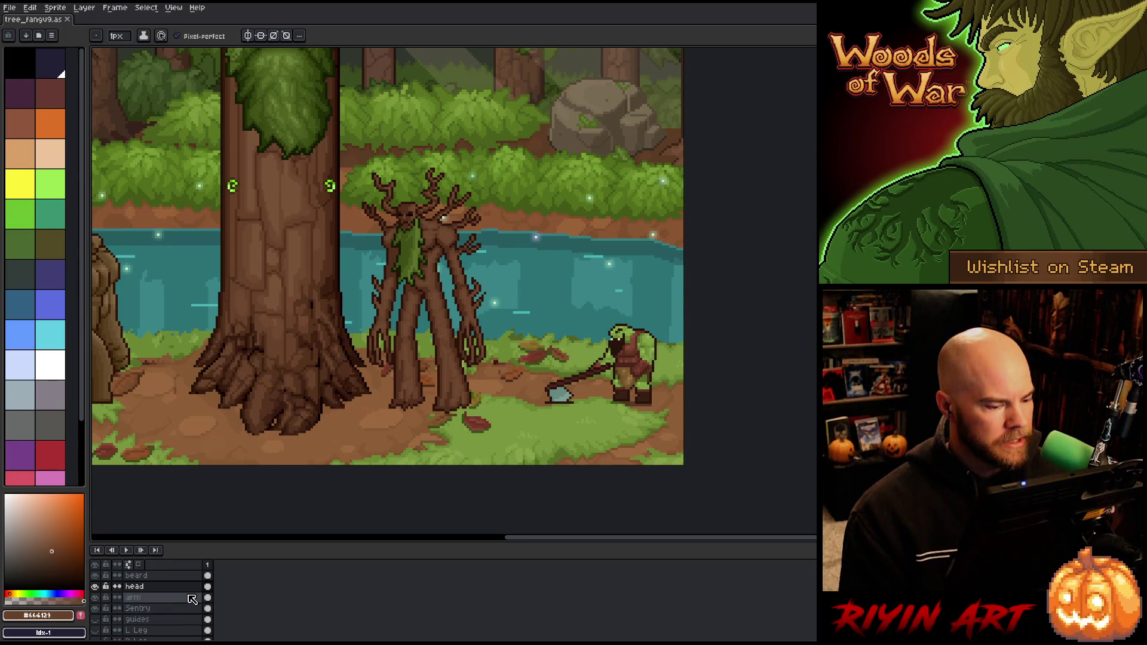
{"action": "scroll", "coordinate": [190, 599], "scroll_direction": "down", "scroll_amount": 5}
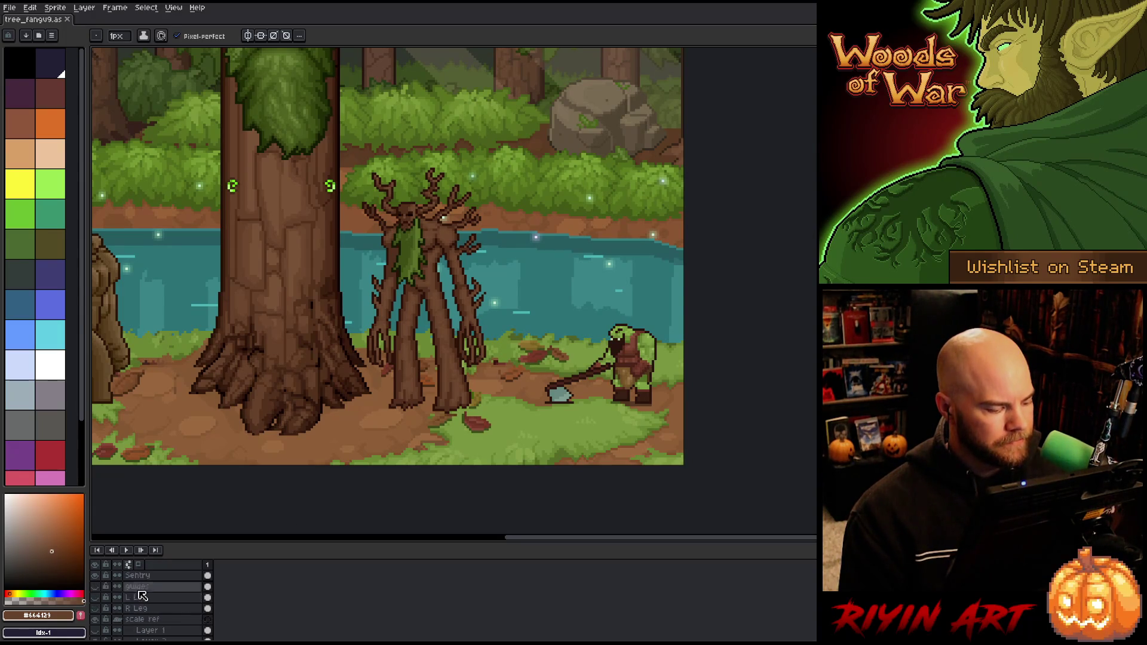
{"action": "scroll", "coordinate": [108, 621], "scroll_direction": "down", "scroll_amount": 3}
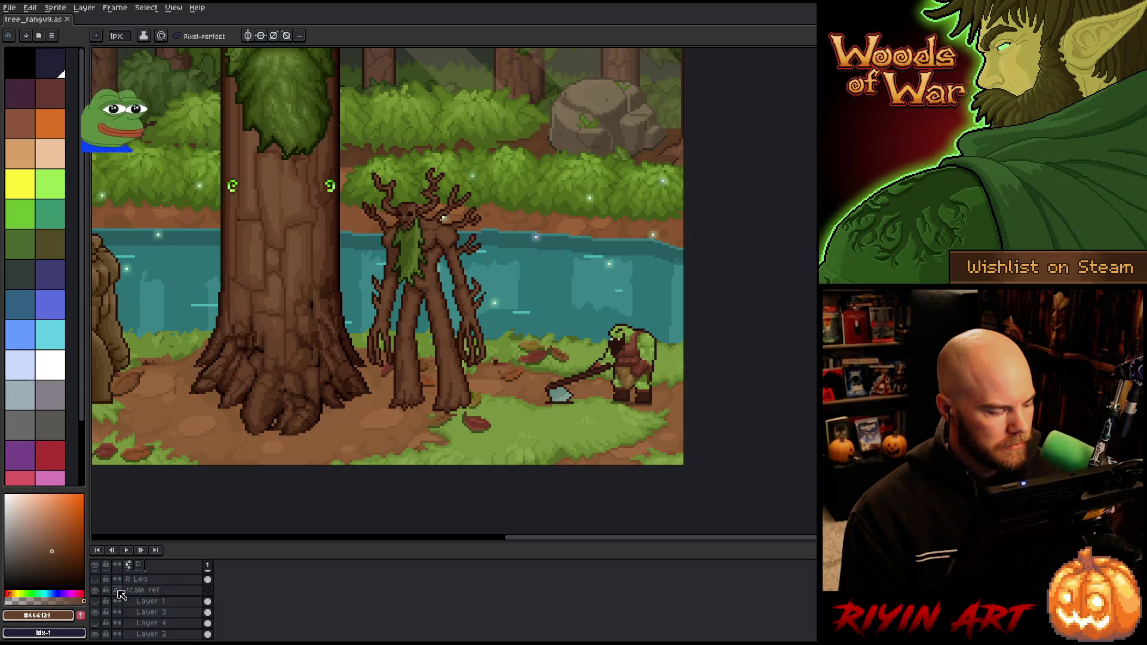
{"action": "left_click", "coordinate": [94, 612]}
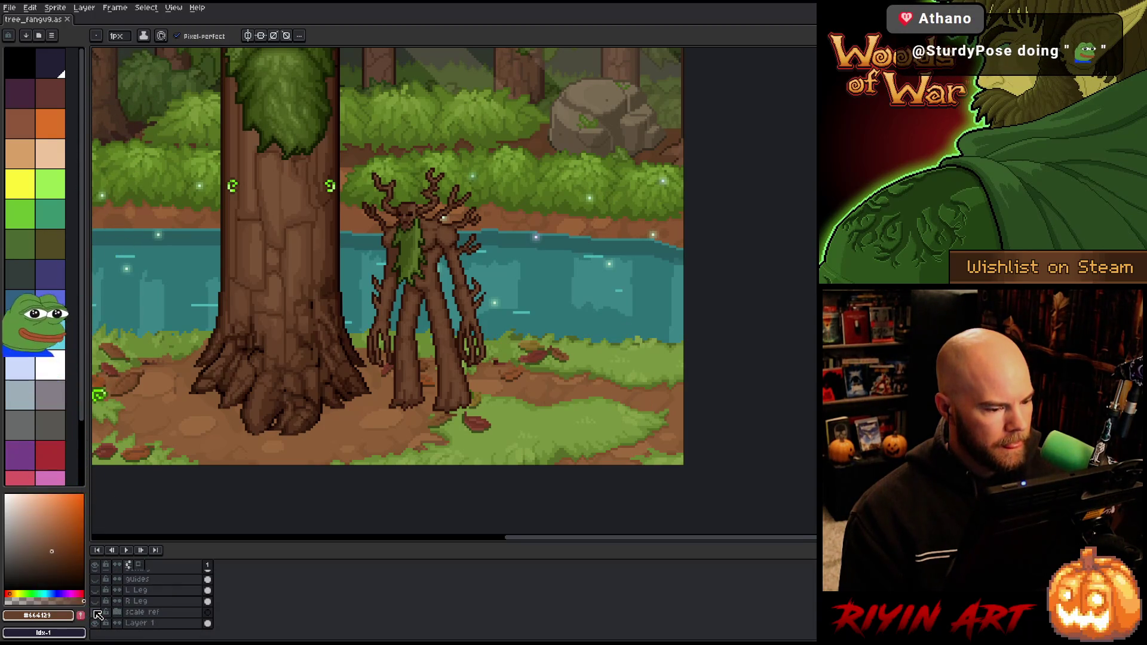
{"action": "left_click", "coordinate": [96, 623]}
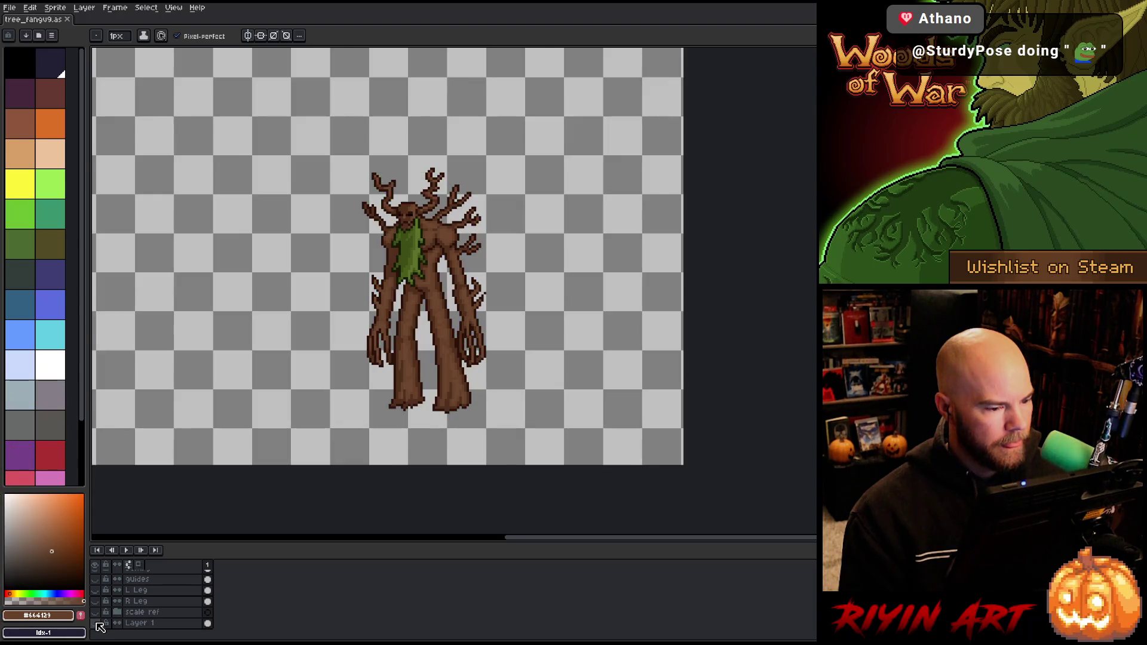
{"action": "left_click", "coordinate": [97, 623]}
{"action": "left_click", "coordinate": [96, 623]}
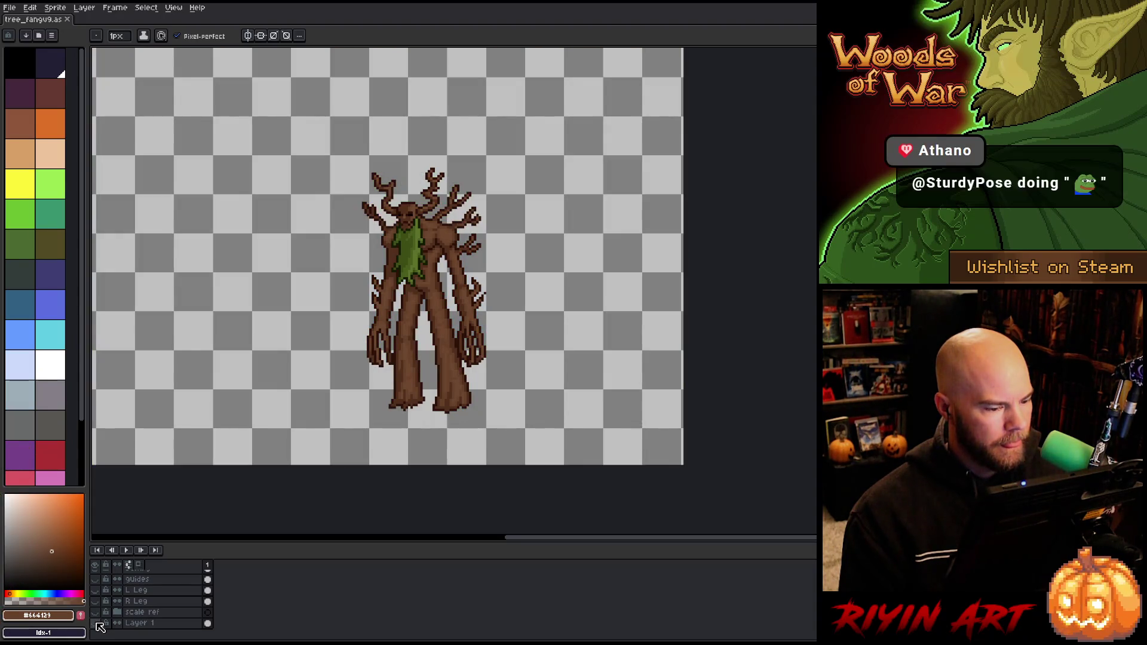
{"action": "left_click", "coordinate": [97, 623]}
{"action": "left_click", "coordinate": [96, 623]}
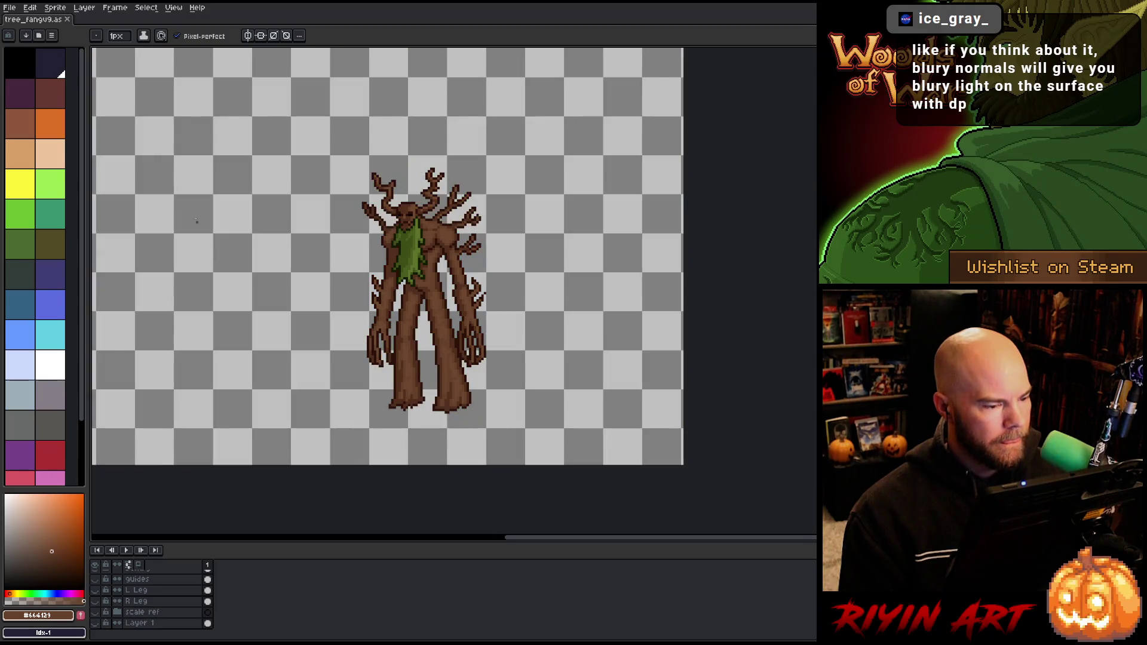
- Show the forest background again, copy the treant and start a new 321×223 sprite
{"action": "key", "text": "v"}
{"action": "key", "text": "b"}
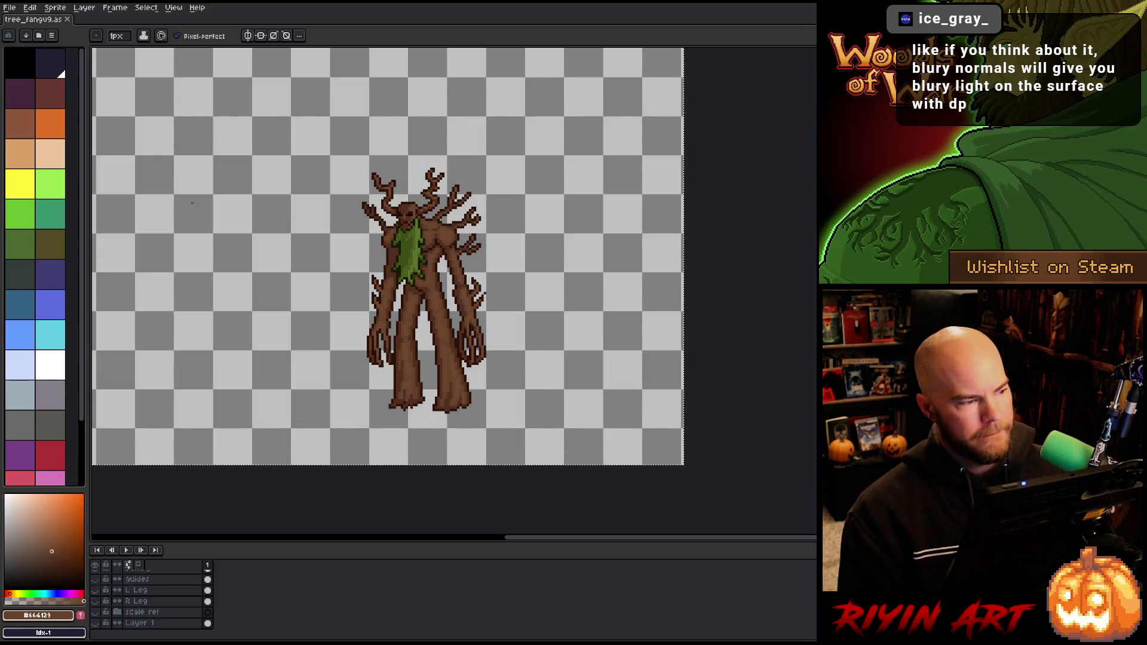
{"action": "left_click", "coordinate": [95, 624]}
{"action": "key", "text": "v"}
{"action": "key", "text": "ctrl+n"}
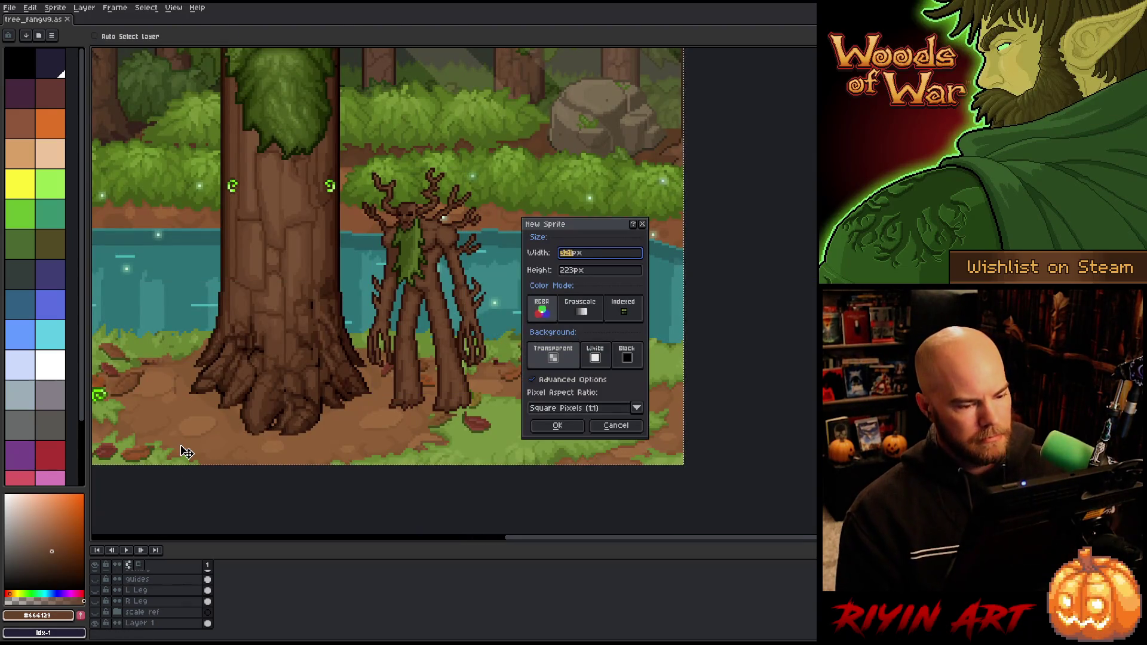
- Create the new transparent sprite and paste the treant into it
{"action": "left_click", "coordinate": [557, 425]}
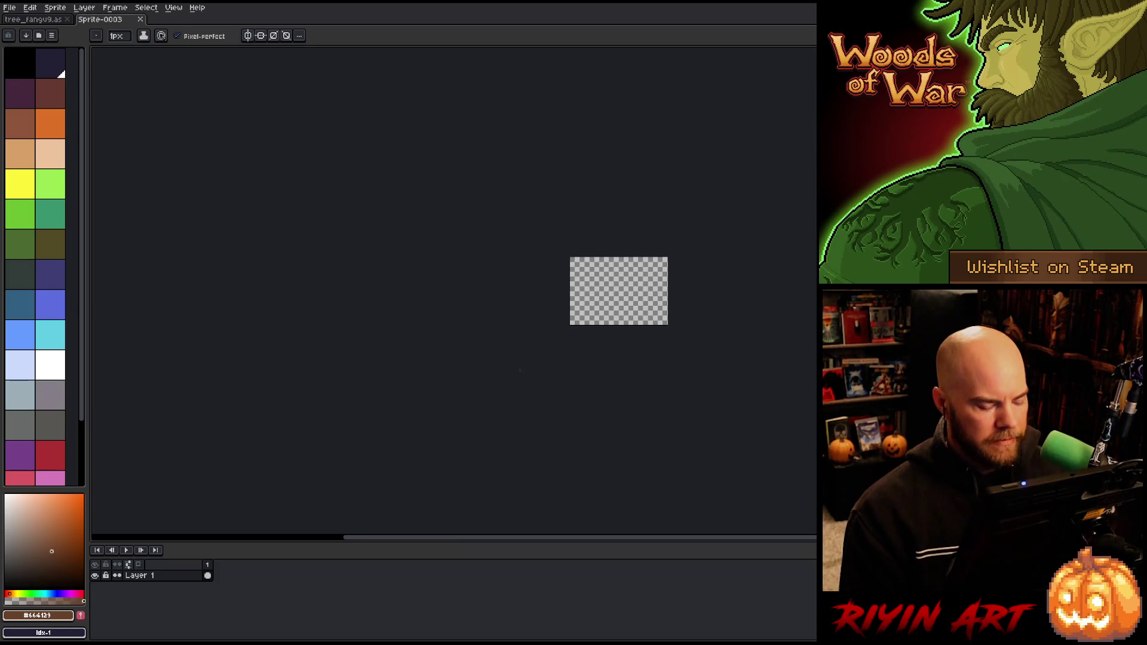
{"action": "key", "text": "ctrl+v"}
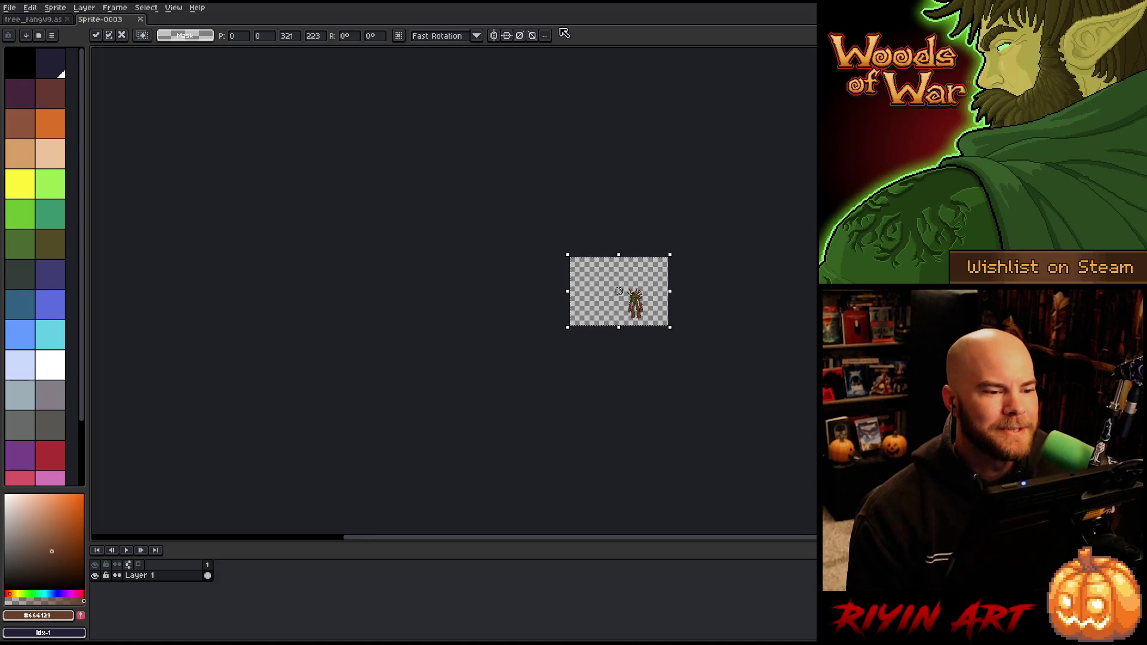
{"action": "scroll", "coordinate": [670, 256], "scroll_direction": "up", "scroll_amount": 4}
{"action": "scroll", "coordinate": [575, 338], "scroll_direction": "down", "scroll_amount": 1}
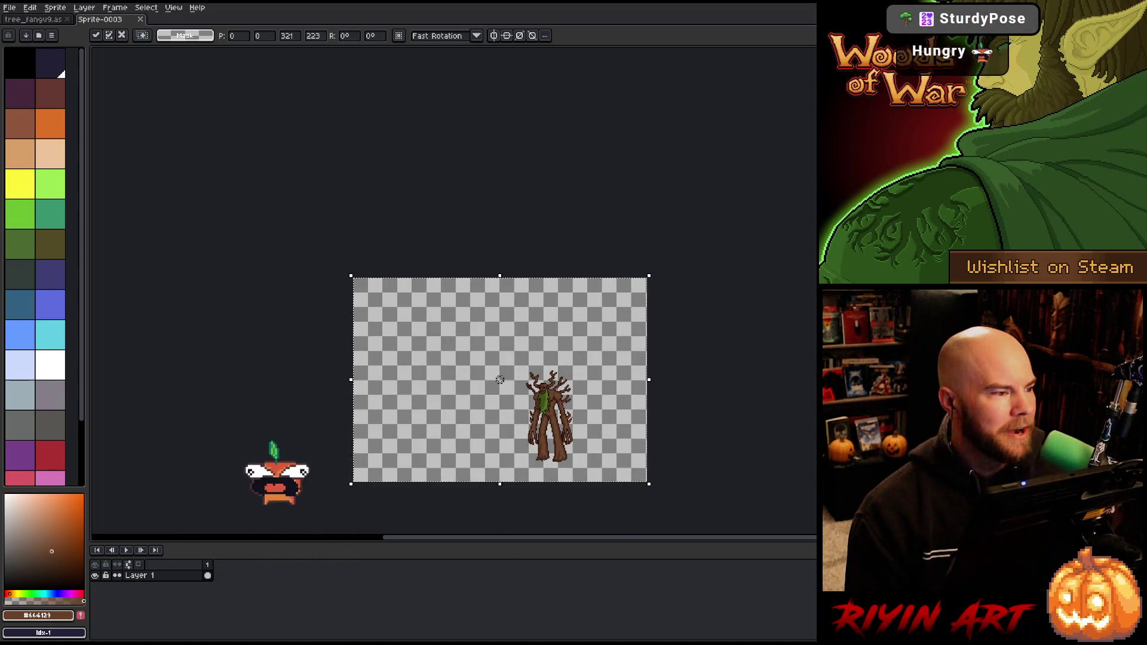
- Trim the canvas to the treant's bounds with Sprite > Trim and clear the selection
{"action": "left_click", "coordinate": [55, 7]}
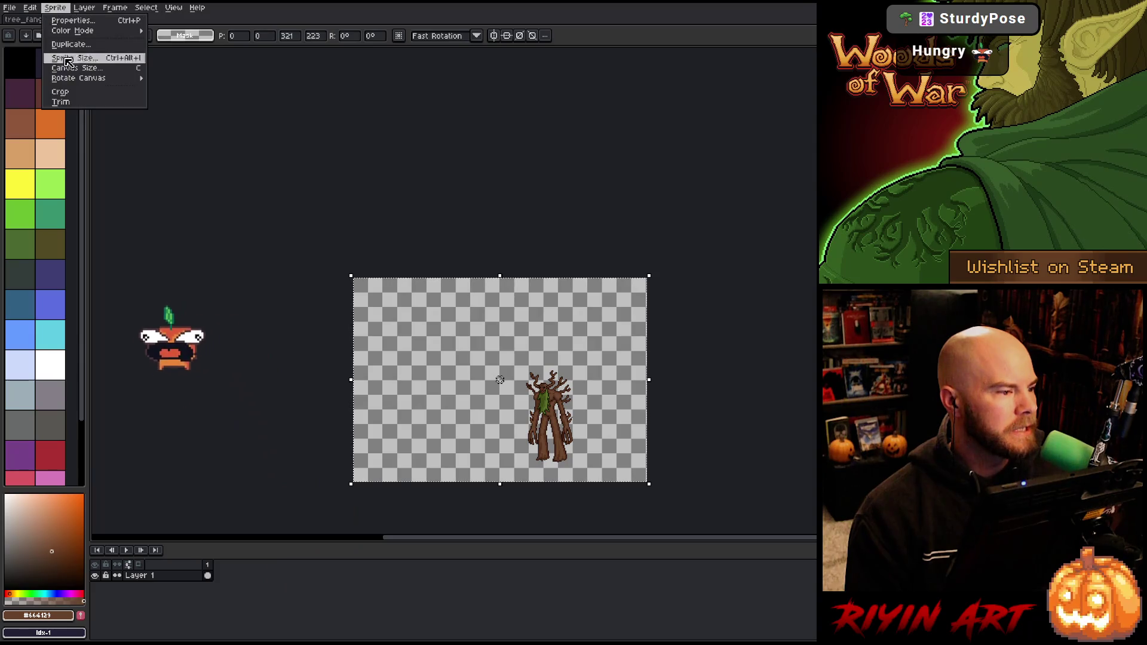
{"action": "left_click", "coordinate": [76, 106]}
{"action": "scroll", "coordinate": [657, 430], "scroll_direction": "up", "scroll_amount": 3}
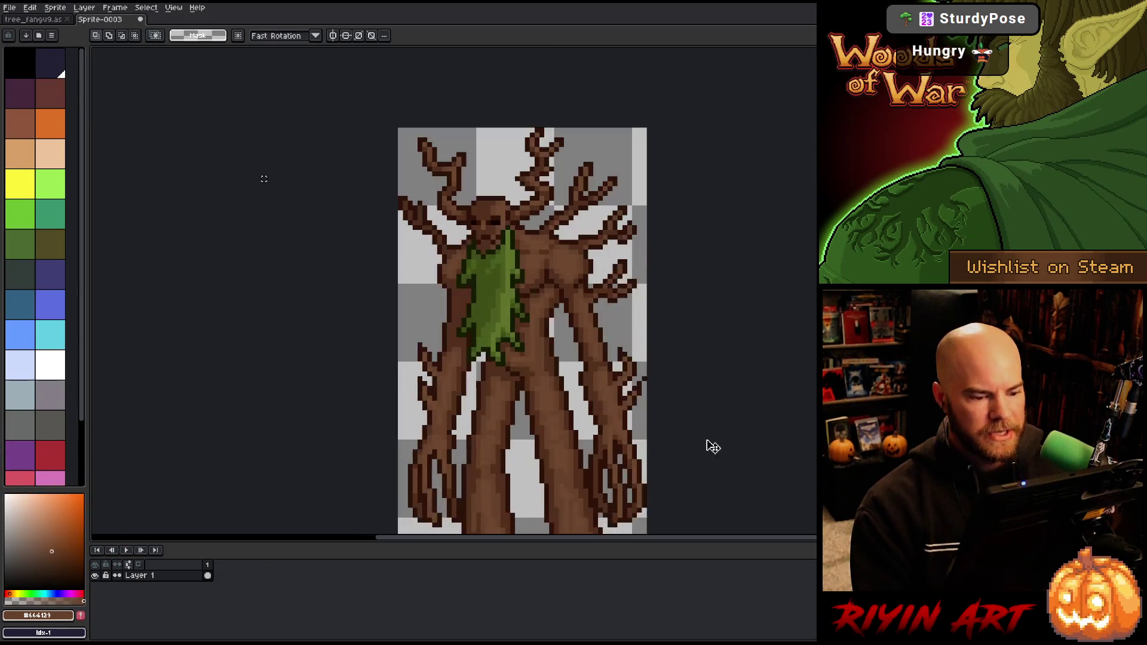
{"action": "scroll", "coordinate": [442, 292], "scroll_direction": "down", "scroll_amount": 2}
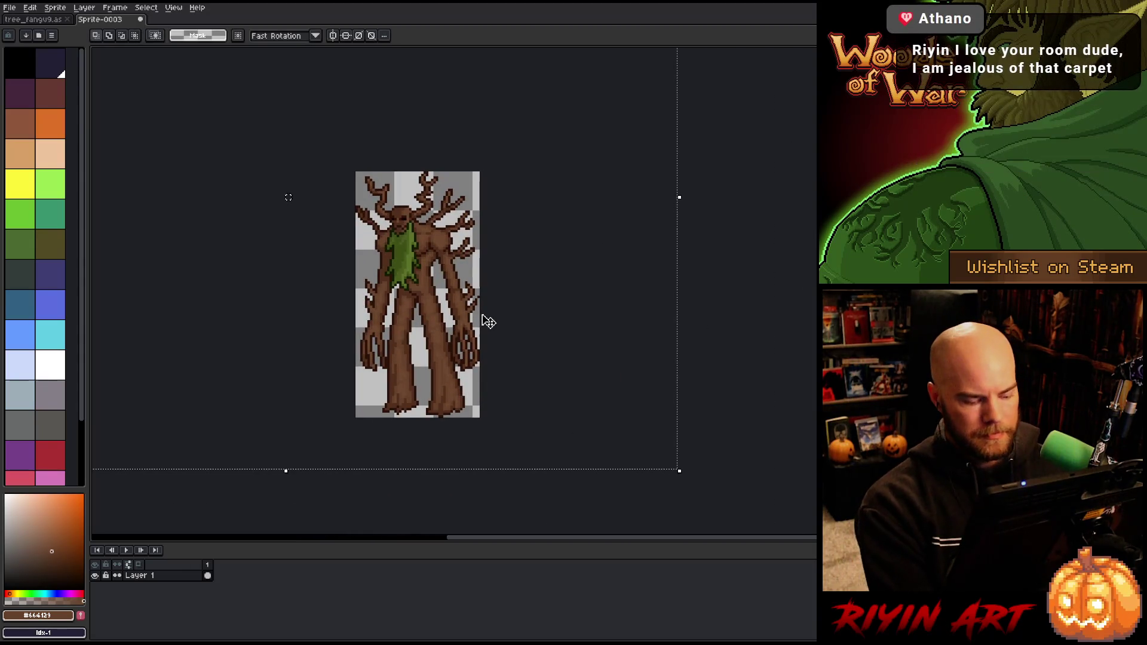
{"action": "key", "text": "ctrl+d"}
- Start an image export and name the output file treefang.png
{"action": "left_click", "coordinate": [10, 8]}
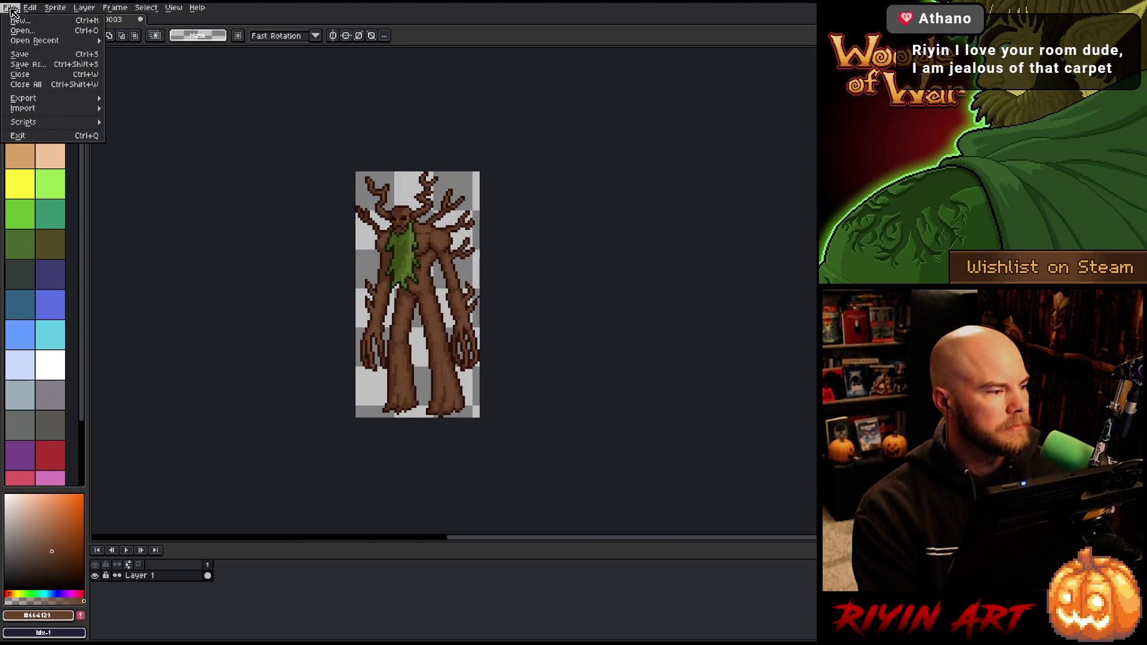
{"action": "mouse_move", "coordinate": [53, 98]}
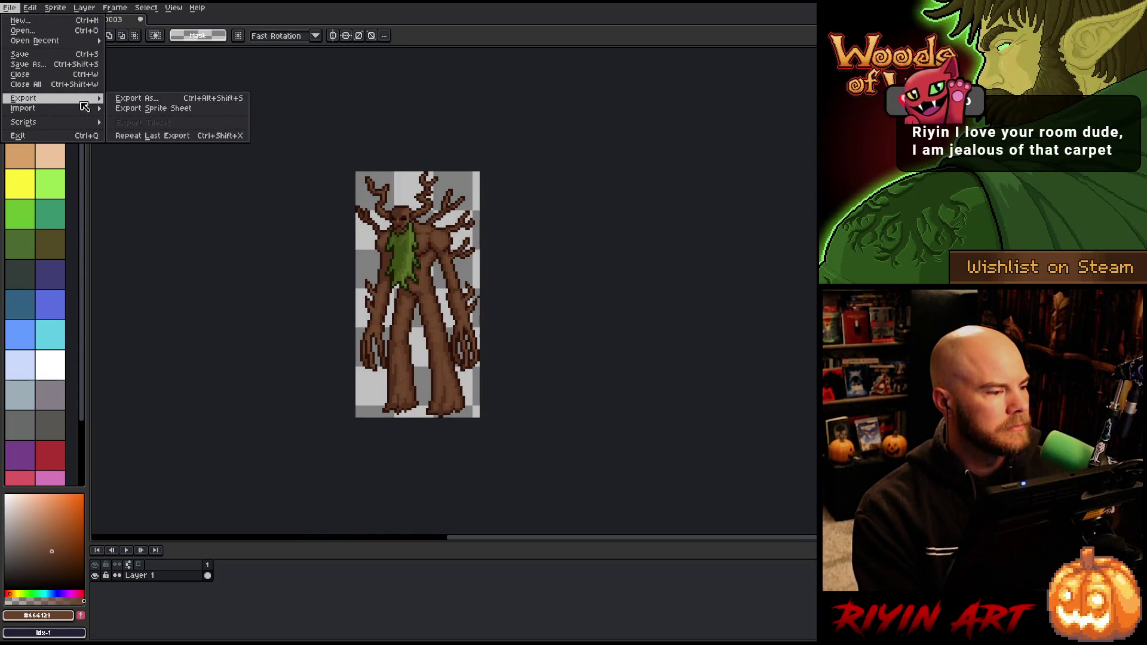
{"action": "left_click", "coordinate": [133, 99]}
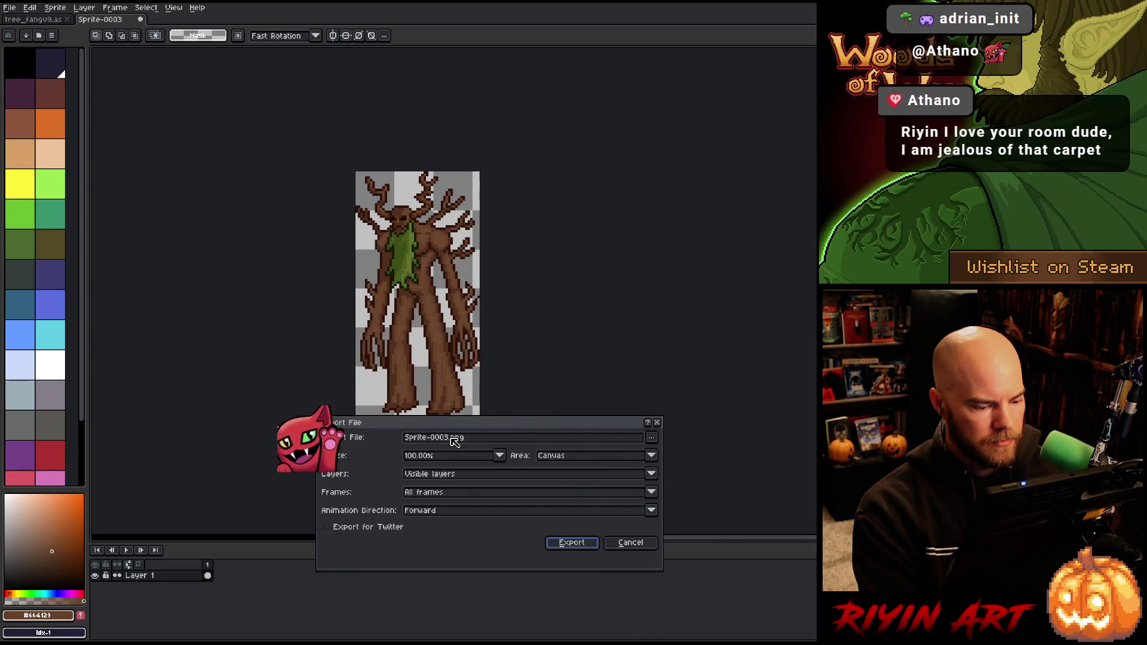
{"action": "left_click_drag", "start_coordinate": [446, 436], "coordinate": [270, 434]}
{"action": "type", "text": "s"}
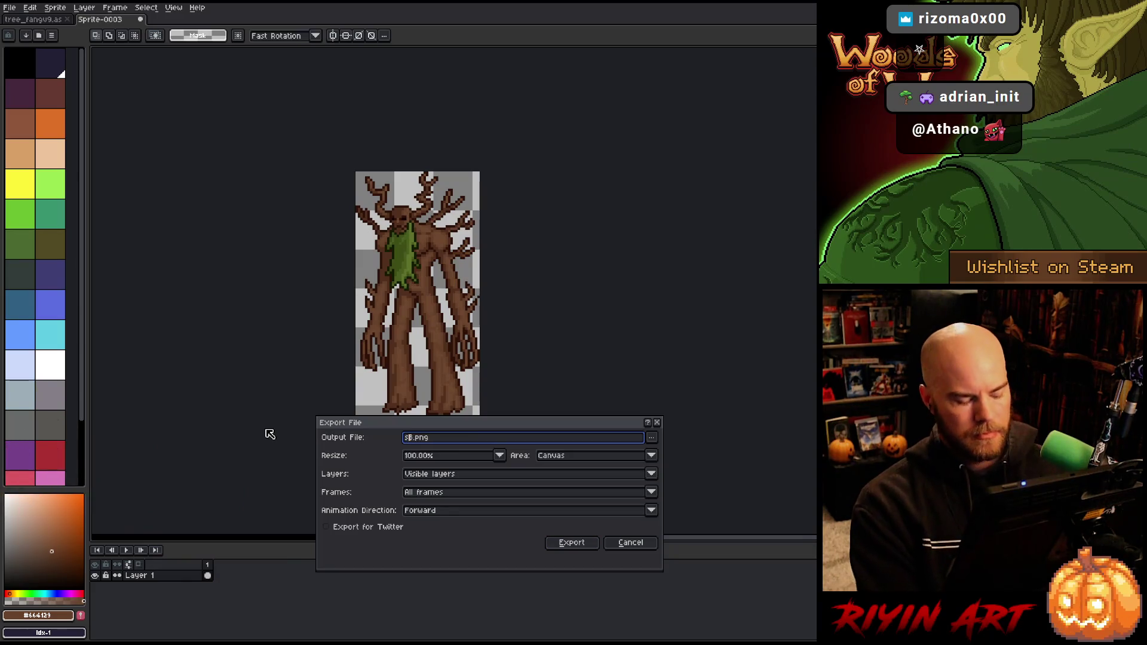
{"action": "key", "text": "BackSpace"}
{"action": "key", "text": "BackSpace"}
{"action": "key", "text": "BackSpace"}
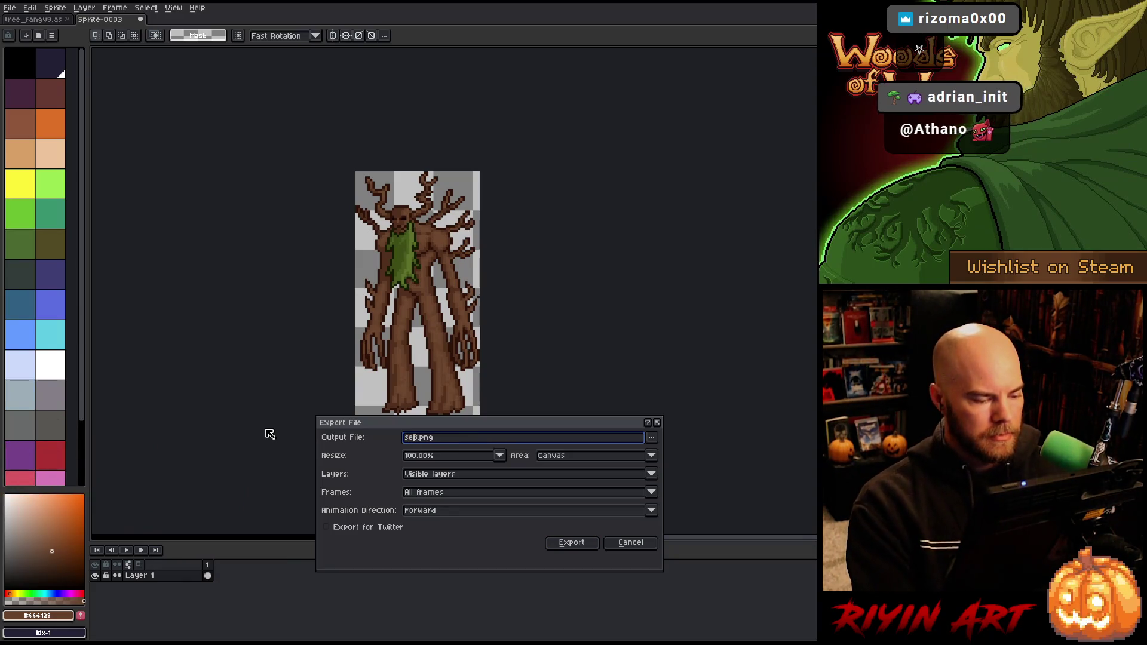
{"action": "type", "text": "treefang3"}
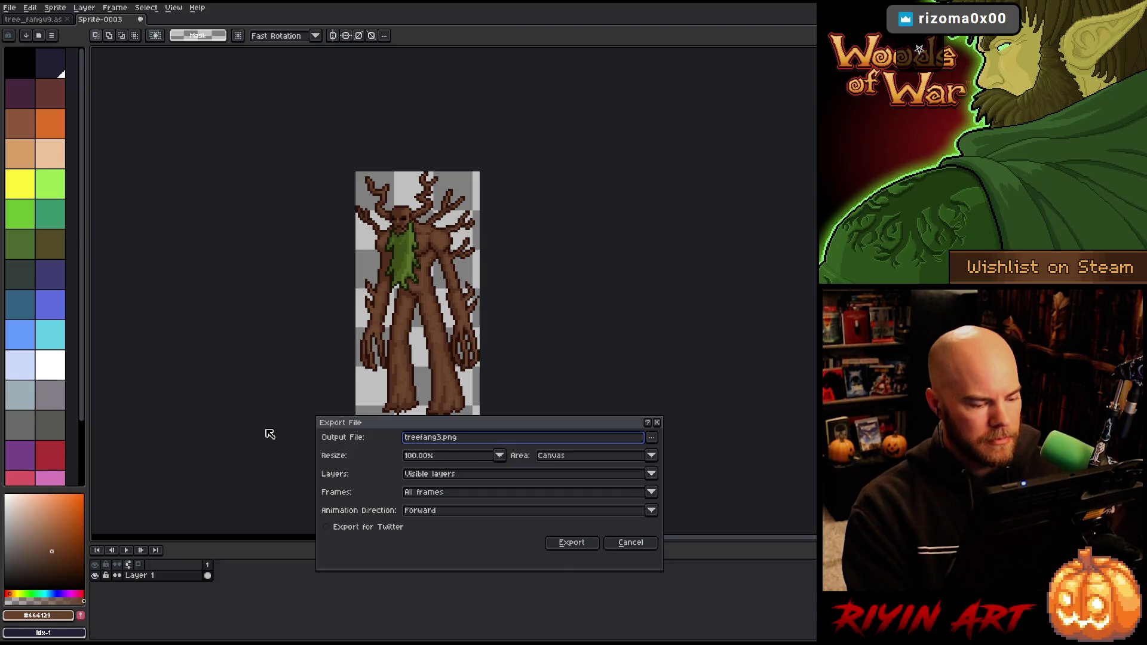
{"action": "key", "text": "Delete"}
{"action": "type", "text": "s"}
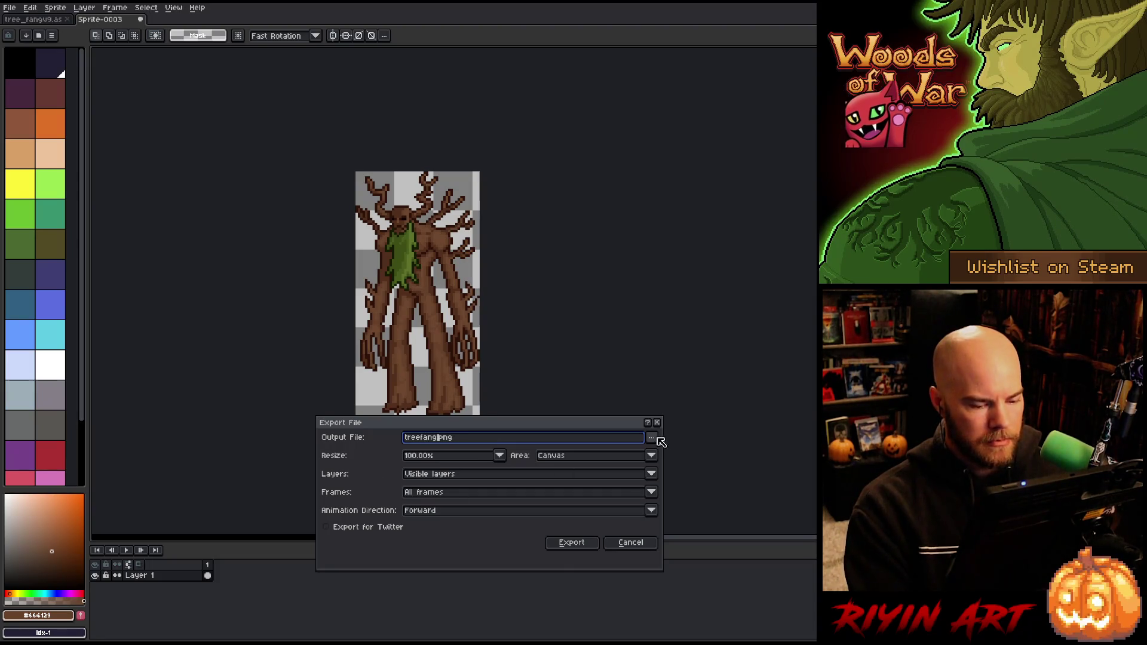
- Export treefang.png into the pinned TreeRevenge folder, then return to the forest scene document
{"action": "left_click", "coordinate": [654, 439]}
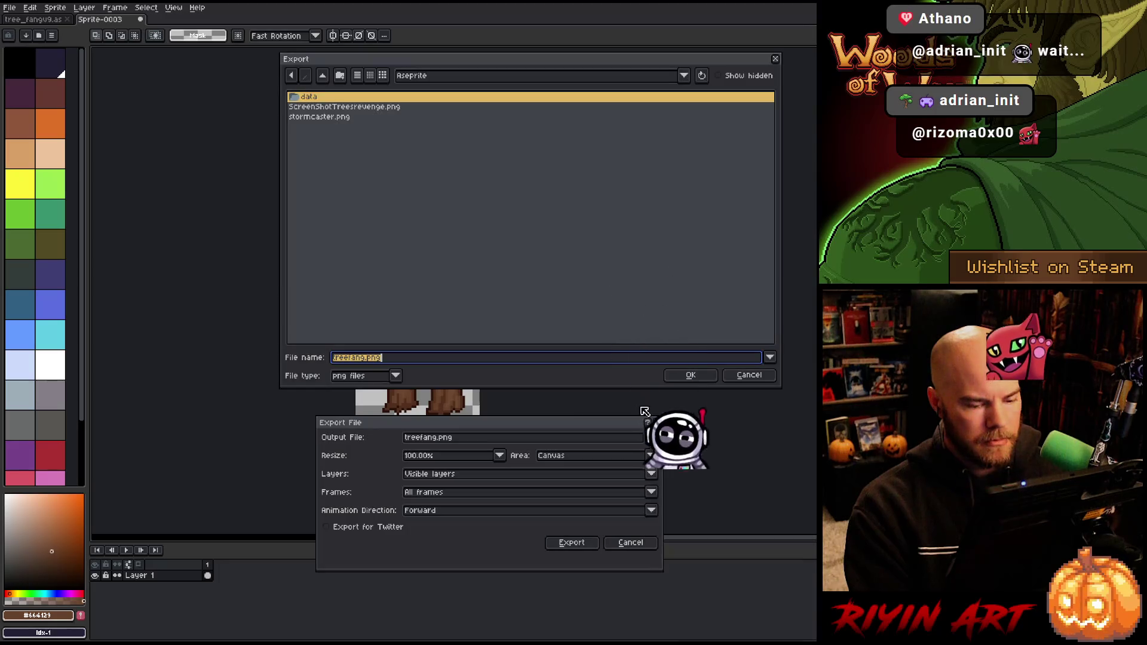
{"action": "left_click", "coordinate": [413, 78]}
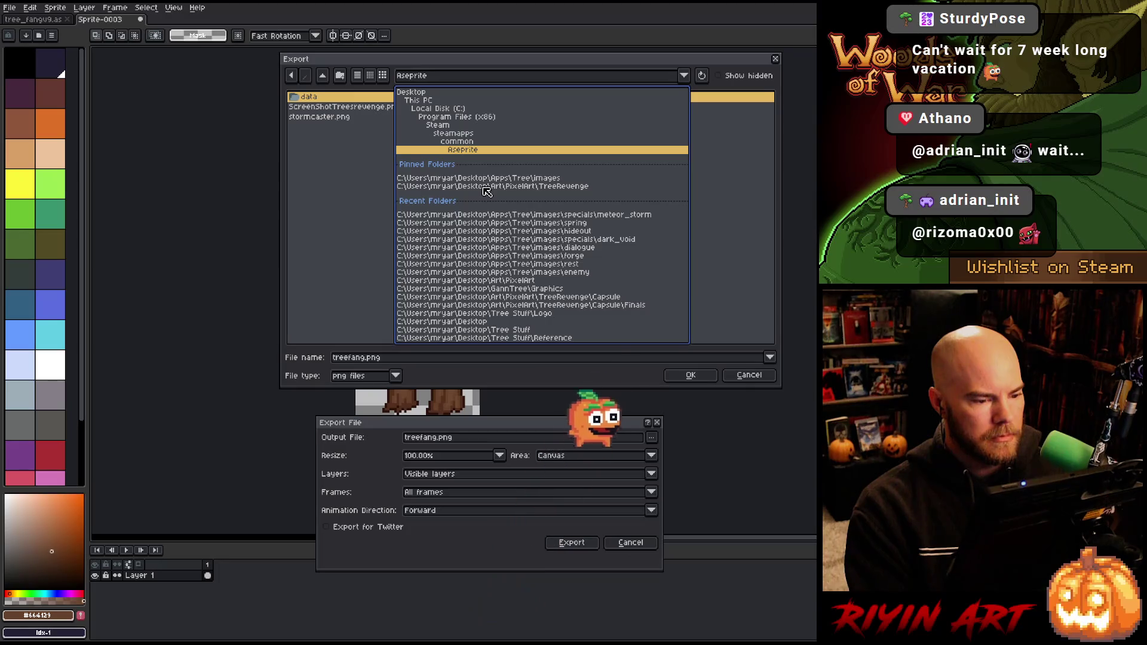
{"action": "left_click", "coordinate": [487, 186]}
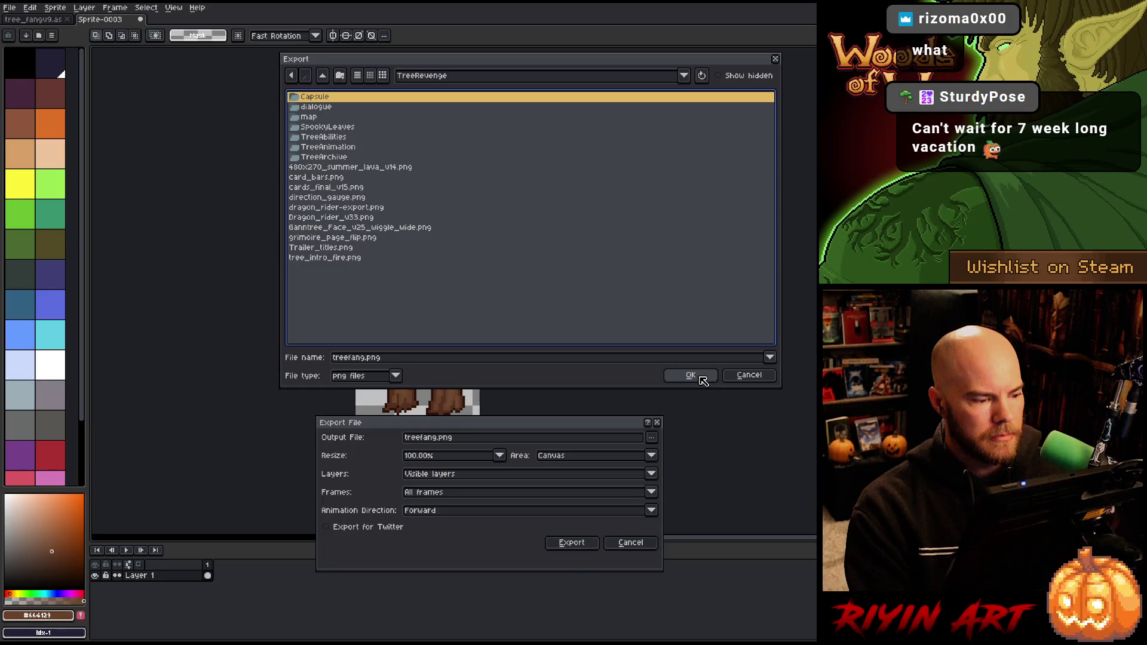
{"action": "left_click", "coordinate": [701, 378]}
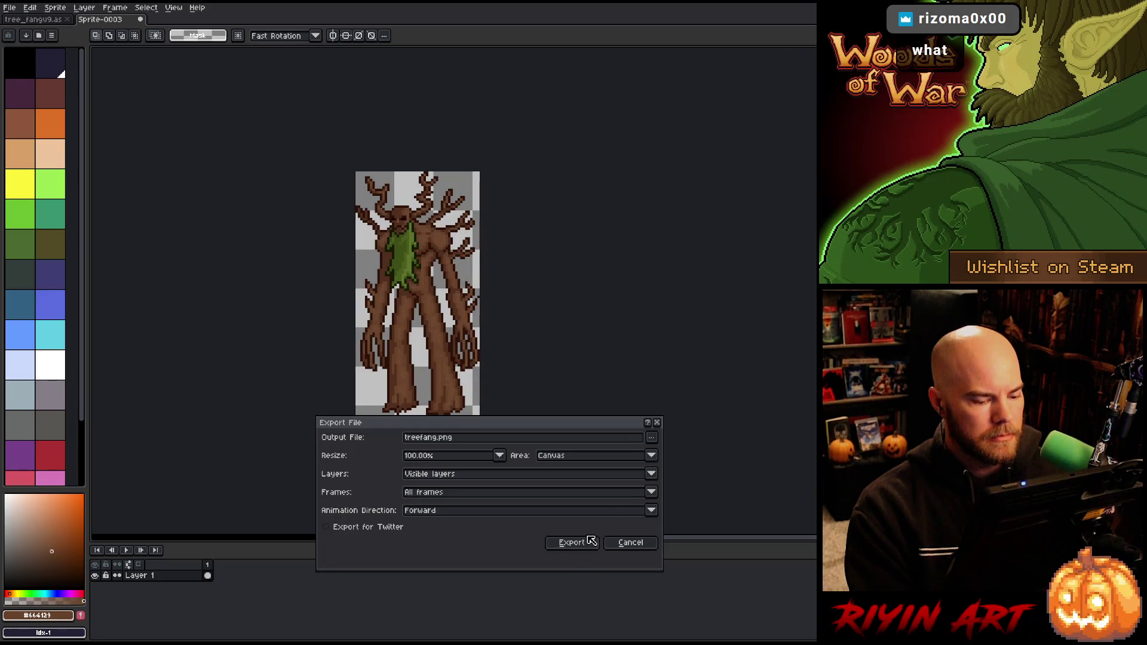
{"action": "left_click", "coordinate": [590, 541]}
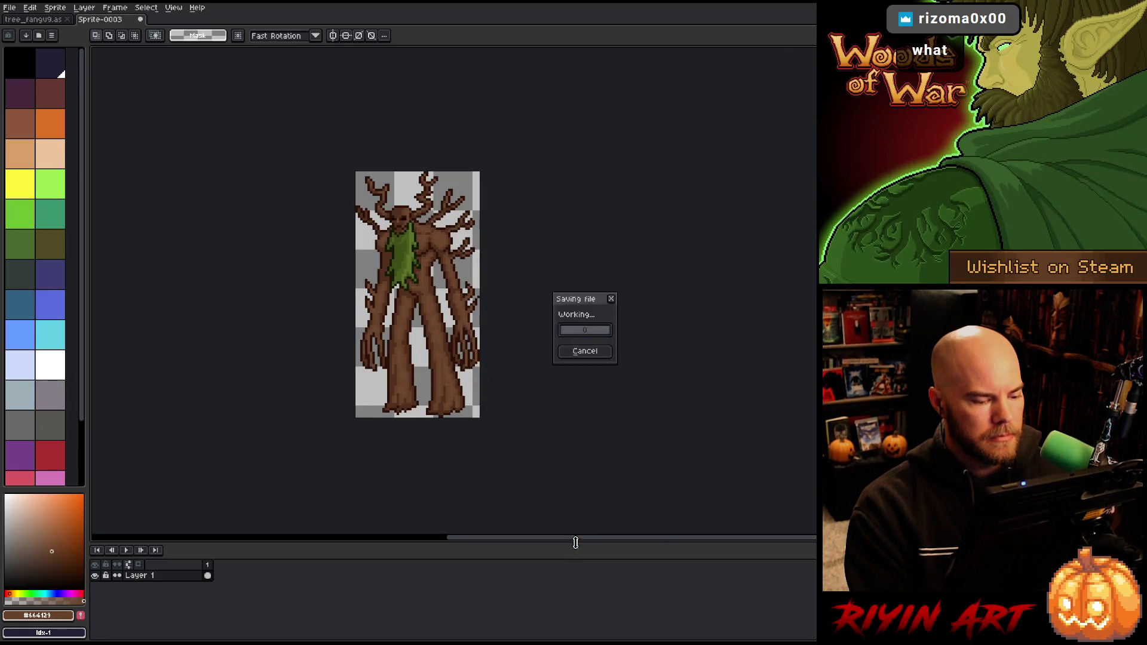
{"action": "left_click", "coordinate": [47, 20]}
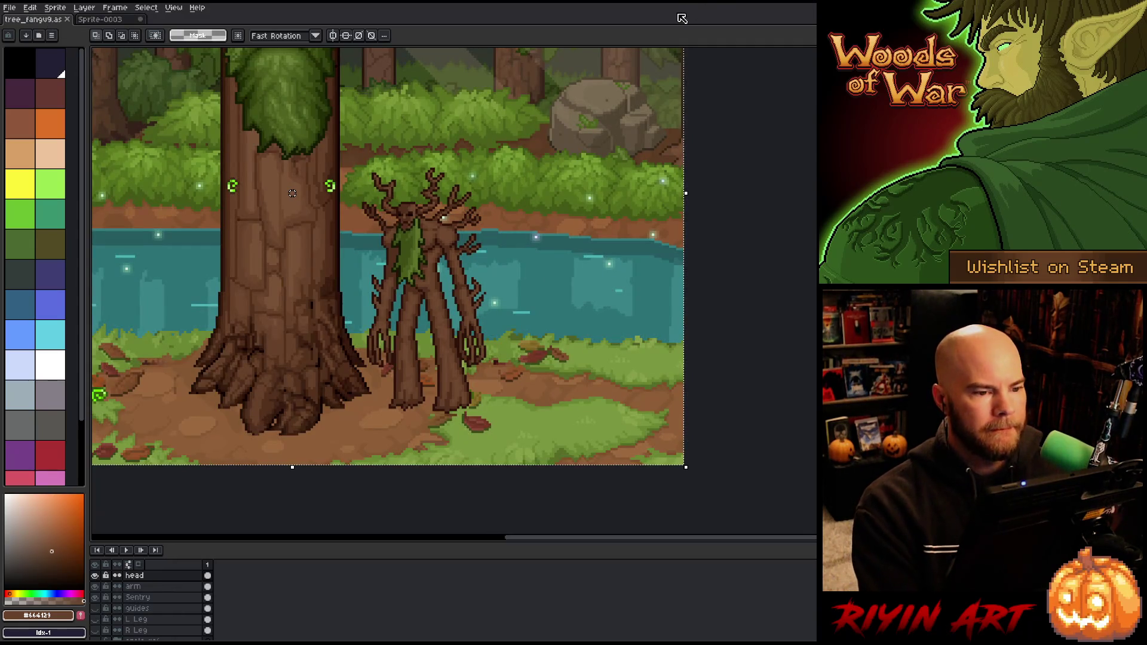
- Switch to Laigter and zoom into the loaded treefang preview
{"action": "left_click_drag", "start_coordinate": [614, 345], "coordinate": [716, 363]}
{"action": "key", "text": "alt+Tab"}
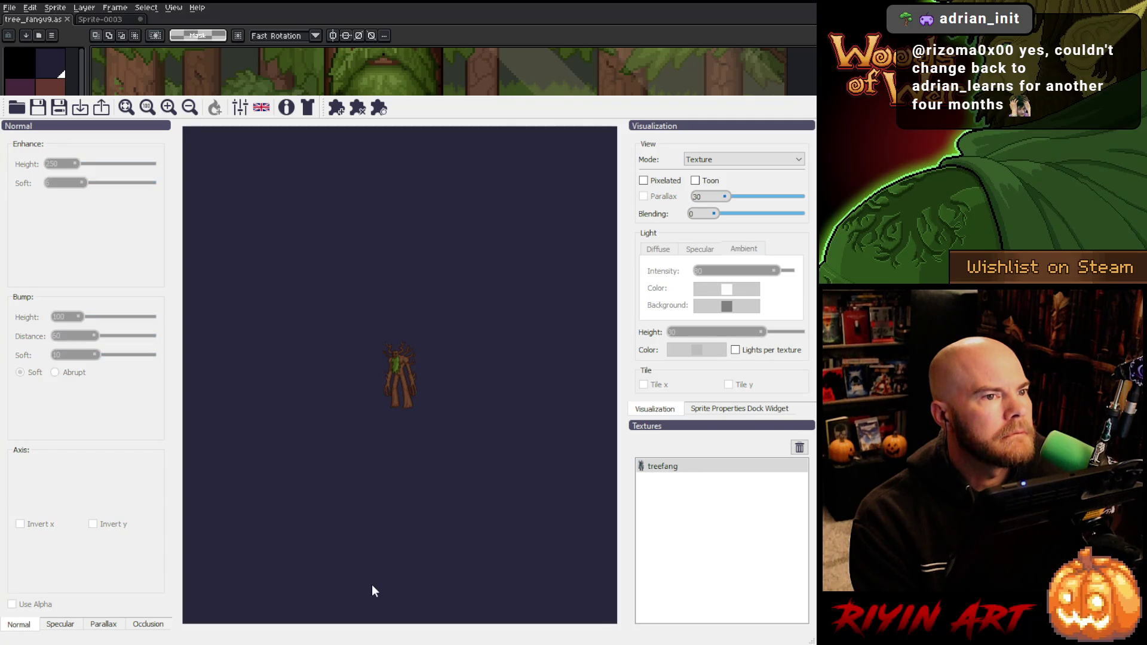
{"action": "scroll", "coordinate": [405, 368], "scroll_direction": "up", "scroll_amount": 2}
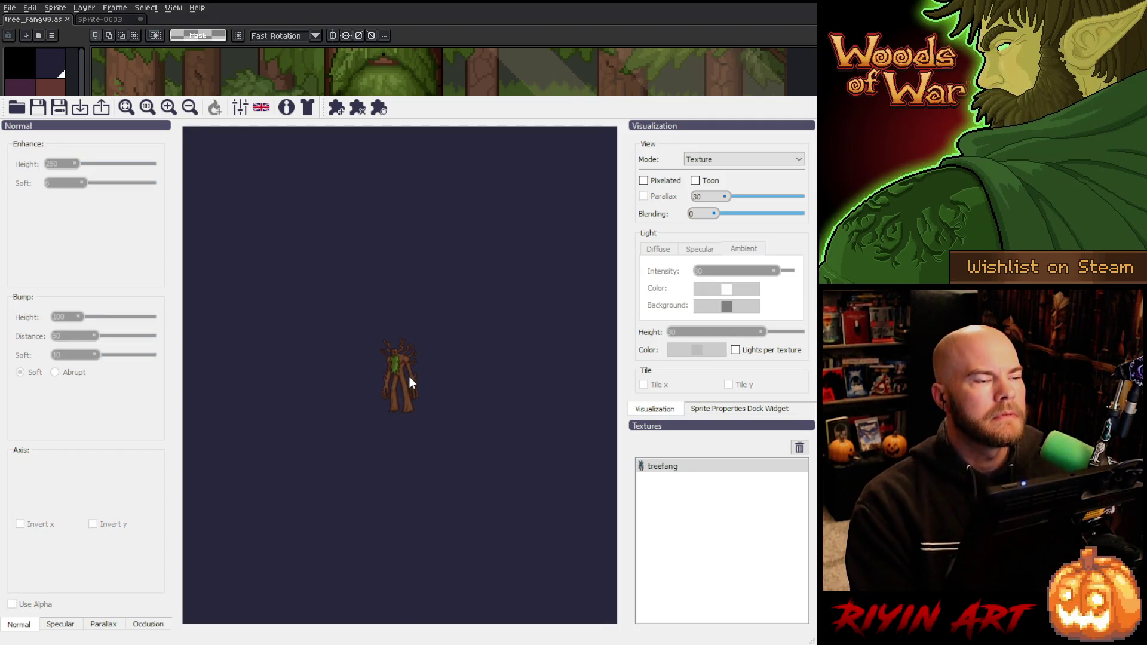
{"action": "scroll", "coordinate": [410, 377], "scroll_direction": "up", "scroll_amount": 4}
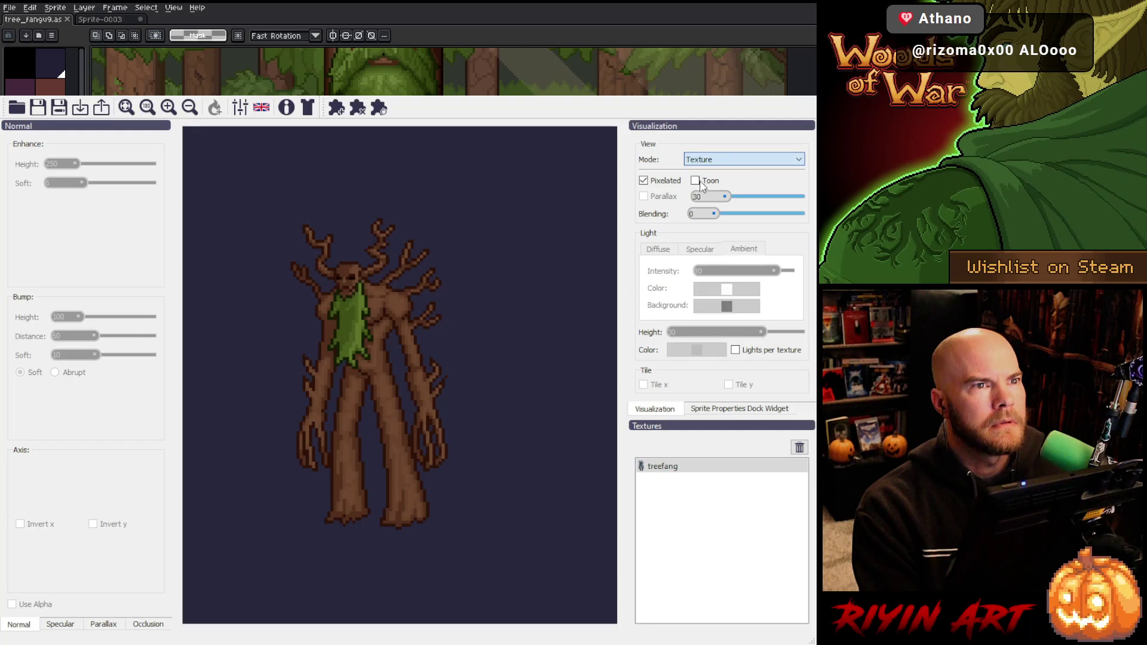
- Show treefang as a normal map with enhance softness 1, bump height 105, distance 49, softness 9
{"action": "key", "text": "Down"}
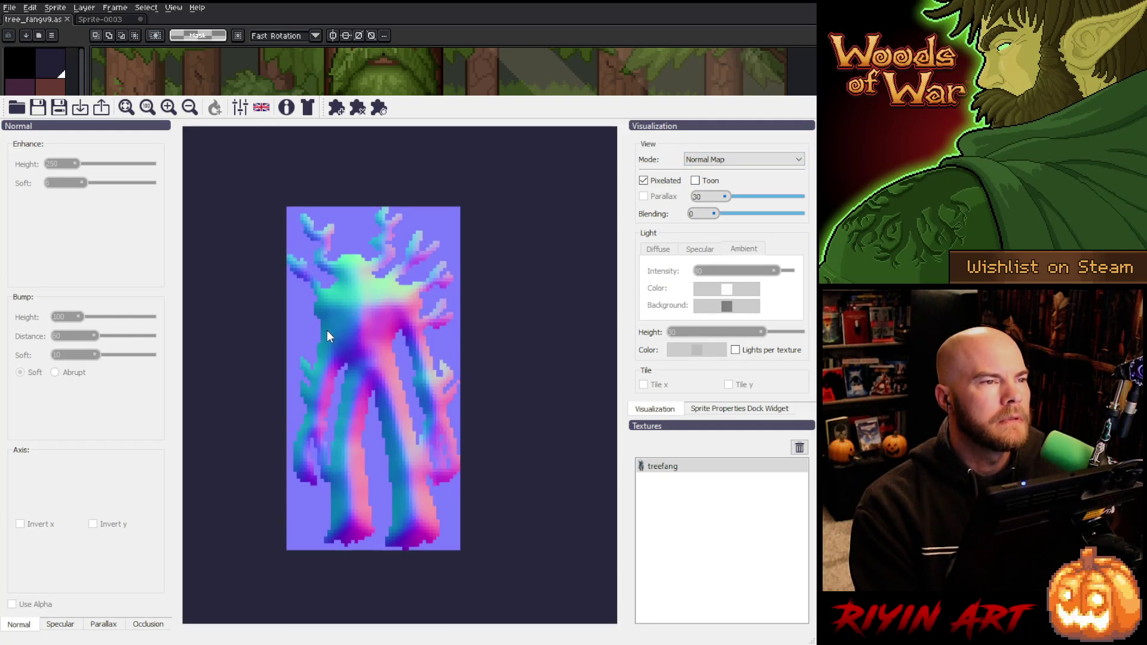
{"action": "scroll", "coordinate": [327, 336], "scroll_direction": "up", "scroll_amount": 1}
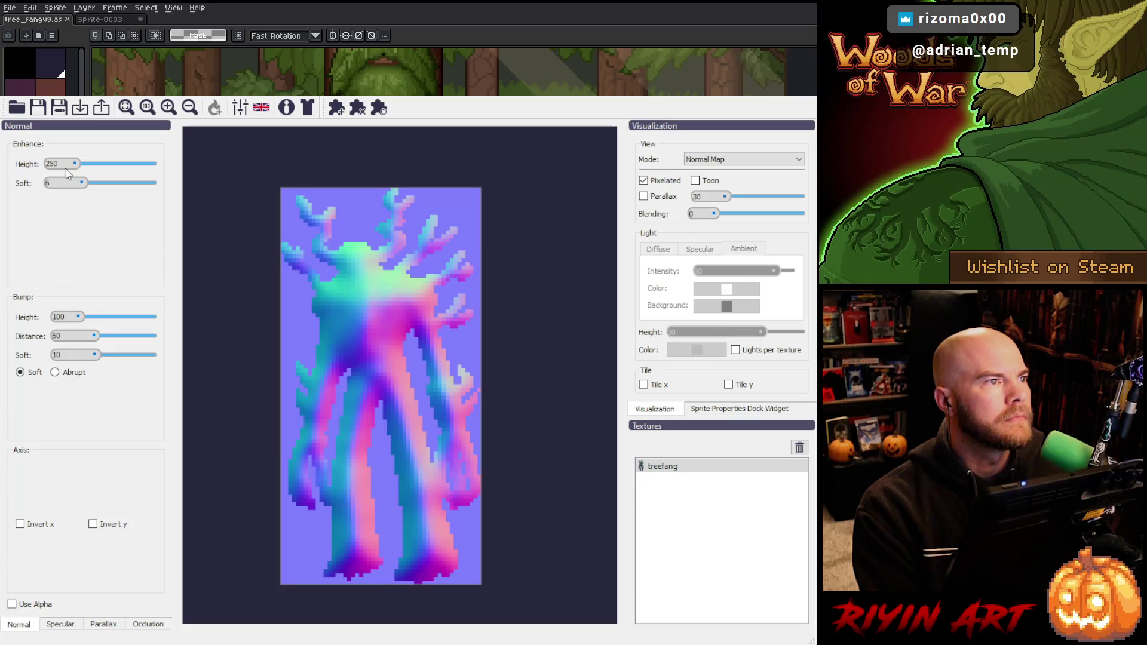
{"action": "left_click_drag", "start_coordinate": [74, 184], "coordinate": [70, 168]}
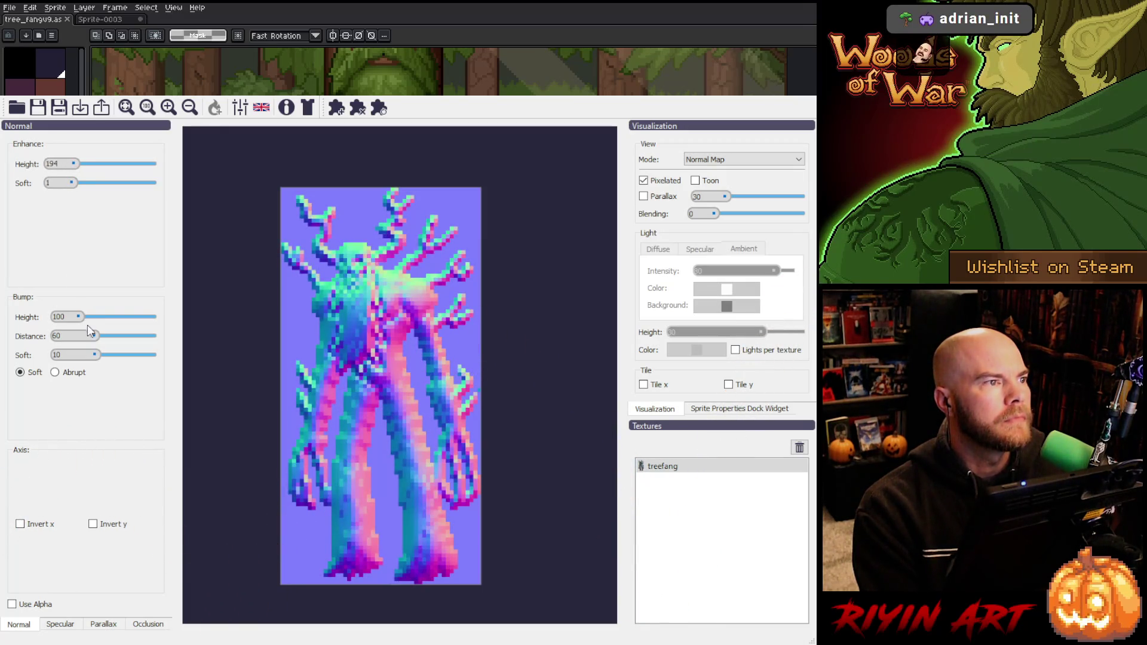
{"action": "mouse_move", "coordinate": [91, 335]}
{"action": "left_mouse_down"}
{"action": "mouse_move", "coordinate": [74, 332]}
{"action": "mouse_move", "coordinate": [85, 332]}
{"action": "left_mouse_up"}
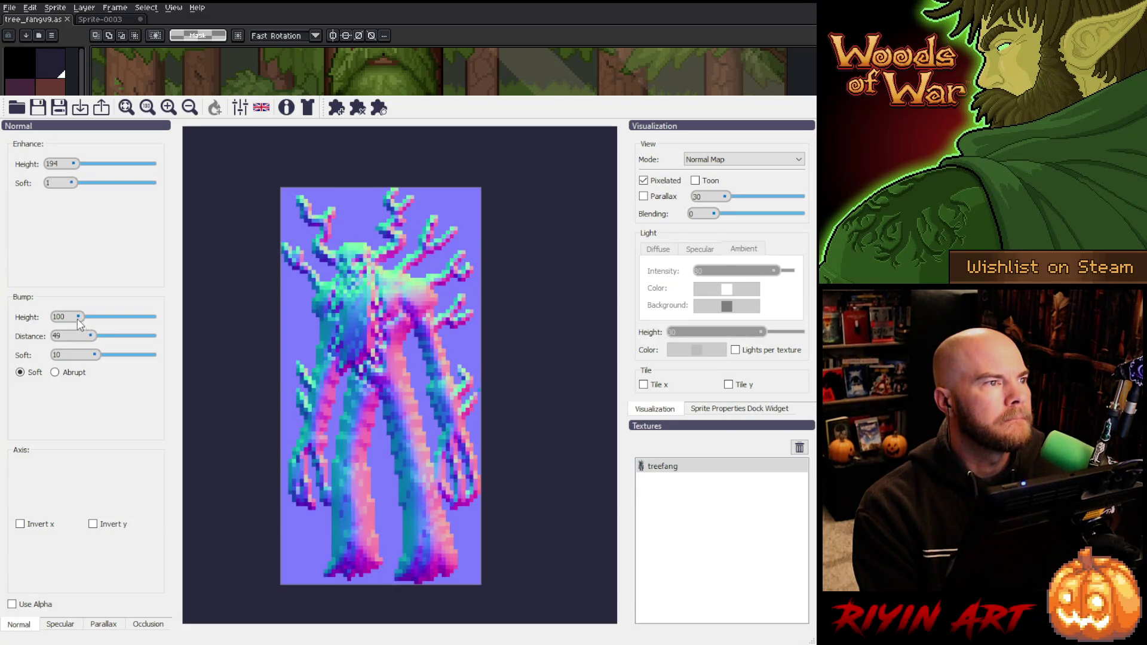
{"action": "scroll", "coordinate": [77, 318], "scroll_direction": "up", "scroll_amount": 6}
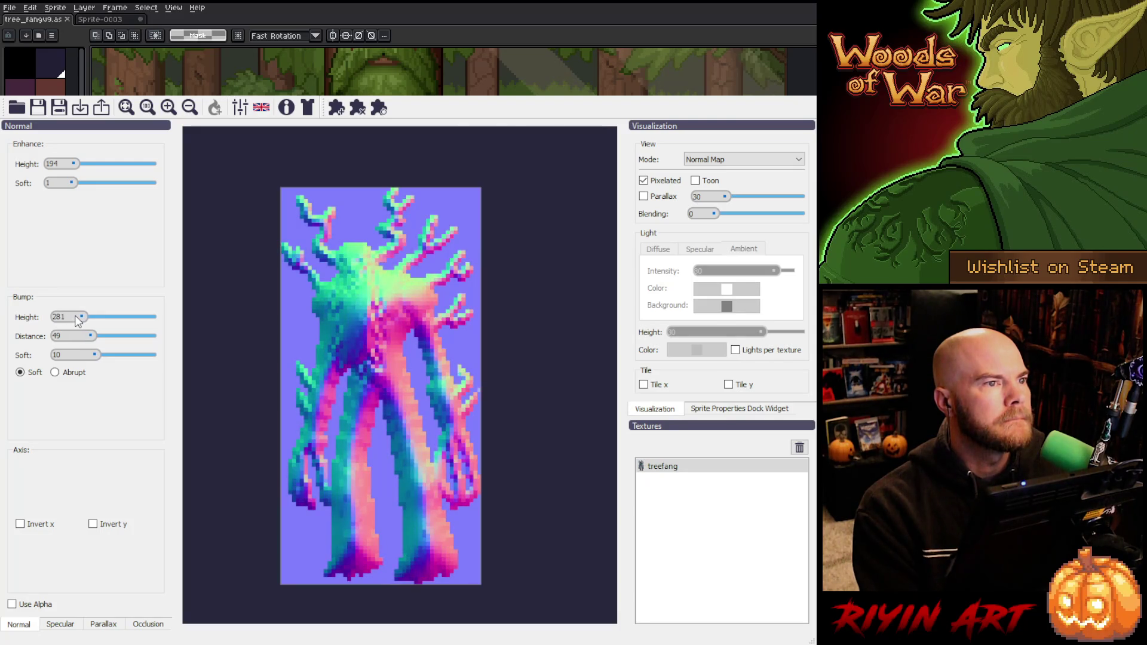
{"action": "scroll", "coordinate": [77, 320], "scroll_direction": "down", "scroll_amount": 6}
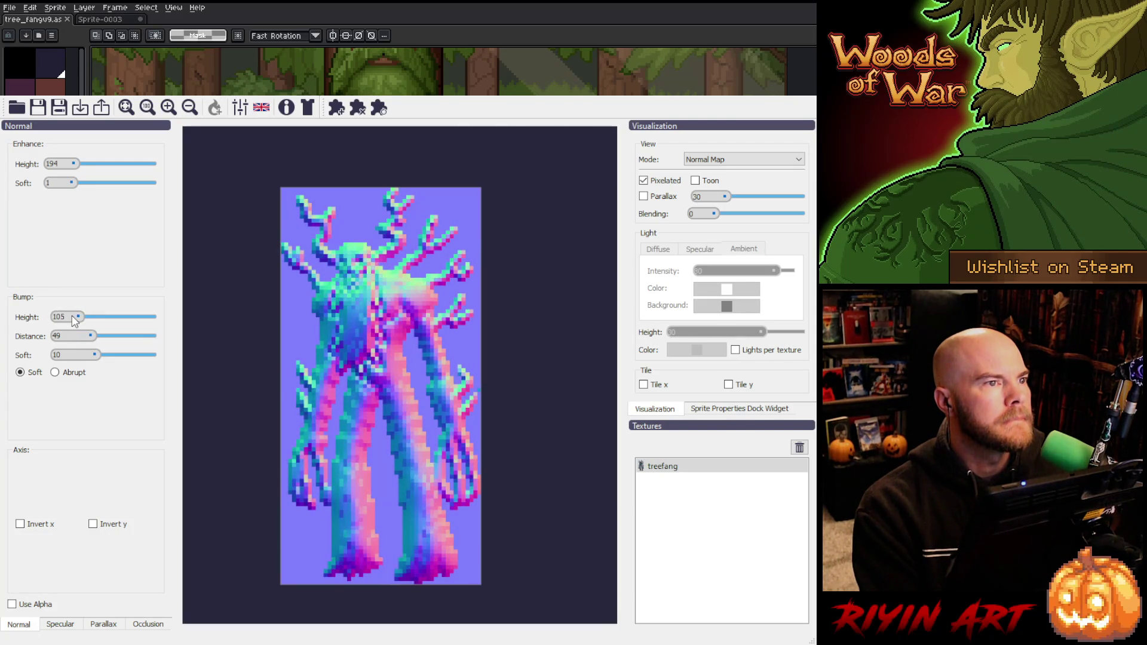
{"action": "scroll", "coordinate": [75, 320], "scroll_direction": "down", "scroll_amount": 2}
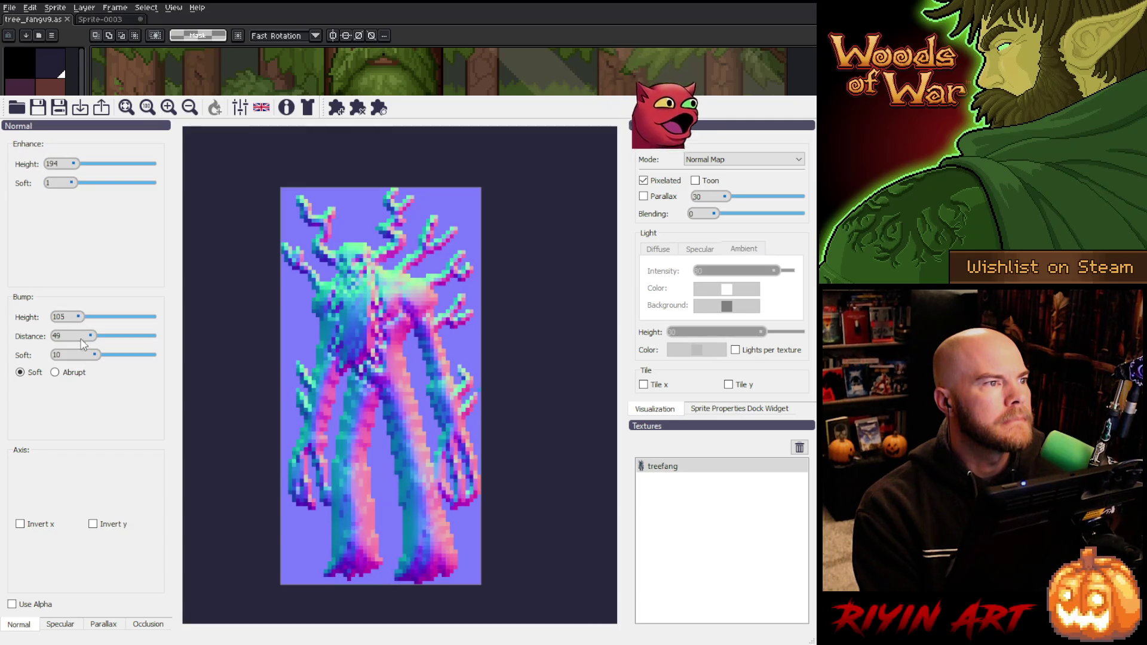
{"action": "scroll", "coordinate": [93, 355], "scroll_direction": "down", "scroll_amount": 1}
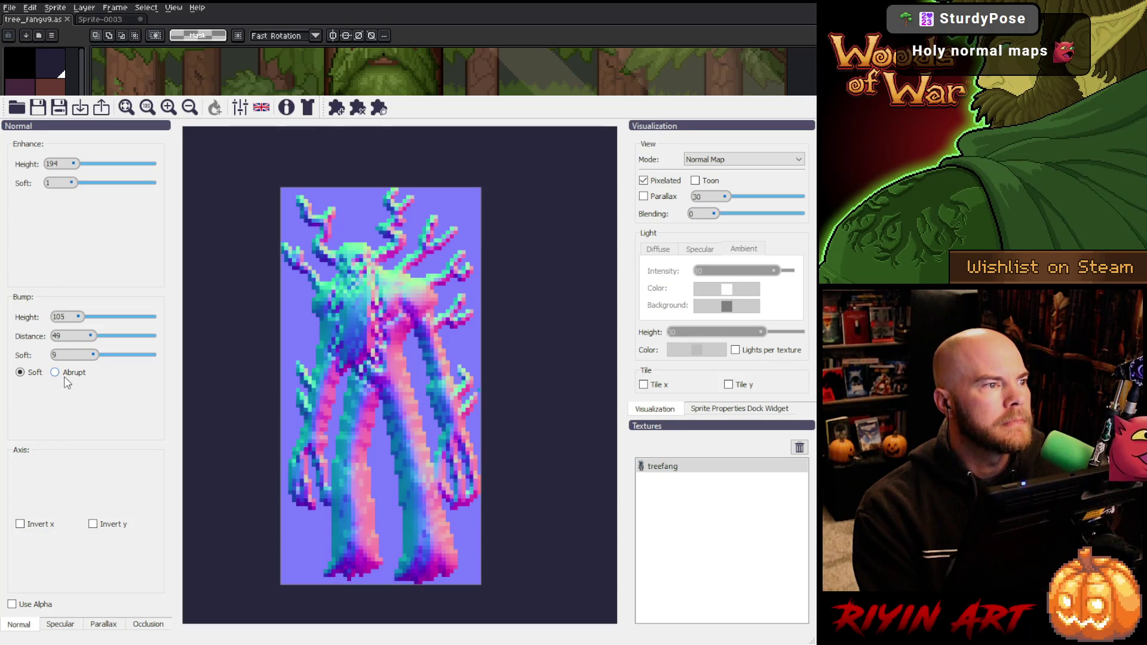
{"action": "left_click", "coordinate": [21, 524]}
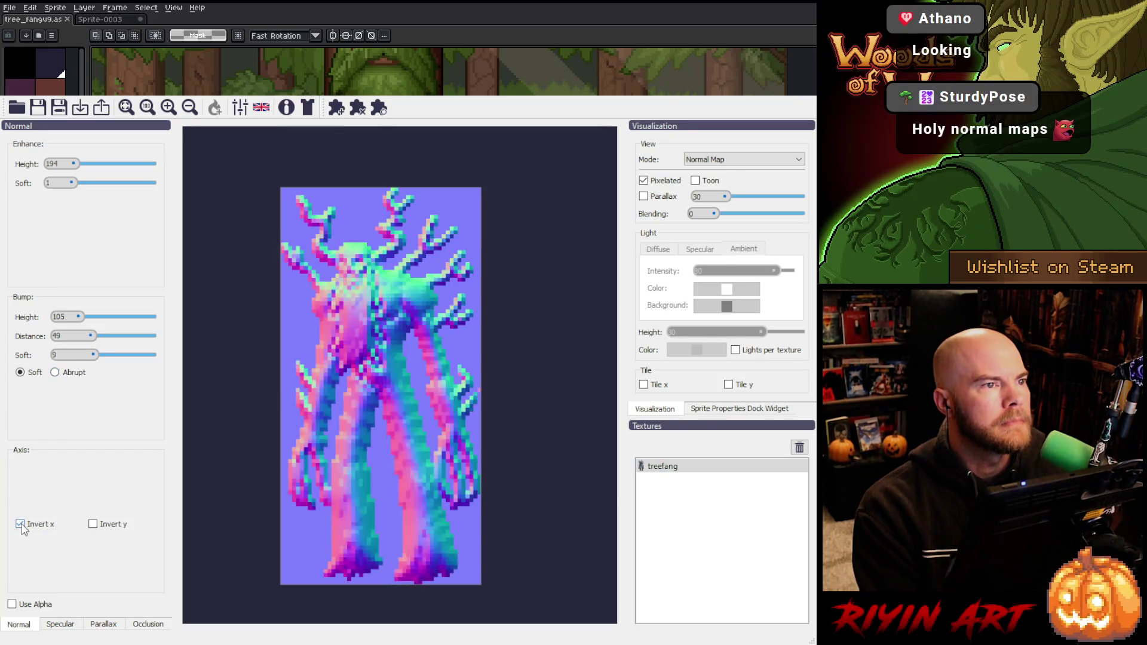
{"action": "left_click", "coordinate": [21, 525]}
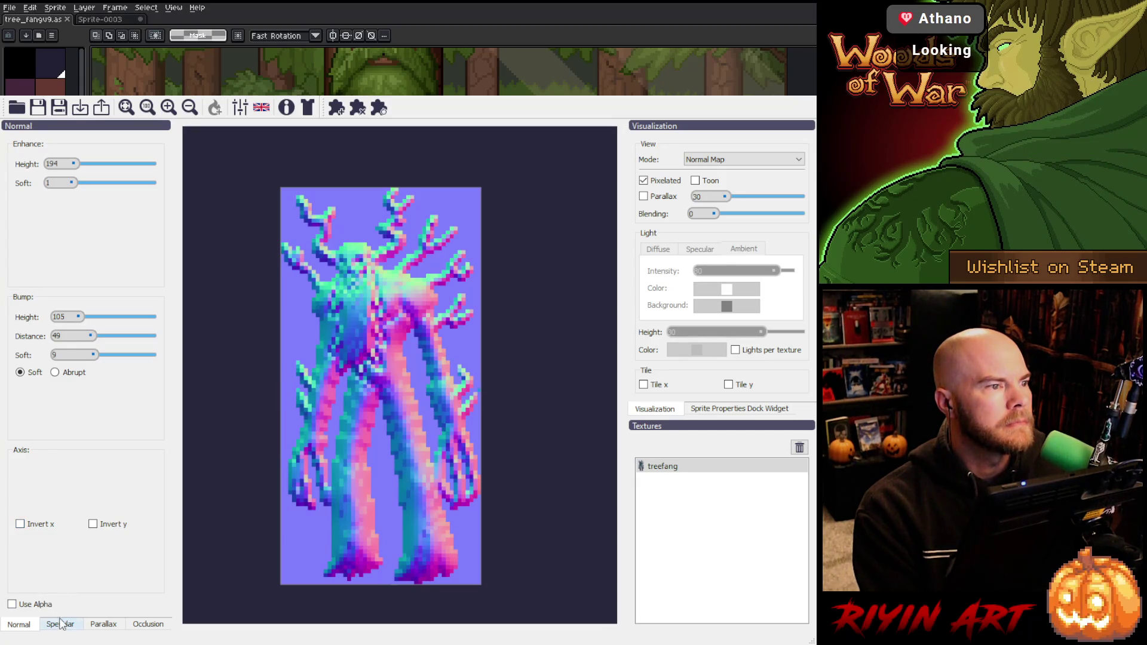
- Set enhance softness 2, bump height 140, distance 54, softness 19, then show the lit Preview mode
{"action": "left_click", "coordinate": [61, 624]}
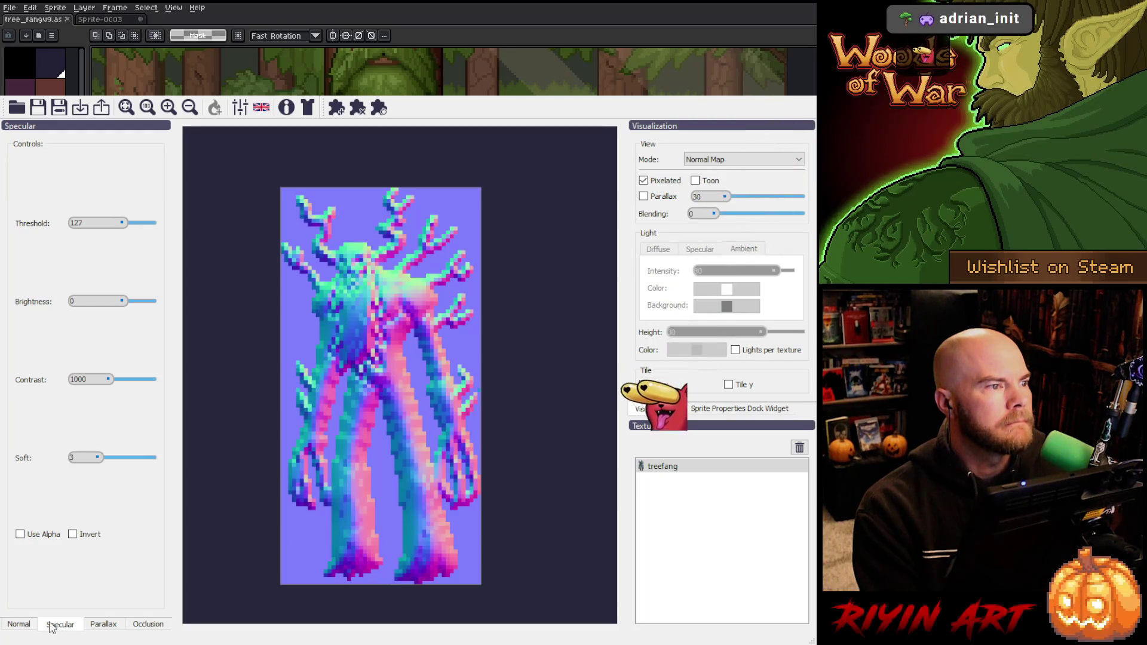
{"action": "left_click", "coordinate": [19, 624]}
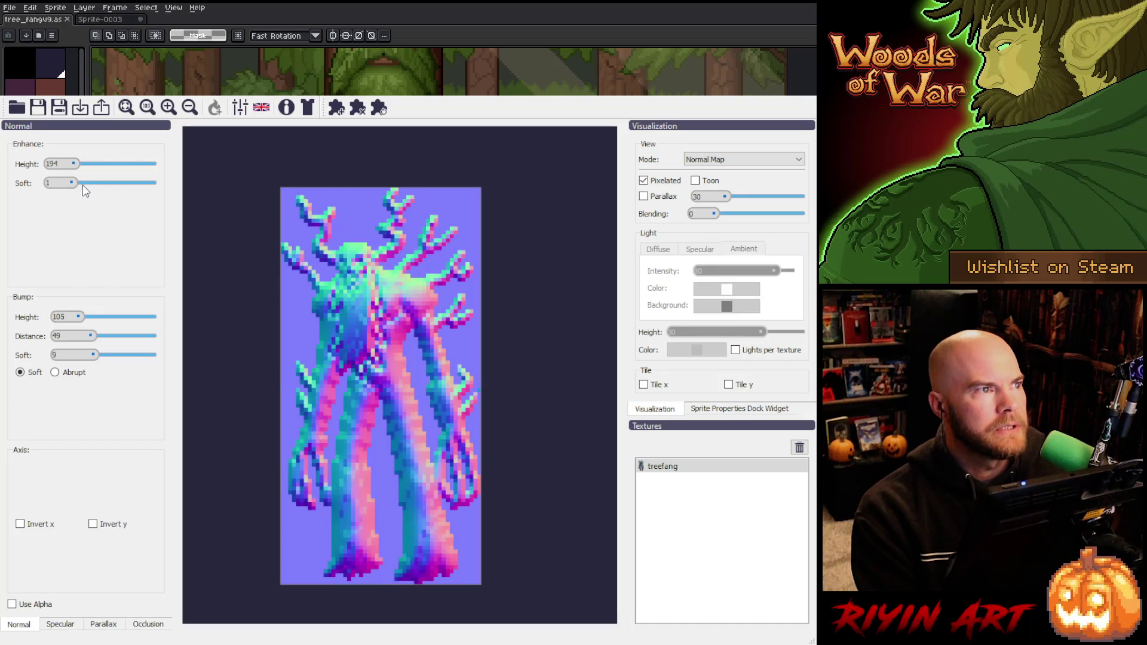
{"action": "left_click_drag", "start_coordinate": [74, 187], "coordinate": [75, 187]}
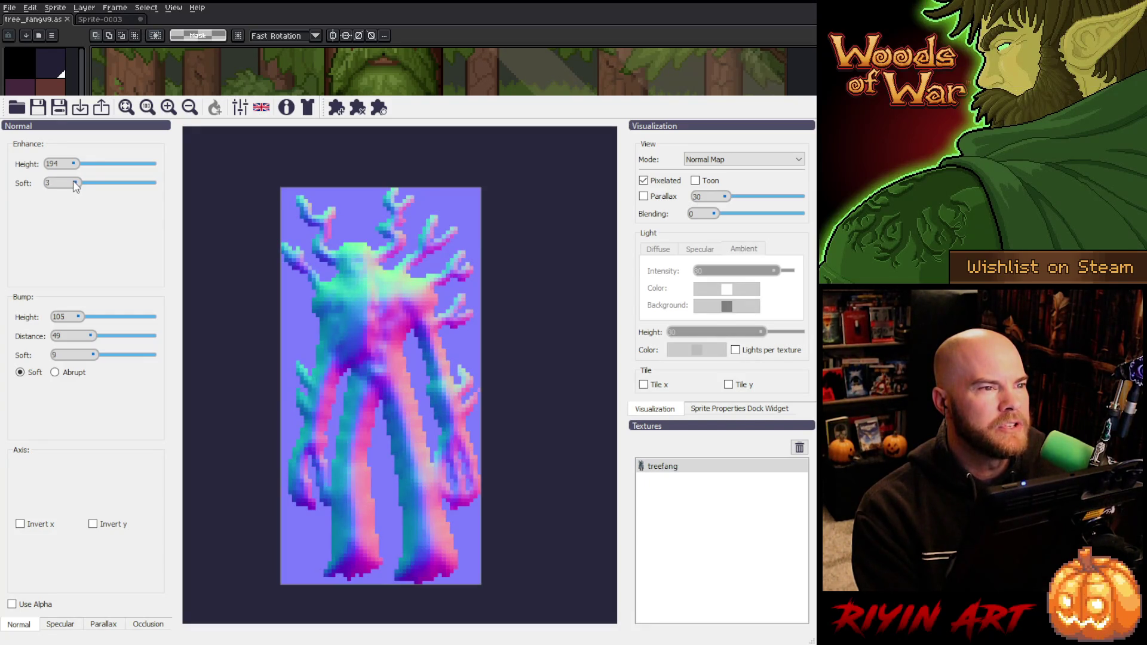
{"action": "left_click_drag", "start_coordinate": [75, 185], "coordinate": [73, 185]}
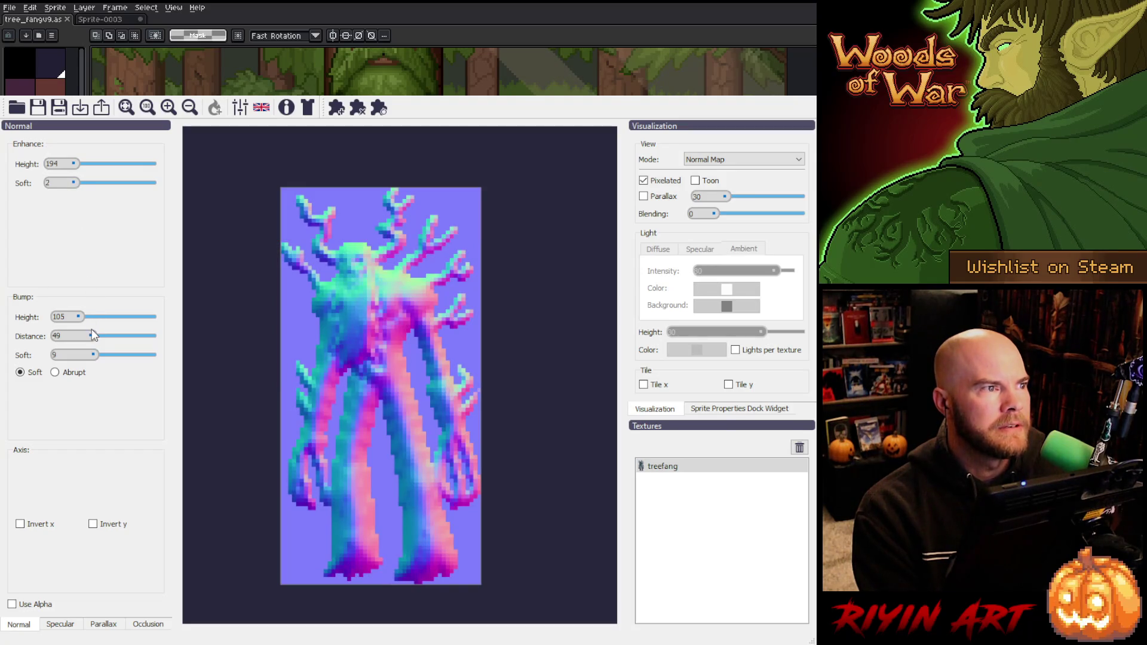
{"action": "mouse_move", "coordinate": [92, 338]}
{"action": "left_mouse_down"}
{"action": "mouse_move", "coordinate": [83, 337]}
{"action": "mouse_move", "coordinate": [96, 336]}
{"action": "mouse_move", "coordinate": [100, 358]}
{"action": "mouse_move", "coordinate": [77, 322]}
{"action": "left_mouse_up"}
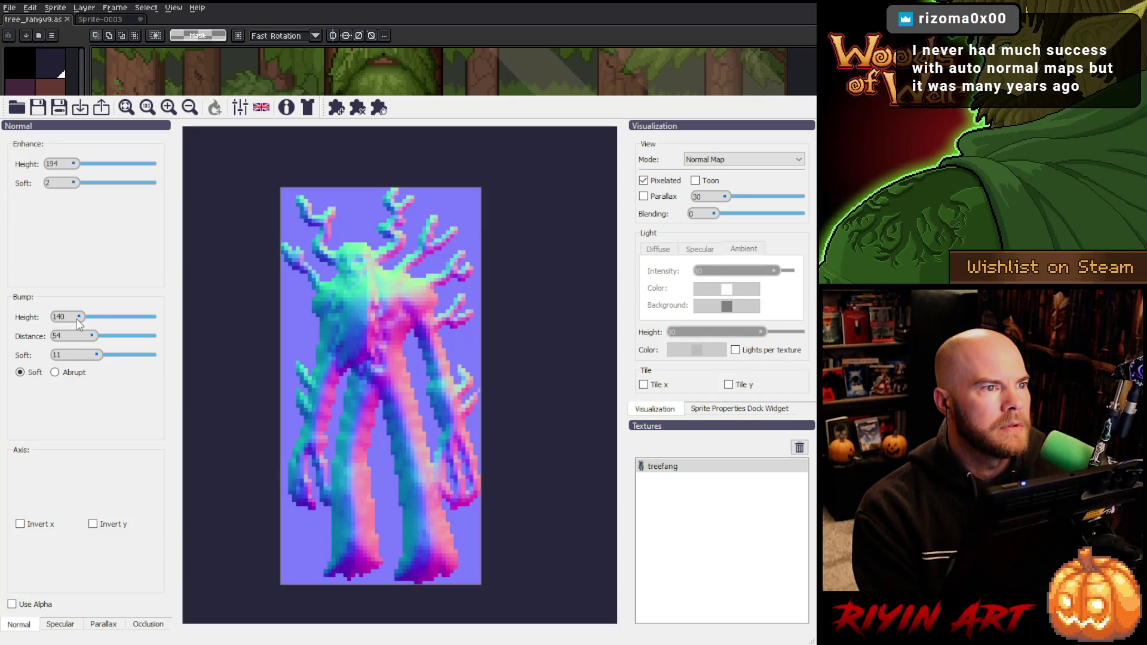
{"action": "left_click_drag", "start_coordinate": [99, 357], "coordinate": [108, 350]}
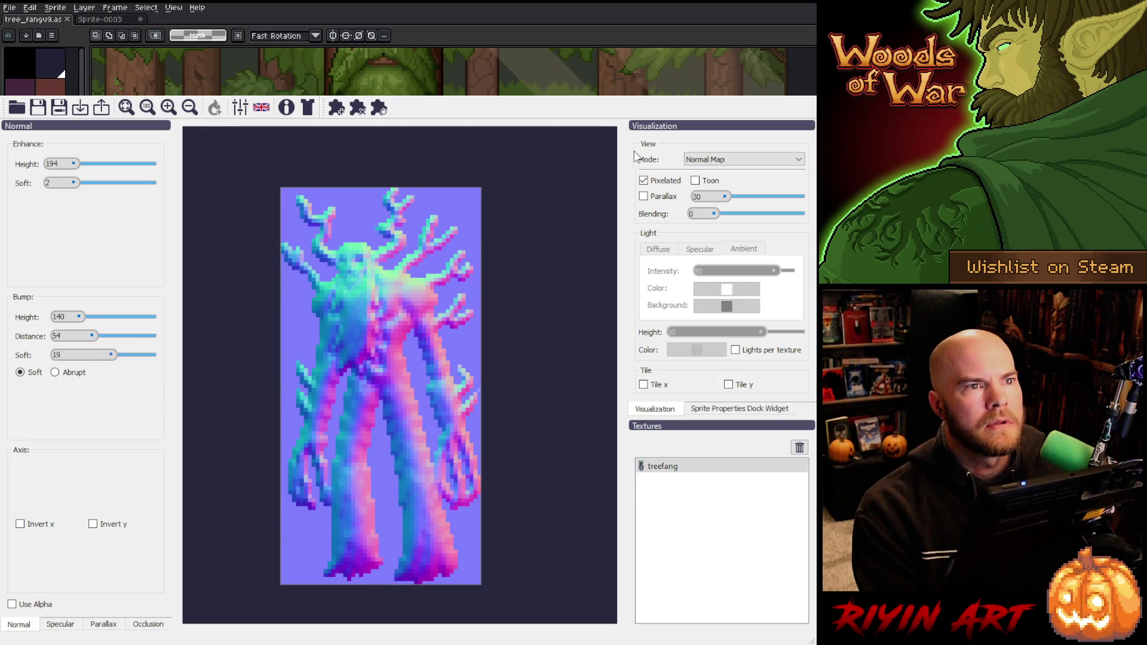
{"action": "left_click", "coordinate": [705, 159]}
{"action": "left_click", "coordinate": [705, 215]}
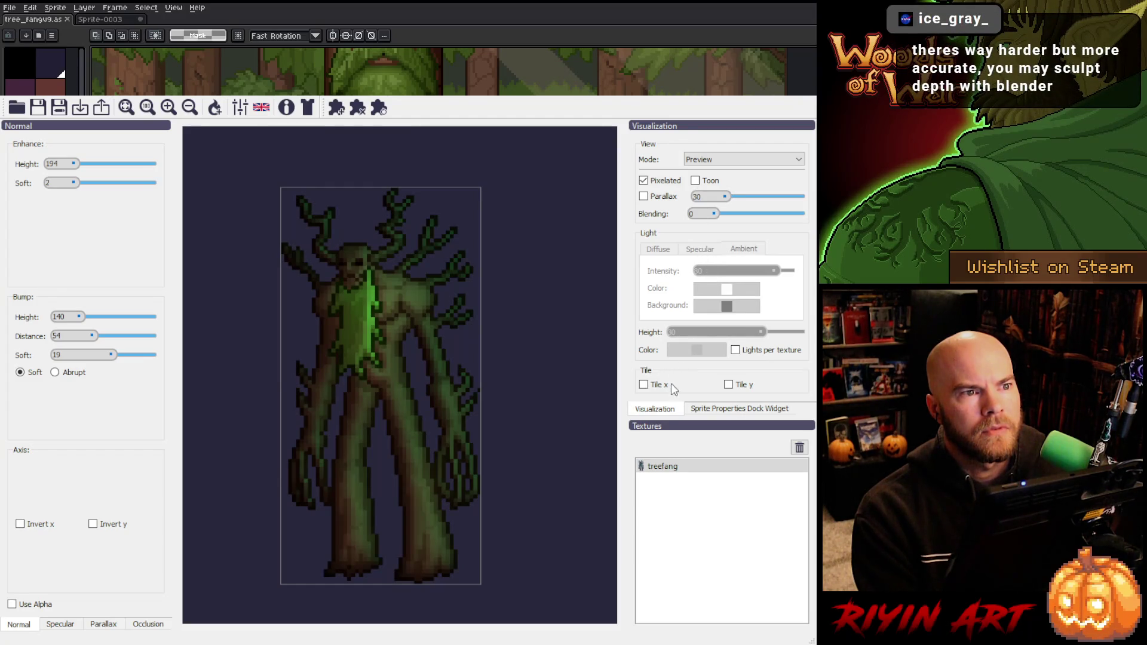
- Place a point light near treefang's top-right branches
{"action": "left_click", "coordinate": [734, 410]}
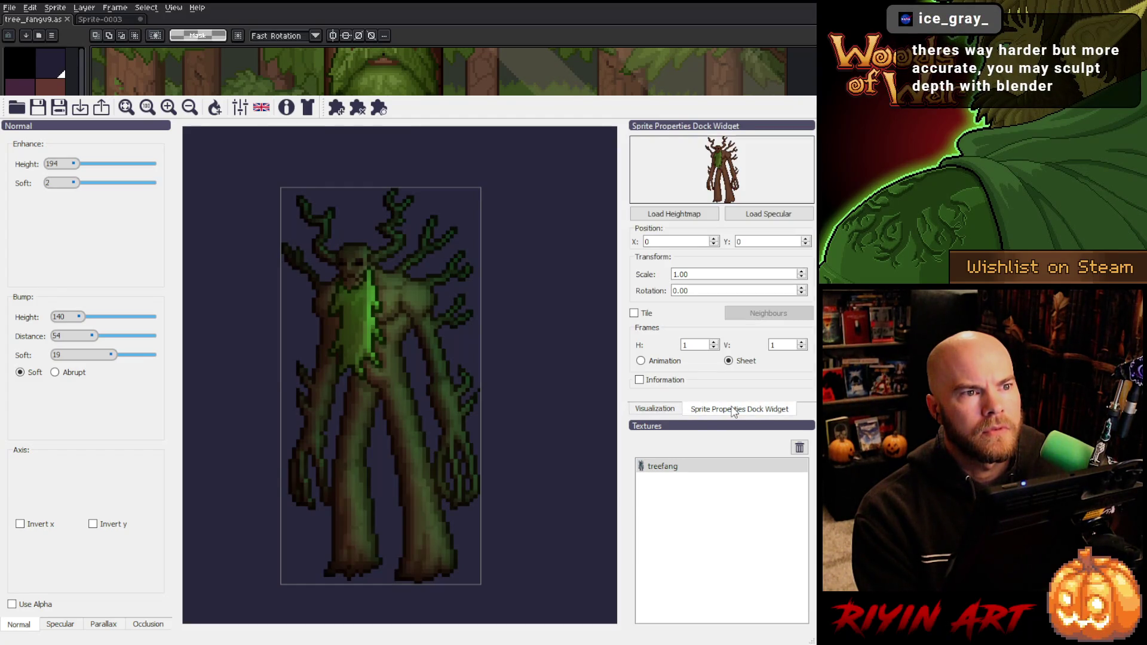
{"action": "left_click", "coordinate": [657, 411]}
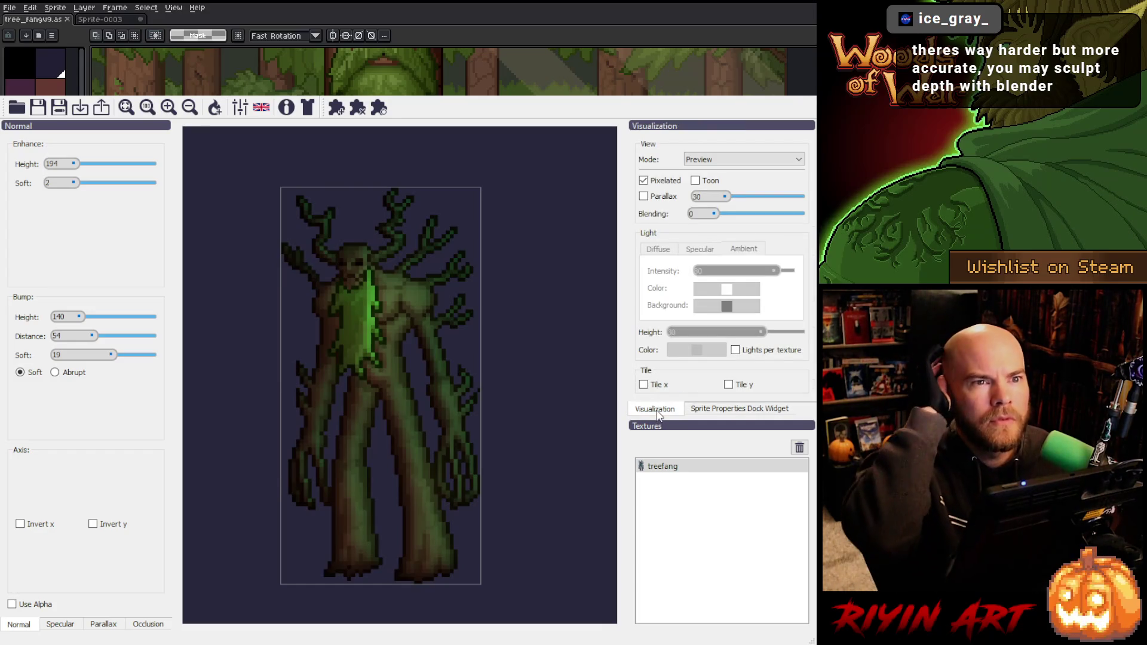
{"action": "mouse_move", "coordinate": [386, 277]}
{"action": "left_mouse_down"}
{"action": "mouse_move", "coordinate": [378, 221]}
{"action": "mouse_move", "coordinate": [386, 267]}
{"action": "left_mouse_up"}
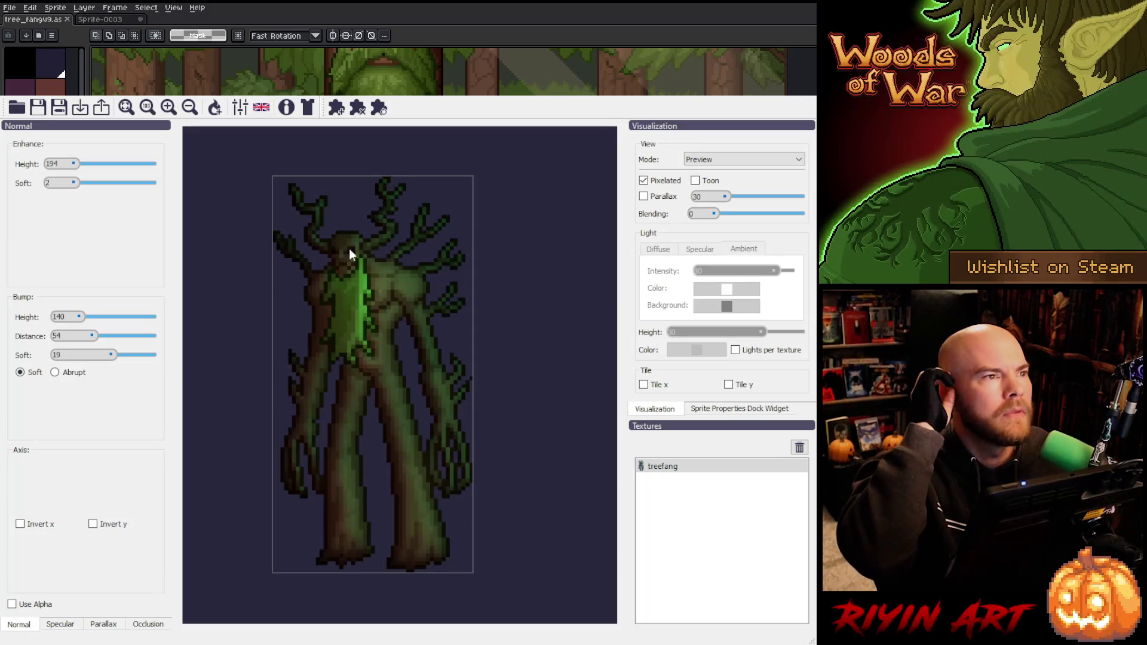
{"action": "left_click", "coordinate": [214, 111]}
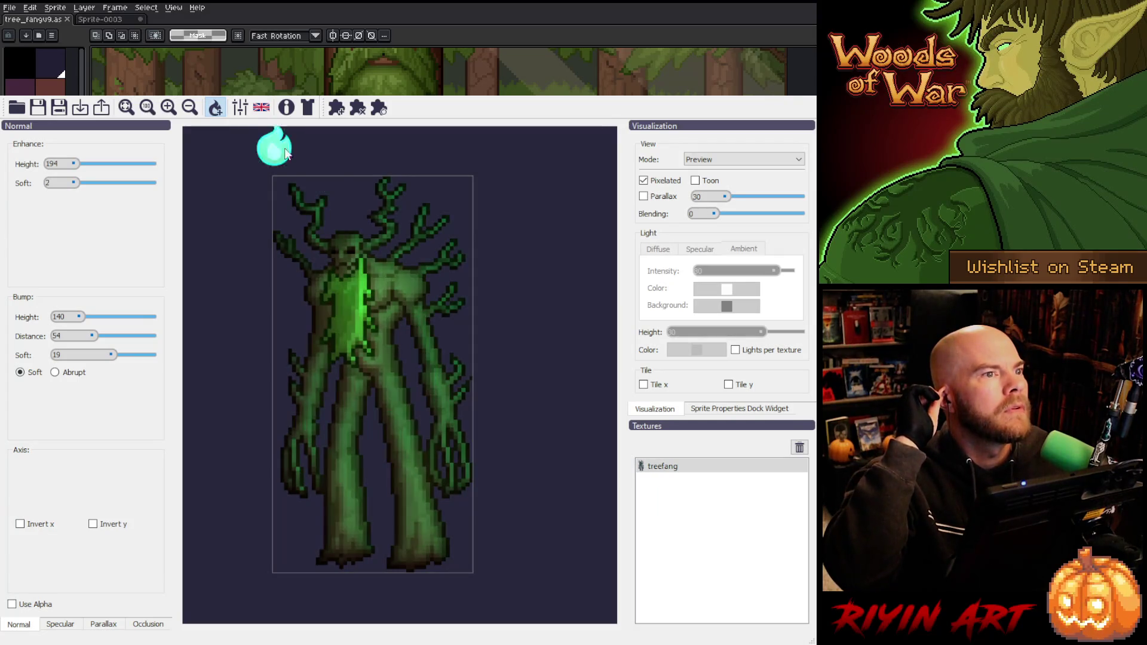
{"action": "left_click", "coordinate": [438, 220]}
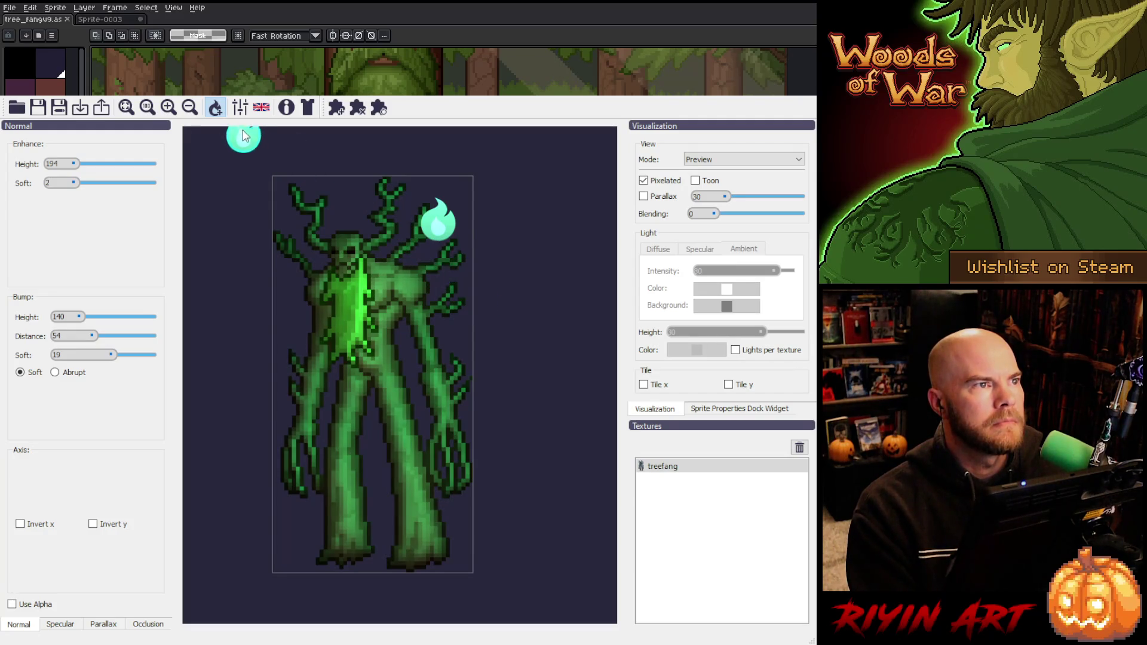
{"action": "left_click", "coordinate": [215, 108]}
{"action": "mouse_move", "coordinate": [438, 231]}
{"action": "left_mouse_down"}
{"action": "mouse_move", "coordinate": [458, 242]}
{"action": "mouse_move", "coordinate": [472, 190]}
{"action": "mouse_move", "coordinate": [320, 325]}
{"action": "mouse_move", "coordinate": [419, 217]}
{"action": "mouse_move", "coordinate": [453, 407]}
{"action": "mouse_move", "coordinate": [339, 228]}
{"action": "mouse_move", "coordinate": [385, 518]}
{"action": "mouse_move", "coordinate": [514, 311]}
{"action": "left_mouse_up"}
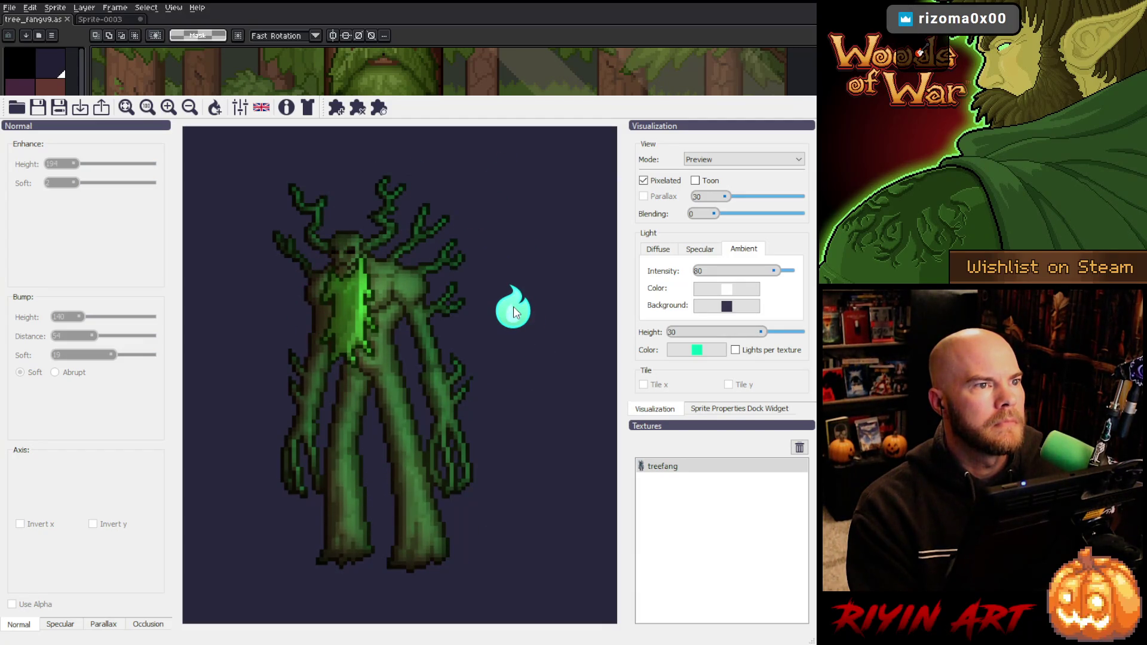
- Move the light beside the upper branches and dim the ambient light intensity
{"action": "scroll", "coordinate": [514, 308], "scroll_direction": "down", "scroll_amount": 4}
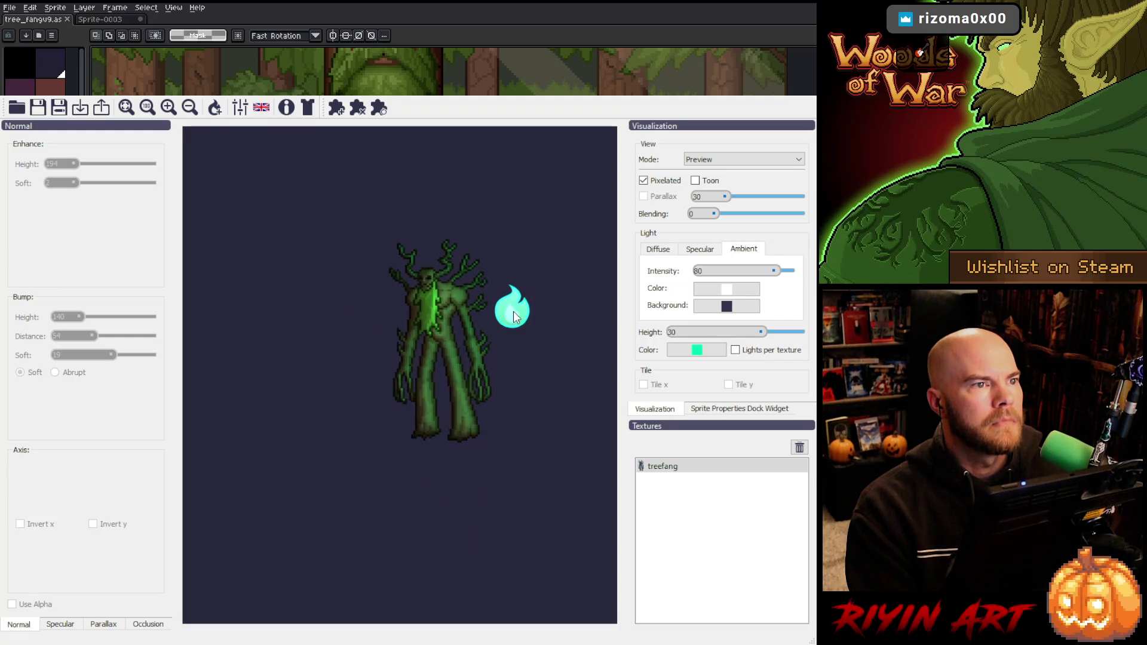
{"action": "scroll", "coordinate": [513, 311], "scroll_direction": "up", "scroll_amount": 4}
{"action": "left_click_drag", "start_coordinate": [514, 313], "coordinate": [518, 245]}
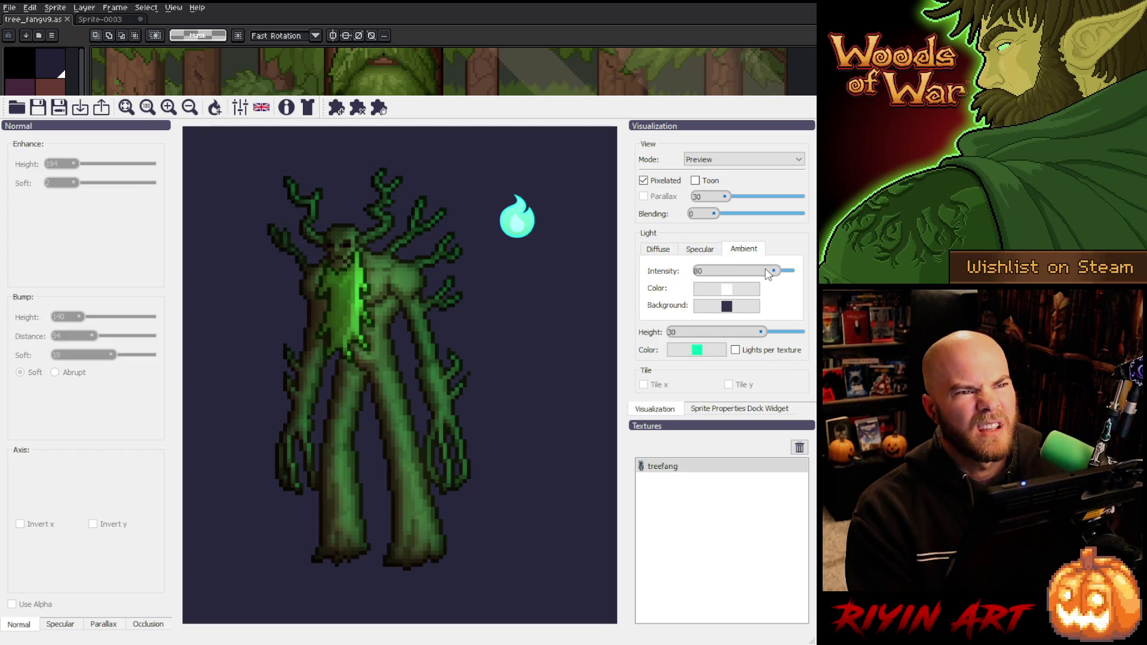
{"action": "mouse_move", "coordinate": [775, 274]}
{"action": "left_mouse_down"}
{"action": "mouse_move", "coordinate": [748, 275]}
{"action": "mouse_move", "coordinate": [775, 272]}
{"action": "left_mouse_up"}
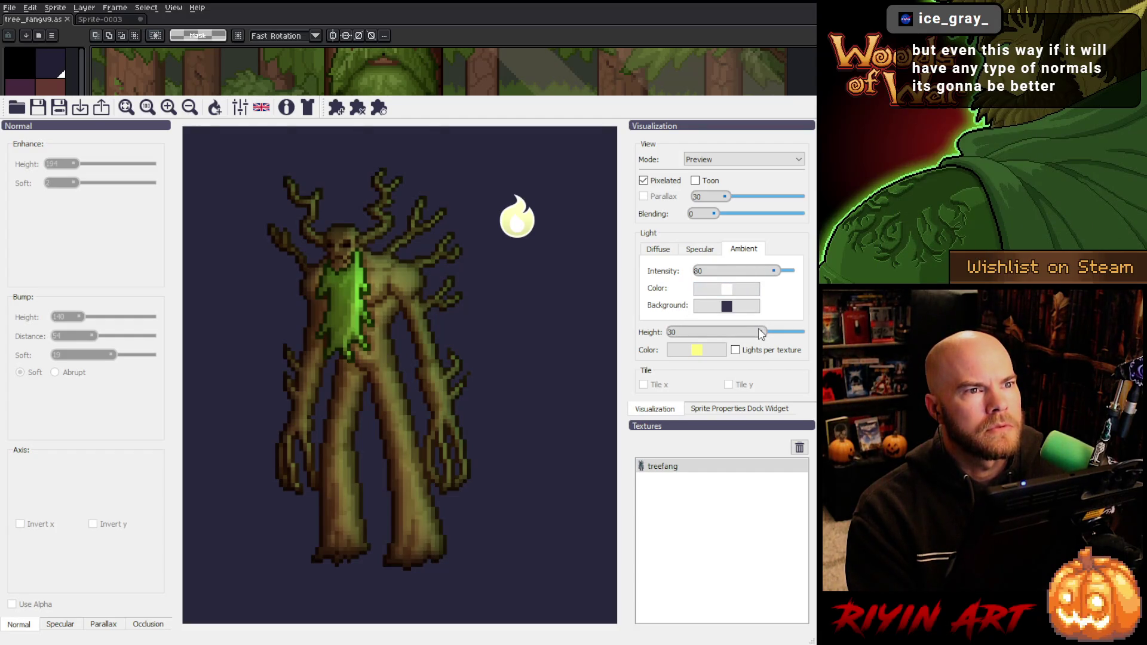
- Lower the light's height, sweep it around the treant, then switch the view to Normal Map
{"action": "mouse_move", "coordinate": [763, 335]}
{"action": "left_mouse_down"}
{"action": "mouse_move", "coordinate": [733, 333]}
{"action": "mouse_move", "coordinate": [750, 333]}
{"action": "left_mouse_up"}
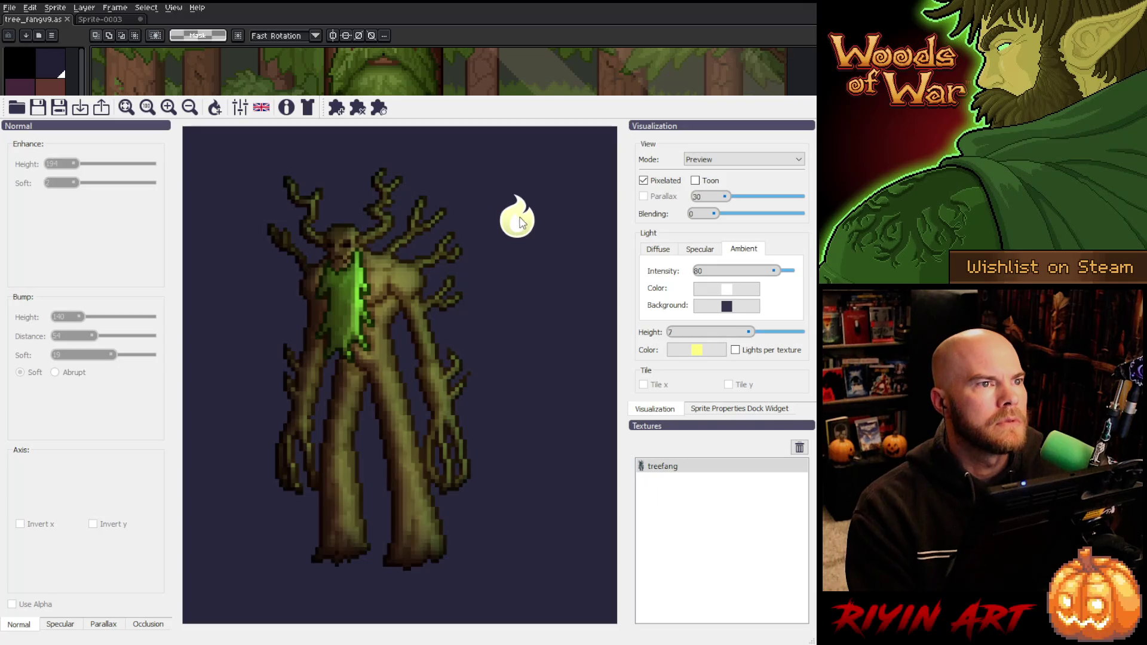
{"action": "mouse_move", "coordinate": [519, 223]}
{"action": "left_mouse_down"}
{"action": "mouse_move", "coordinate": [359, 262]}
{"action": "mouse_move", "coordinate": [251, 229]}
{"action": "mouse_move", "coordinate": [328, 466]}
{"action": "mouse_move", "coordinate": [223, 233]}
{"action": "mouse_move", "coordinate": [364, 167]}
{"action": "mouse_move", "coordinate": [413, 468]}
{"action": "mouse_move", "coordinate": [243, 164]}
{"action": "mouse_move", "coordinate": [408, 199]}
{"action": "left_mouse_up"}
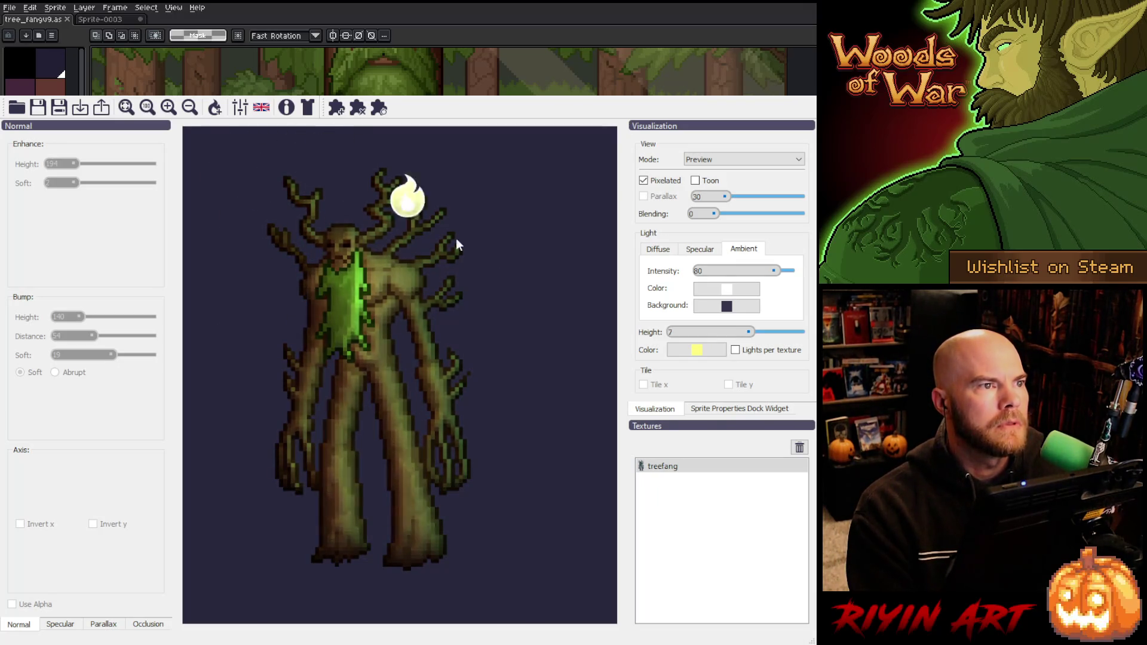
{"action": "mouse_move", "coordinate": [456, 245]}
{"action": "left_mouse_down"}
{"action": "mouse_move", "coordinate": [308, 398]}
{"action": "mouse_move", "coordinate": [317, 162]}
{"action": "mouse_move", "coordinate": [306, 397]}
{"action": "mouse_move", "coordinate": [455, 216]}
{"action": "mouse_move", "coordinate": [246, 321]}
{"action": "mouse_move", "coordinate": [402, 186]}
{"action": "mouse_move", "coordinate": [259, 242]}
{"action": "mouse_move", "coordinate": [336, 235]}
{"action": "mouse_move", "coordinate": [256, 205]}
{"action": "mouse_move", "coordinate": [403, 259]}
{"action": "left_mouse_up"}
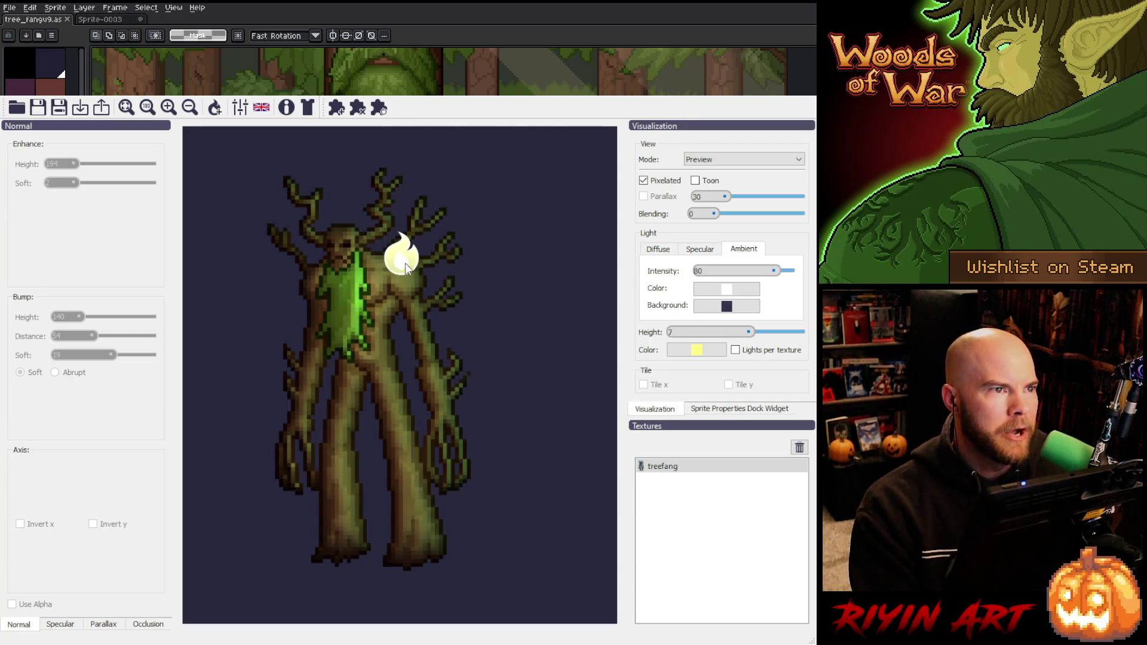
{"action": "mouse_move", "coordinate": [370, 361]}
{"action": "left_mouse_down"}
{"action": "mouse_move", "coordinate": [446, 412]}
{"action": "mouse_move", "coordinate": [223, 266]}
{"action": "mouse_move", "coordinate": [268, 350]}
{"action": "mouse_move", "coordinate": [436, 196]}
{"action": "mouse_move", "coordinate": [246, 217]}
{"action": "mouse_move", "coordinate": [467, 310]}
{"action": "mouse_move", "coordinate": [454, 282]}
{"action": "left_mouse_up"}
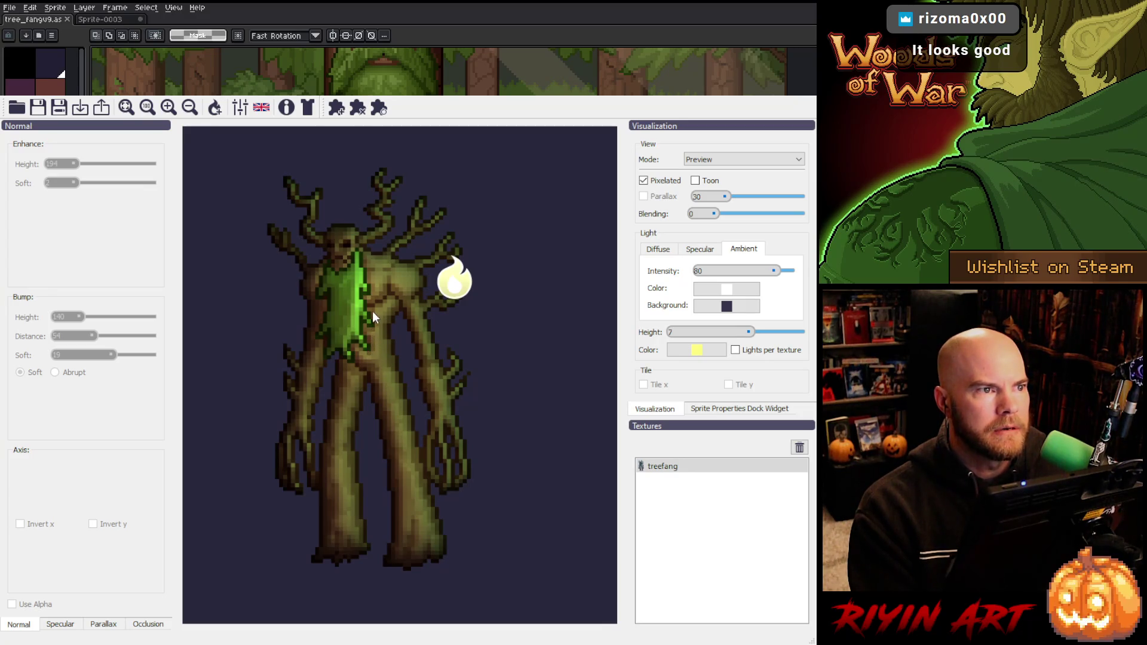
{"action": "mouse_move", "coordinate": [438, 288]}
{"action": "left_mouse_down"}
{"action": "mouse_move", "coordinate": [529, 277]}
{"action": "mouse_move", "coordinate": [263, 242]}
{"action": "mouse_move", "coordinate": [237, 276]}
{"action": "mouse_move", "coordinate": [235, 190]}
{"action": "mouse_move", "coordinate": [264, 163]}
{"action": "mouse_move", "coordinate": [238, 146]}
{"action": "mouse_move", "coordinate": [366, 137]}
{"action": "mouse_move", "coordinate": [203, 242]}
{"action": "mouse_move", "coordinate": [223, 251]}
{"action": "mouse_move", "coordinate": [358, 141]}
{"action": "mouse_move", "coordinate": [277, 176]}
{"action": "mouse_move", "coordinate": [263, 216]}
{"action": "mouse_move", "coordinate": [462, 200]}
{"action": "mouse_move", "coordinate": [266, 333]}
{"action": "mouse_move", "coordinate": [392, 159]}
{"action": "mouse_move", "coordinate": [339, 392]}
{"action": "mouse_move", "coordinate": [404, 174]}
{"action": "mouse_move", "coordinate": [238, 340]}
{"action": "mouse_move", "coordinate": [373, 263]}
{"action": "mouse_move", "coordinate": [243, 289]}
{"action": "mouse_move", "coordinate": [406, 225]}
{"action": "left_mouse_up"}
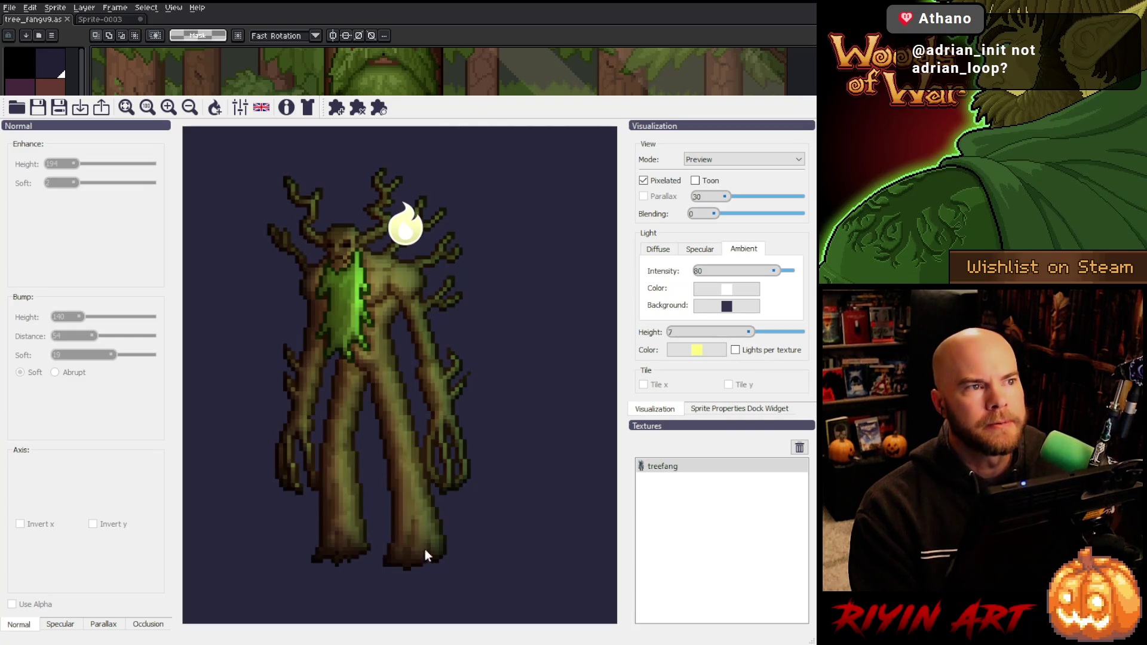
{"action": "mouse_move", "coordinate": [432, 195]}
{"action": "left_mouse_down"}
{"action": "mouse_move", "coordinate": [310, 281]}
{"action": "mouse_move", "coordinate": [240, 282]}
{"action": "mouse_move", "coordinate": [238, 203]}
{"action": "mouse_move", "coordinate": [295, 276]}
{"action": "mouse_move", "coordinate": [489, 215]}
{"action": "mouse_move", "coordinate": [301, 388]}
{"action": "mouse_move", "coordinate": [372, 233]}
{"action": "mouse_move", "coordinate": [256, 227]}
{"action": "mouse_move", "coordinate": [250, 207]}
{"action": "left_mouse_up"}
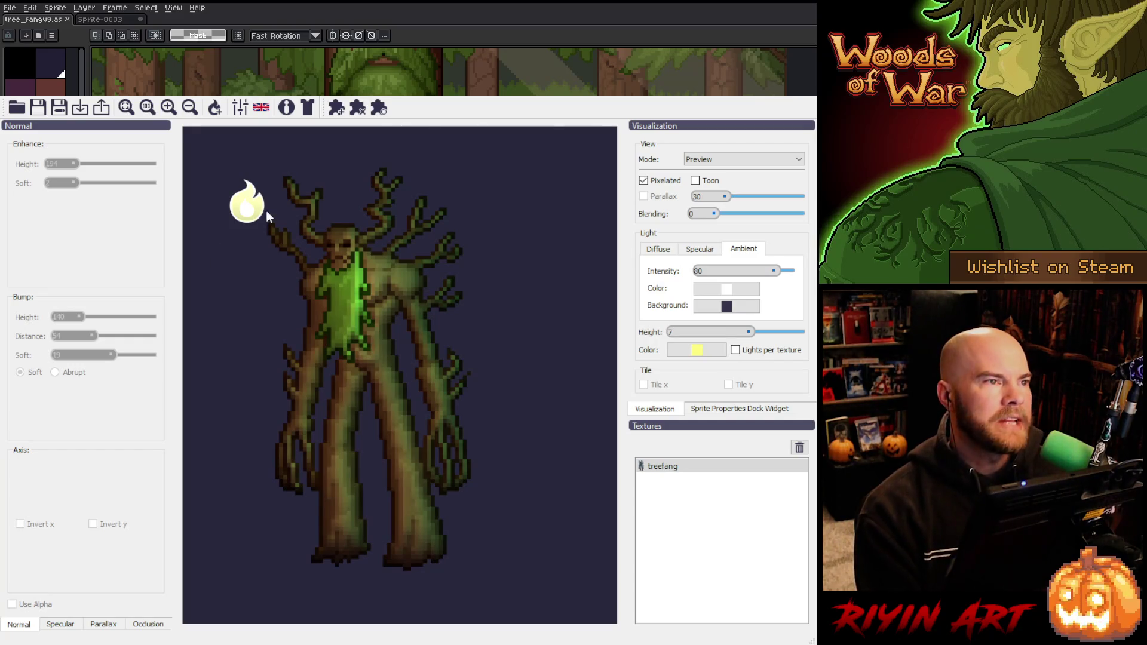
{"action": "mouse_move", "coordinate": [266, 210]}
{"action": "left_mouse_down"}
{"action": "mouse_move", "coordinate": [458, 273]}
{"action": "mouse_move", "coordinate": [282, 191]}
{"action": "left_mouse_up"}
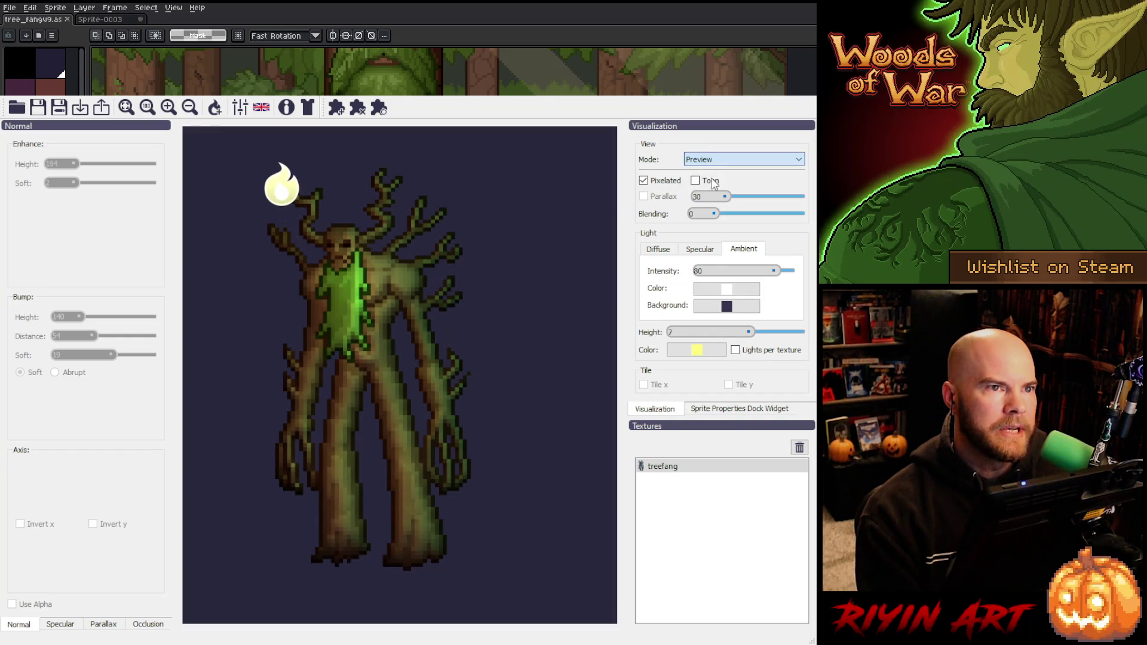
{"action": "key", "text": "Up"}
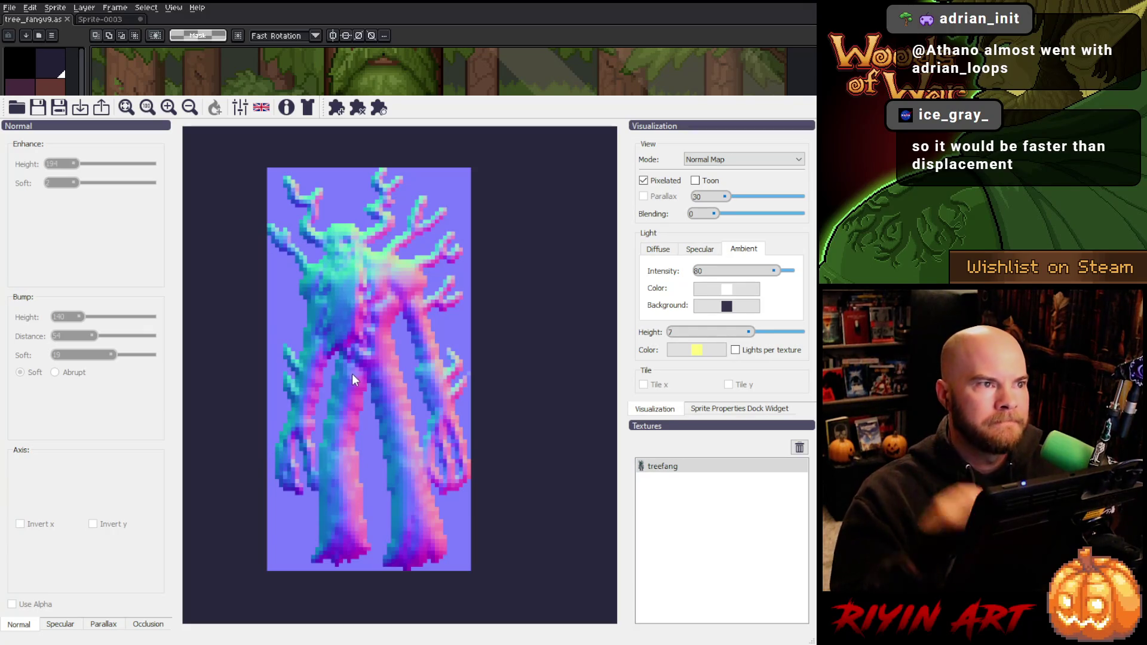
{"action": "scroll", "coordinate": [351, 297], "scroll_direction": "up", "scroll_amount": 5}
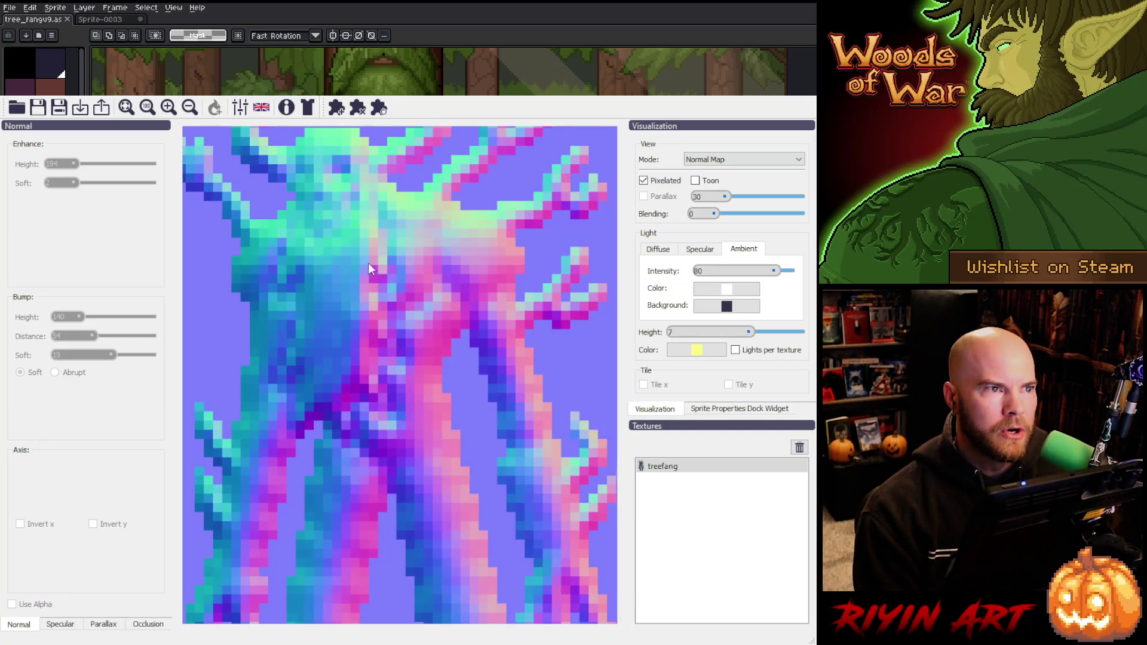
{"action": "scroll", "coordinate": [338, 256], "scroll_direction": "down", "scroll_amount": 5}
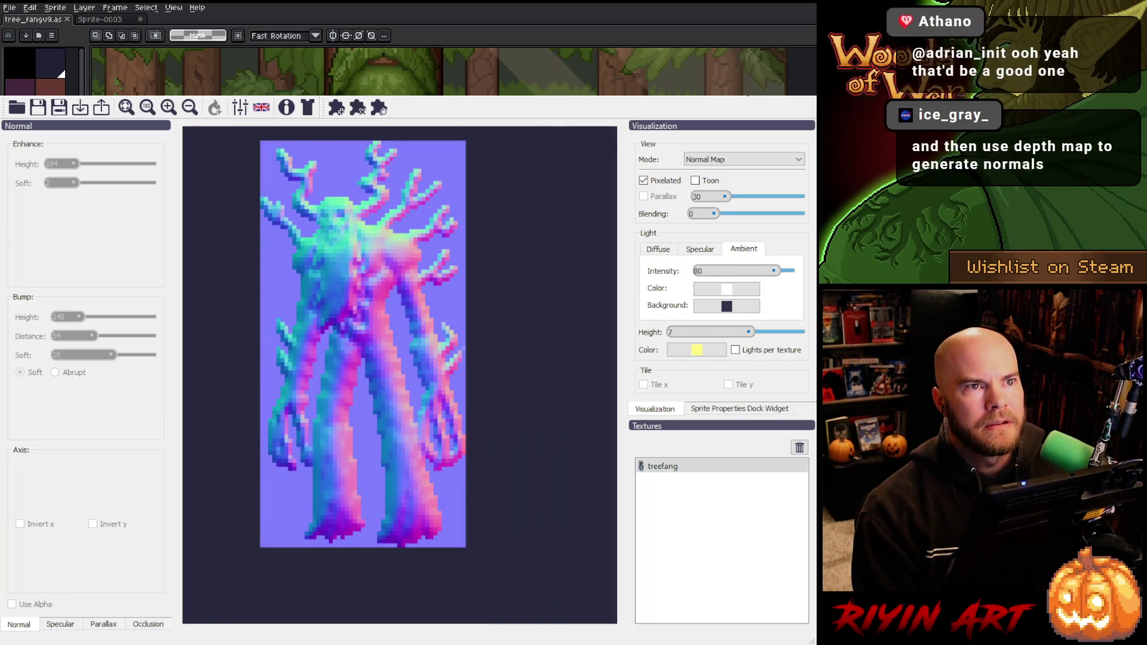
- Back in Aseprite, hide and re-show the beard layer to check the treant's face
{"action": "key", "text": "alt+Tab"}
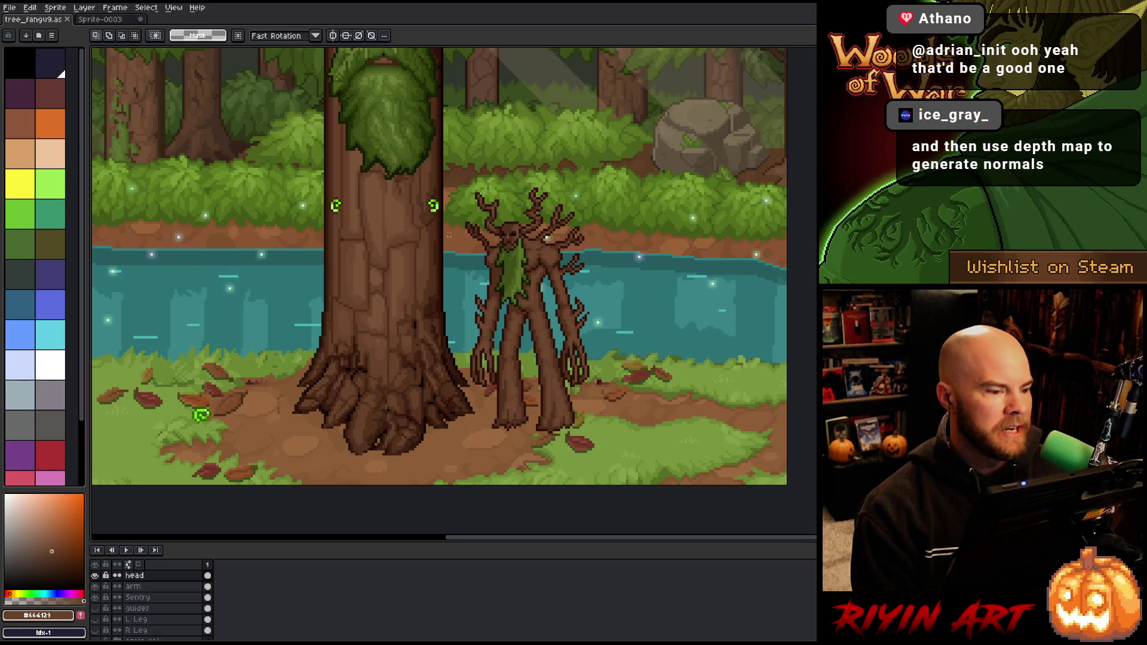
{"action": "scroll", "coordinate": [448, 235], "scroll_direction": "up", "scroll_amount": 3}
{"action": "scroll", "coordinate": [448, 235], "scroll_direction": "down", "scroll_amount": 3}
{"action": "scroll", "coordinate": [449, 235], "scroll_direction": "up", "scroll_amount": 2}
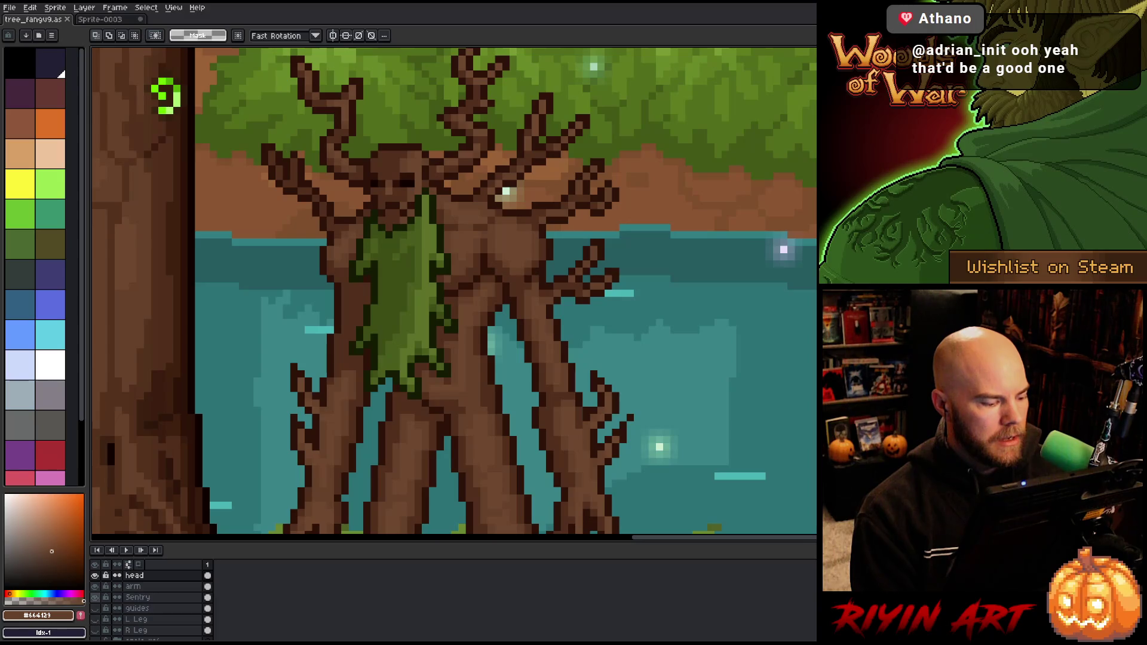
{"action": "scroll", "coordinate": [95, 589], "scroll_direction": "up", "scroll_amount": 1}
{"action": "left_click", "coordinate": [95, 576]}
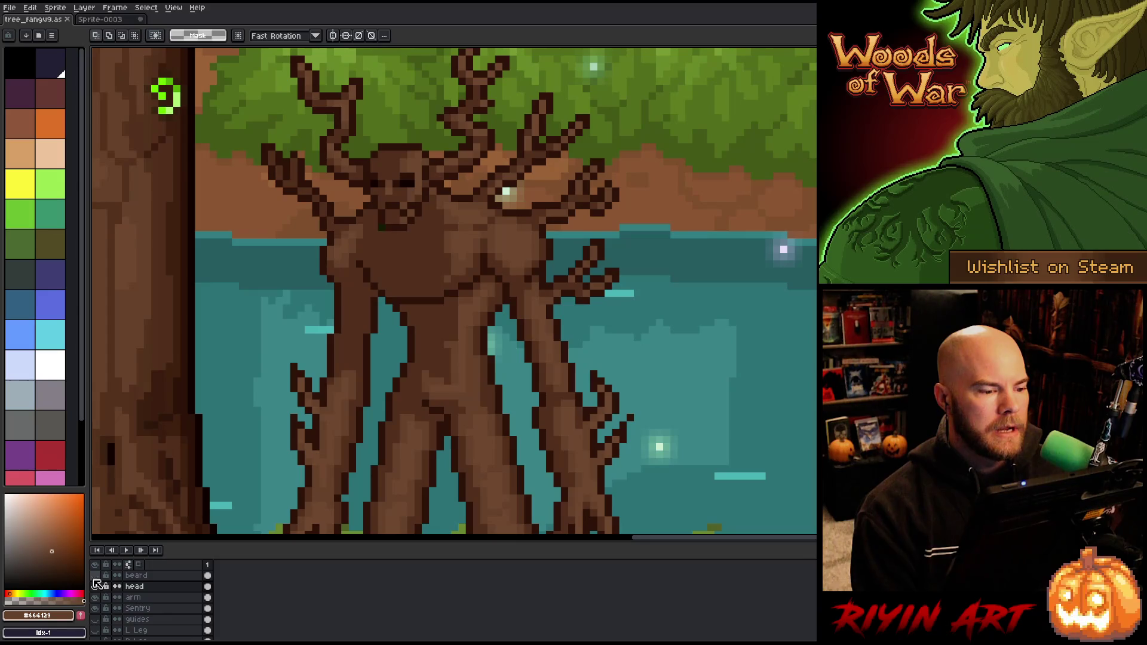
{"action": "scroll", "coordinate": [441, 273], "scroll_direction": "down", "scroll_amount": 2}
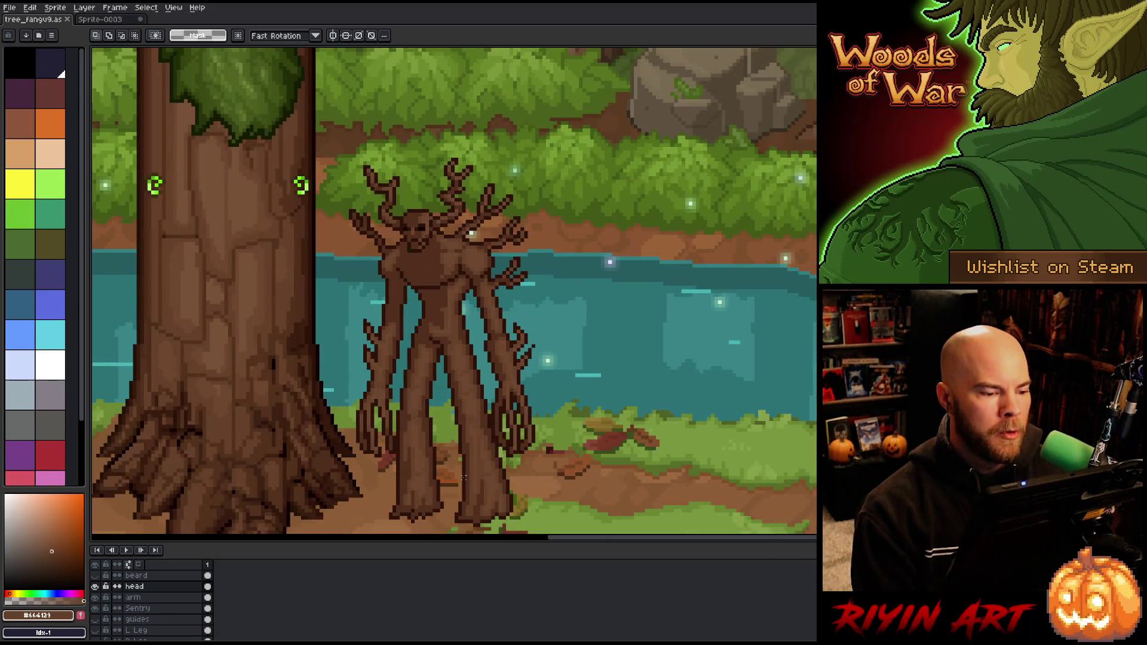
{"action": "scroll", "coordinate": [409, 219], "scroll_direction": "up", "scroll_amount": 3}
{"action": "scroll", "coordinate": [418, 239], "scroll_direction": "down", "scroll_amount": 1}
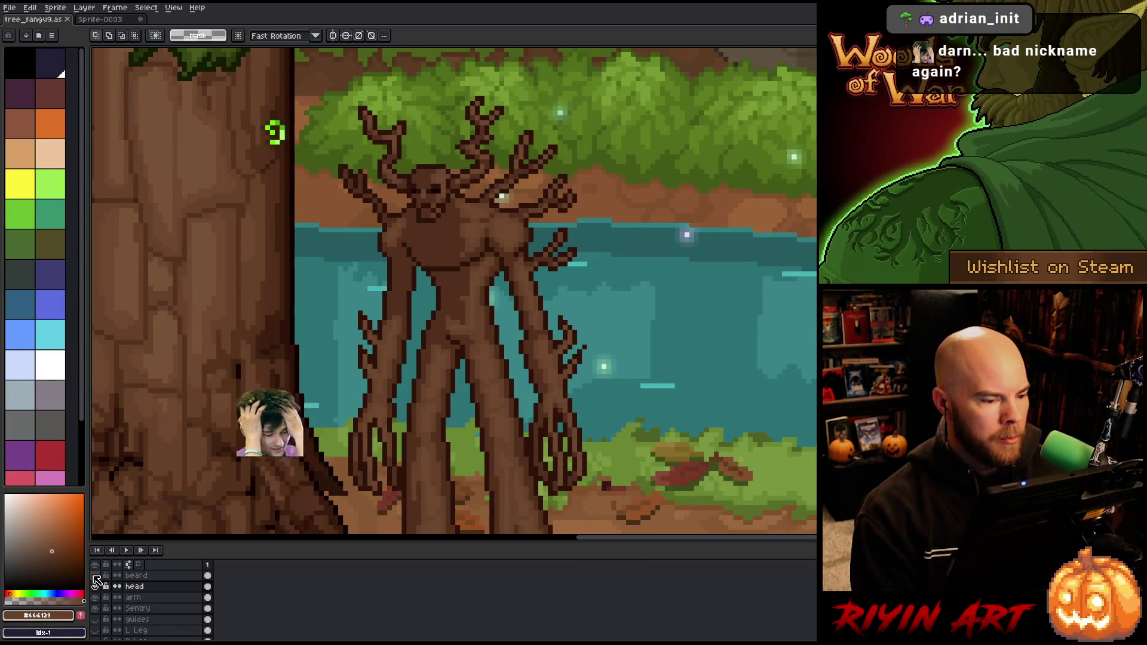
{"action": "left_click", "coordinate": [95, 576]}
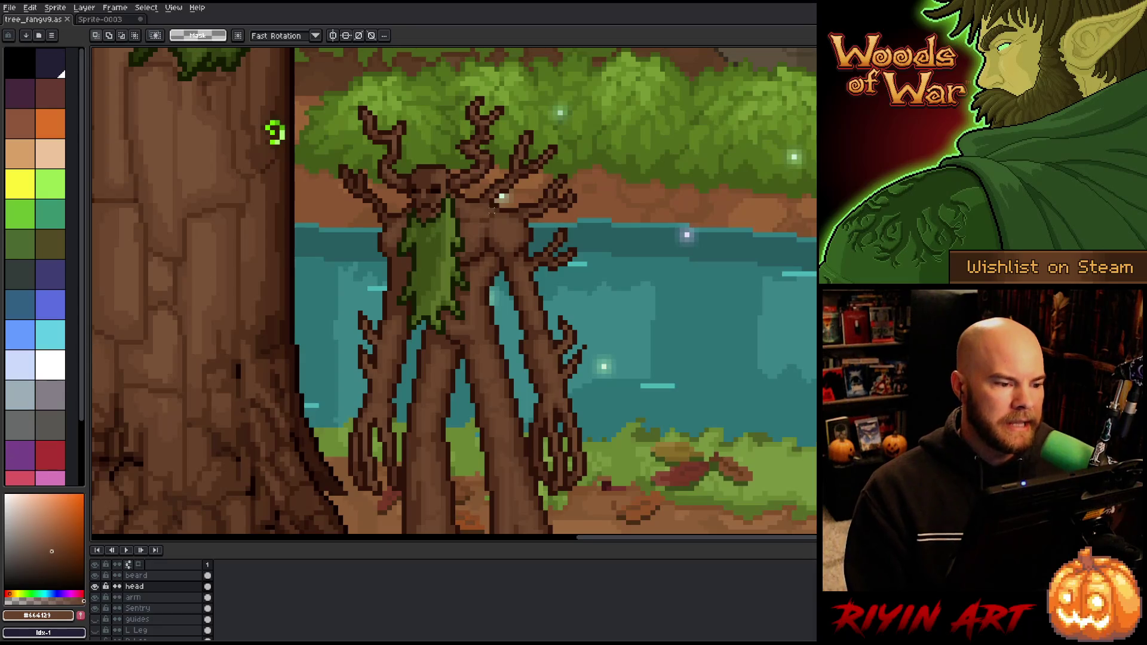
- Switch to the Sprite-0003 document holding the trimmed treant
{"action": "scroll", "coordinate": [491, 211], "scroll_direction": "down", "scroll_amount": 3}
{"action": "scroll", "coordinate": [491, 211], "scroll_direction": "up", "scroll_amount": 3}
{"action": "scroll", "coordinate": [498, 258], "scroll_direction": "down", "scroll_amount": 2}
{"action": "scroll", "coordinate": [498, 257], "scroll_direction": "up", "scroll_amount": 2}
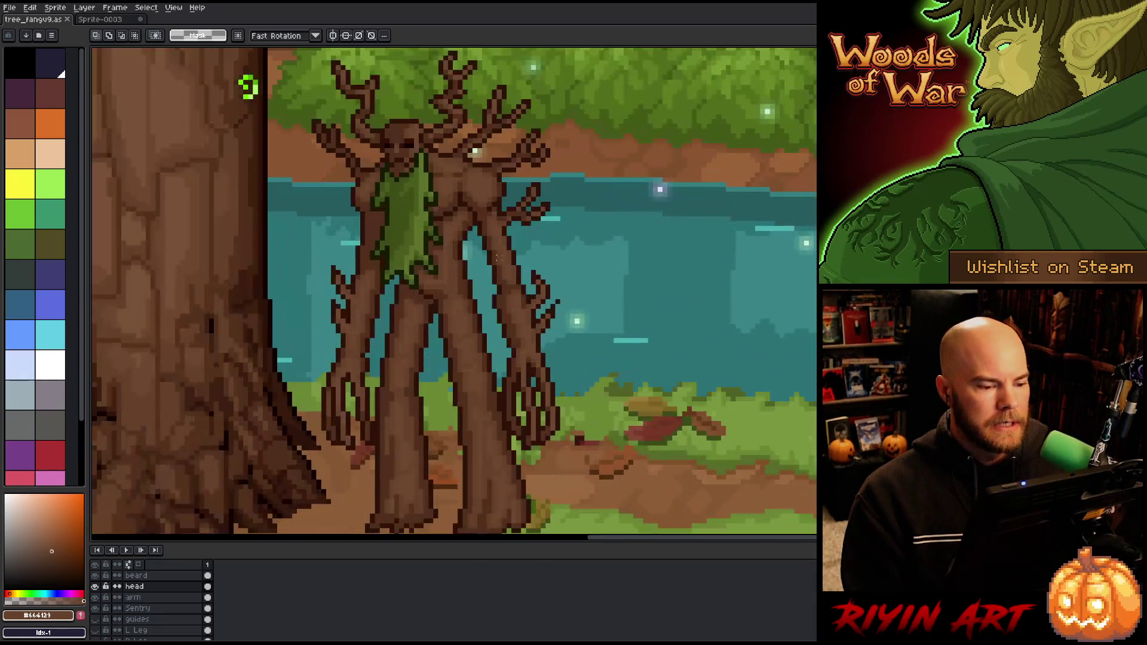
{"action": "scroll", "coordinate": [498, 257], "scroll_direction": "down", "scroll_amount": 1}
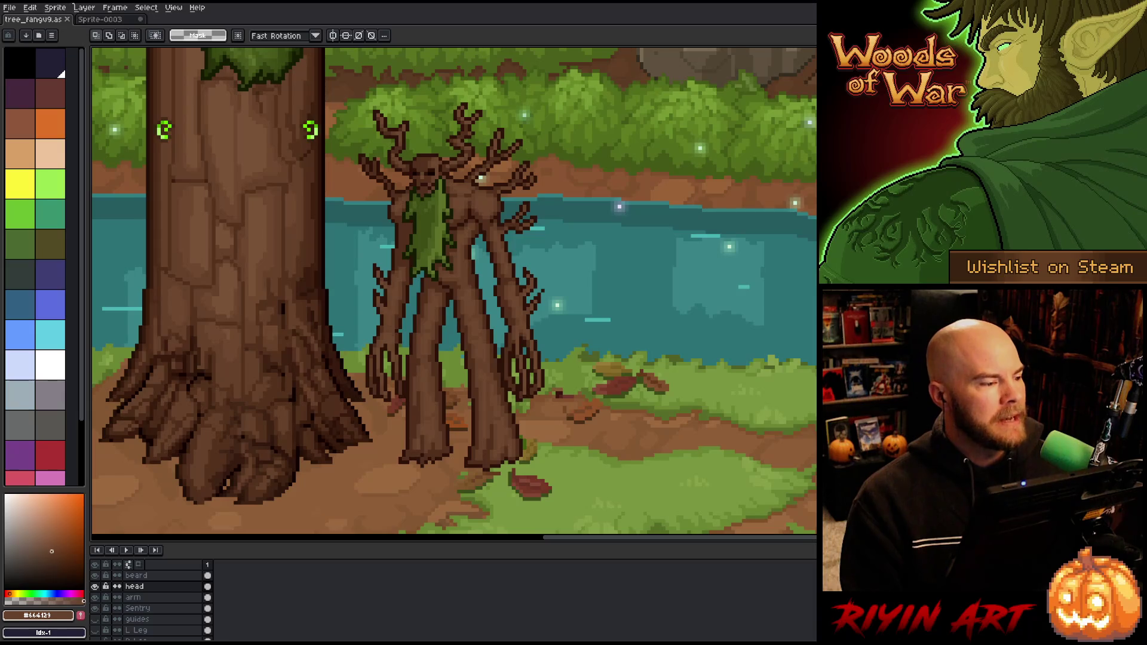
{"action": "left_click", "coordinate": [103, 22]}
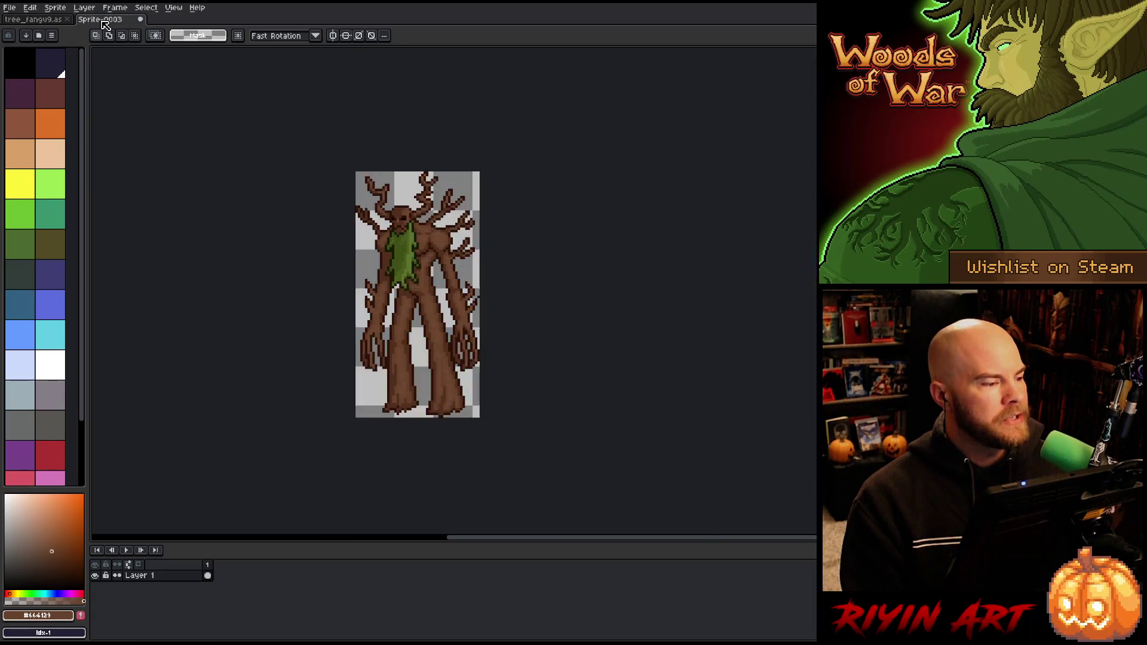
- Return to the tree_fang forest scene document and scroll down to its background layer
{"action": "left_click", "coordinate": [62, 21]}
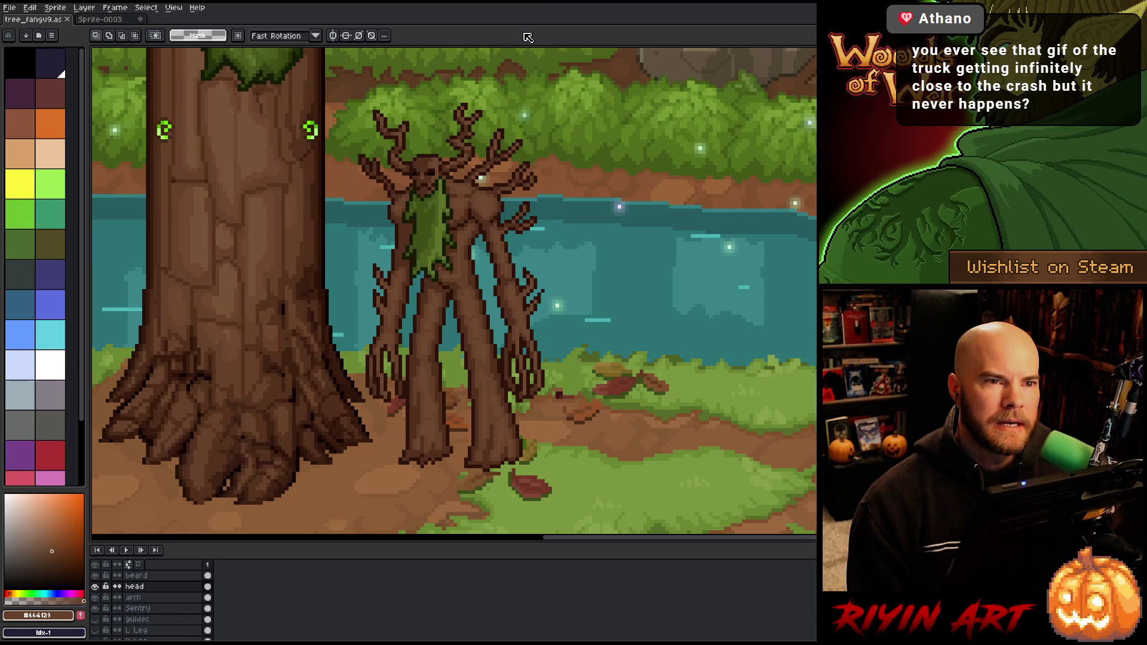
{"action": "scroll", "coordinate": [528, 47], "scroll_direction": "down", "scroll_amount": 1}
{"action": "scroll", "coordinate": [528, 47], "scroll_direction": "up", "scroll_amount": 1}
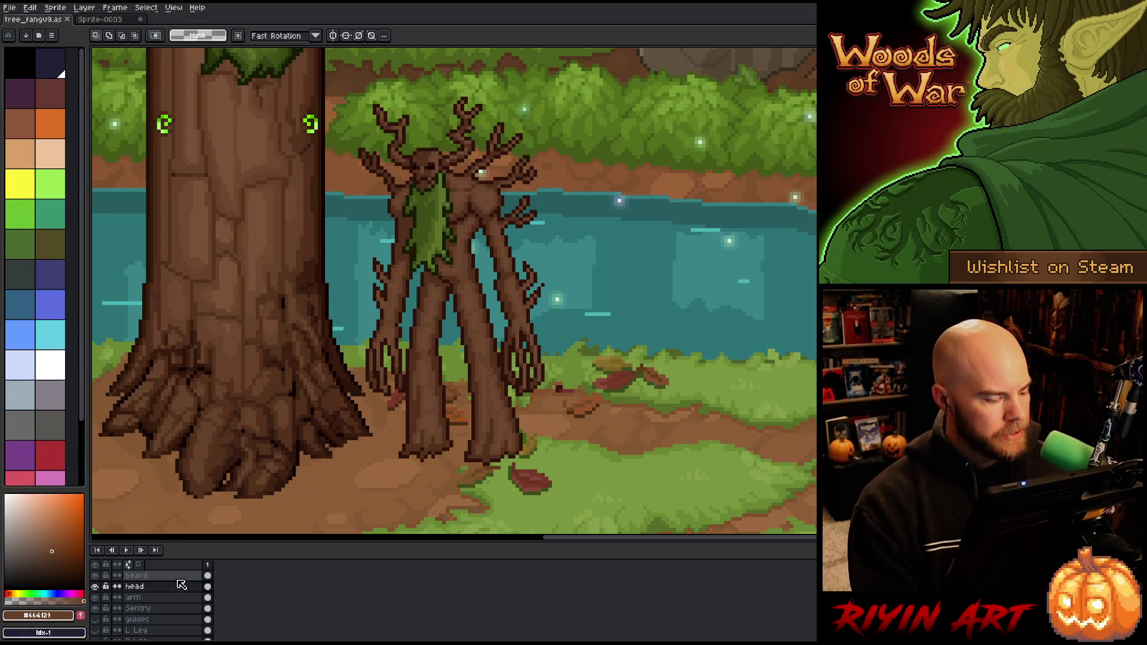
{"action": "scroll", "coordinate": [114, 613], "scroll_direction": "down", "scroll_amount": 2}
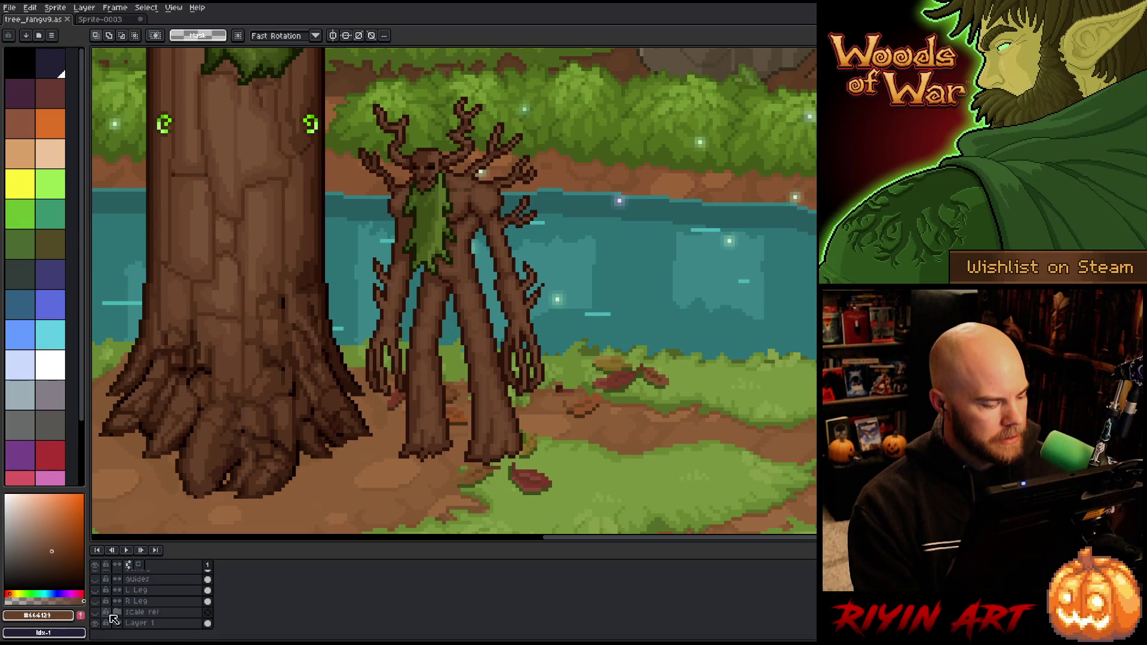
- Hide the background layer and crop/trim the canvas down to the treant
{"action": "left_click", "coordinate": [95, 623]}
{"action": "scroll", "coordinate": [298, 238], "scroll_direction": "down", "scroll_amount": 1}
{"action": "scroll", "coordinate": [298, 238], "scroll_direction": "up", "scroll_amount": 1}
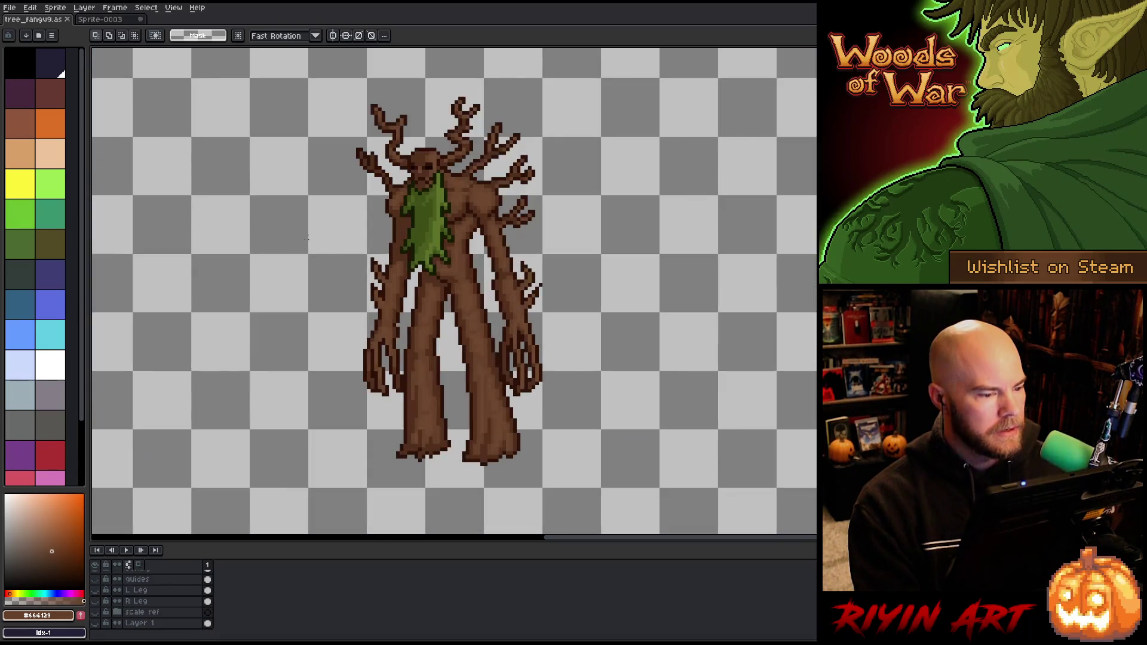
{"action": "left_click", "coordinate": [31, 8]}
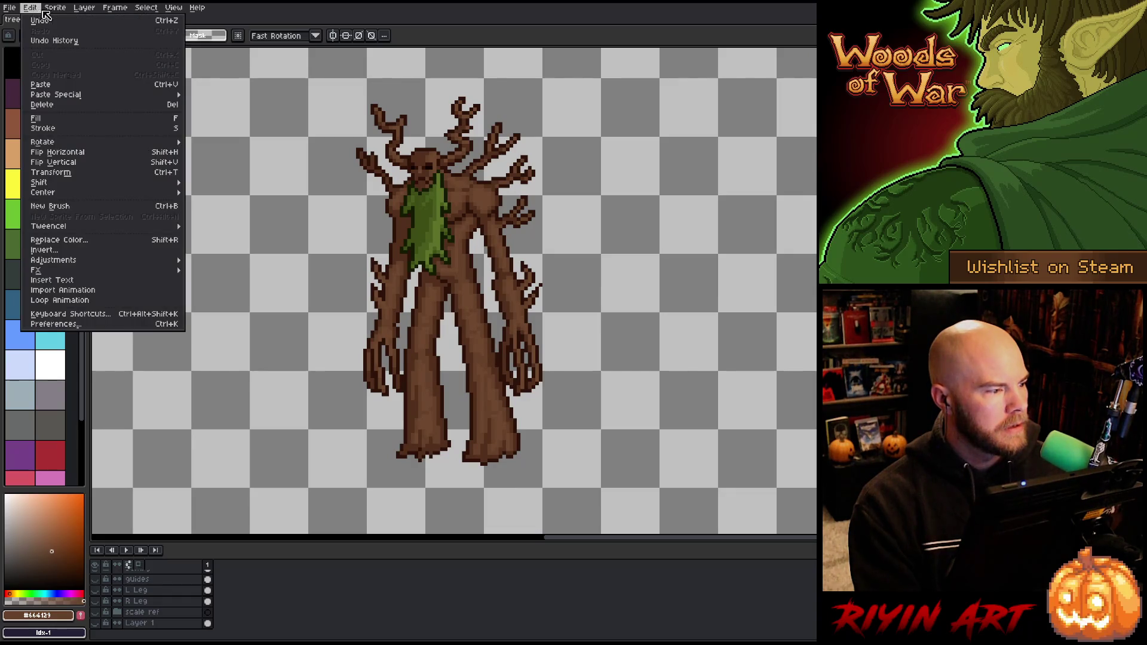
{"action": "mouse_move", "coordinate": [55, 8]}
{"action": "left_click", "coordinate": [68, 104]}
{"action": "scroll", "coordinate": [95, 70], "scroll_direction": "up", "scroll_amount": 1}
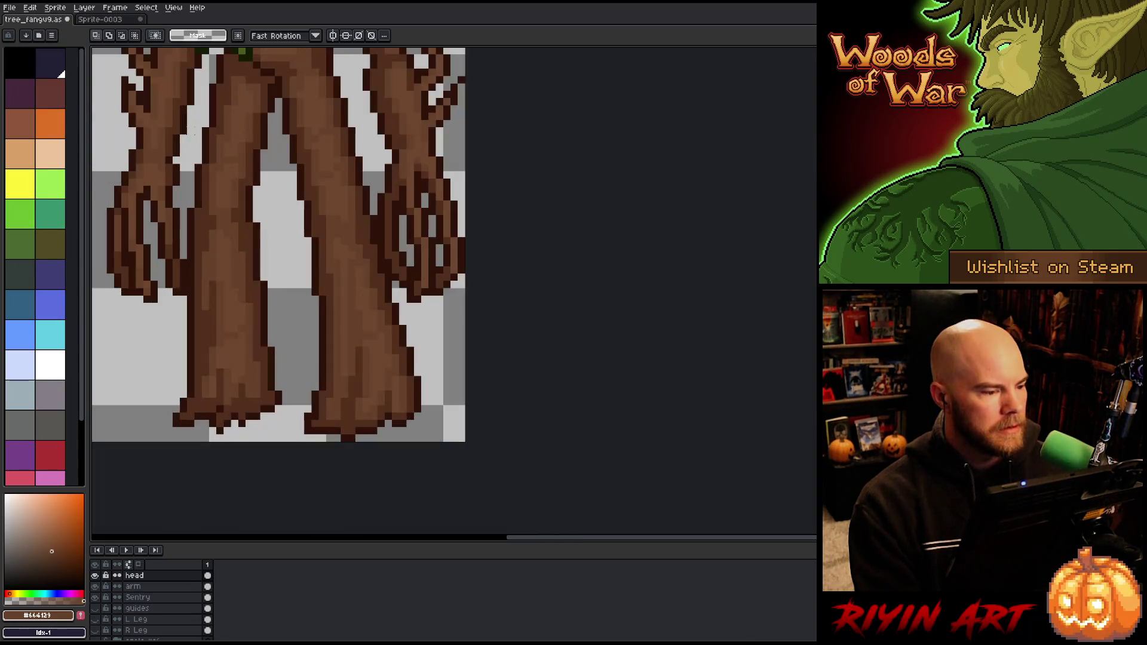
{"action": "left_click_drag", "start_coordinate": [263, 192], "coordinate": [430, 340]}
{"action": "scroll", "coordinate": [405, 303], "scroll_direction": "down", "scroll_amount": 1}
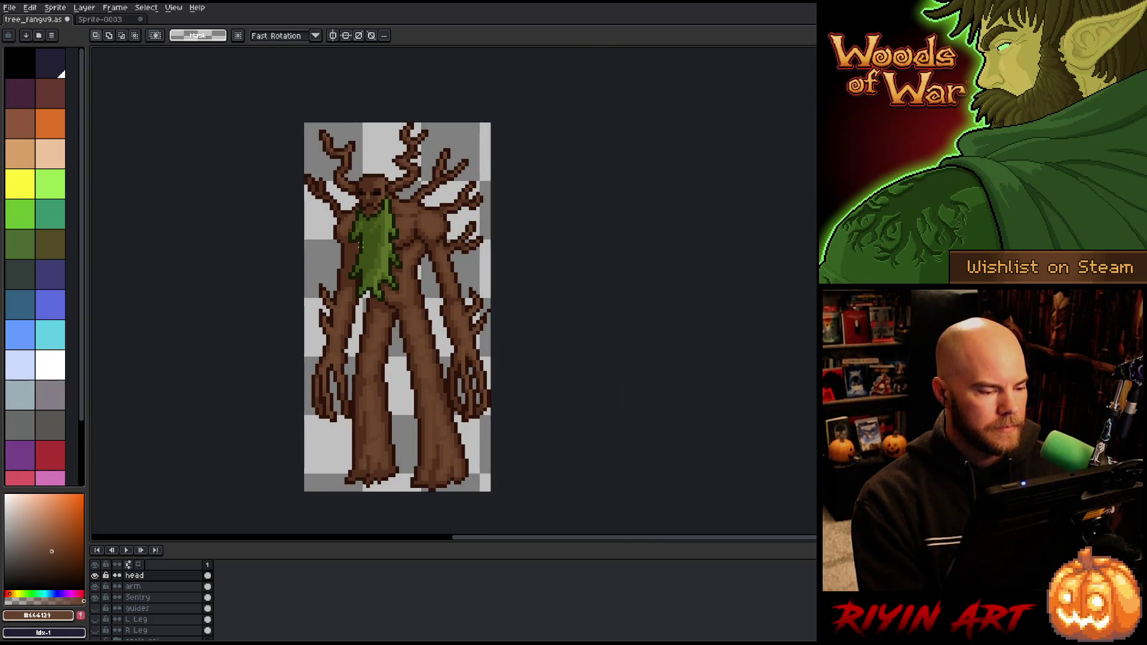
- Hide the beard, head and arm layers, leaving the Sentry body layer active
{"action": "left_click", "coordinate": [128, 596]}
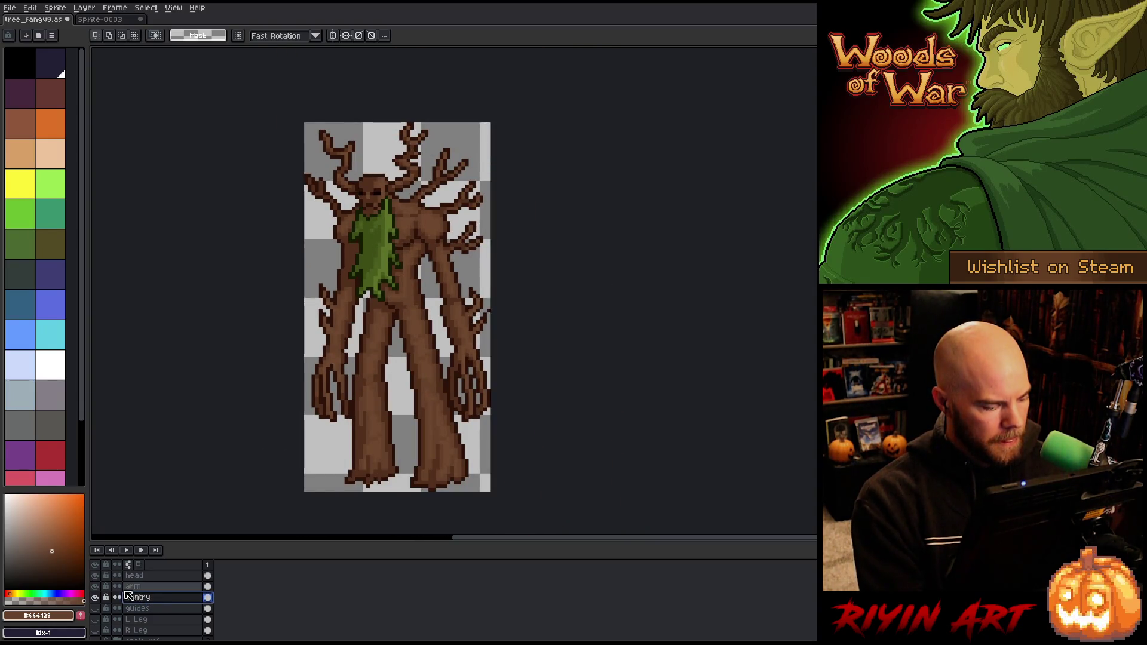
{"action": "scroll", "coordinate": [117, 588], "scroll_direction": "up", "scroll_amount": 1}
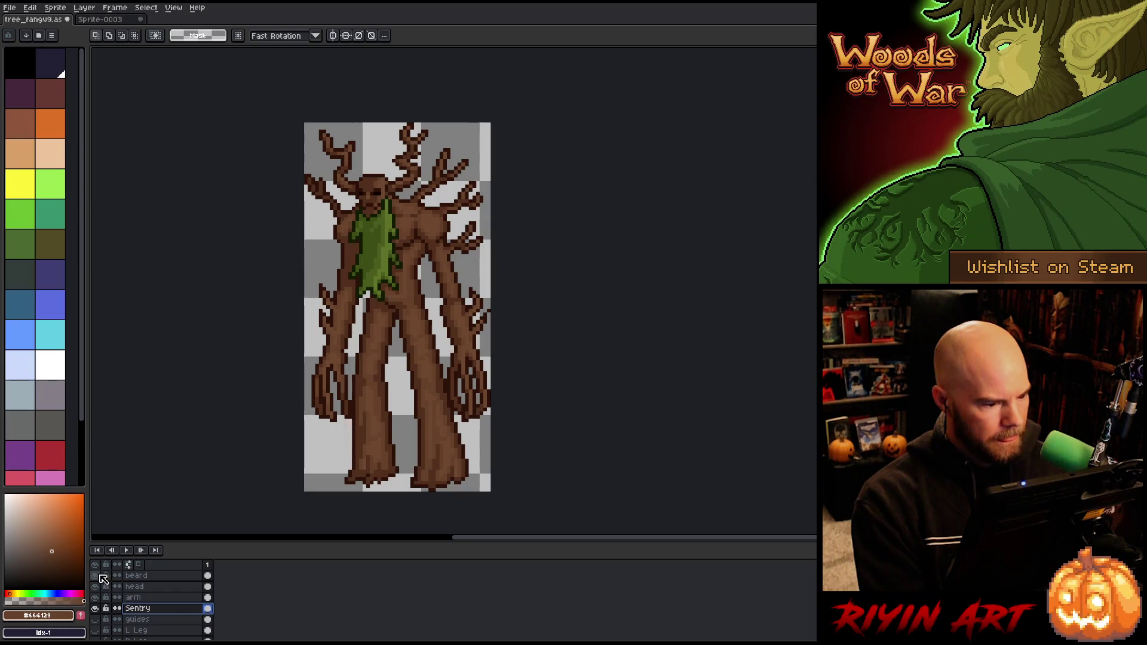
{"action": "left_click", "coordinate": [99, 575]}
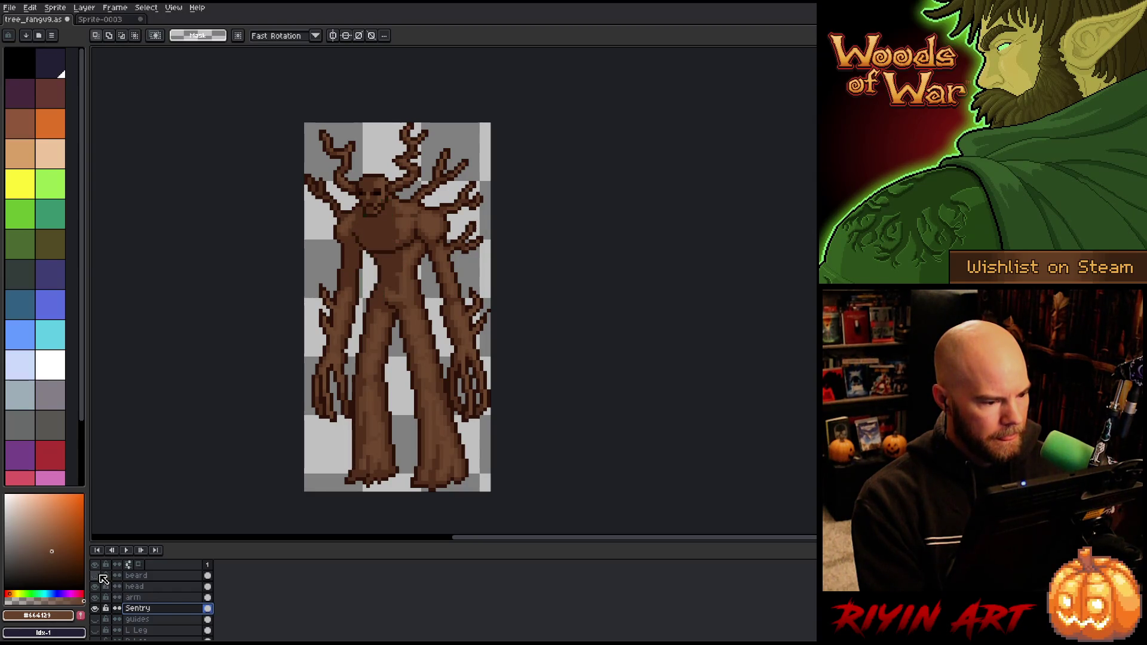
{"action": "left_click", "coordinate": [99, 576]}
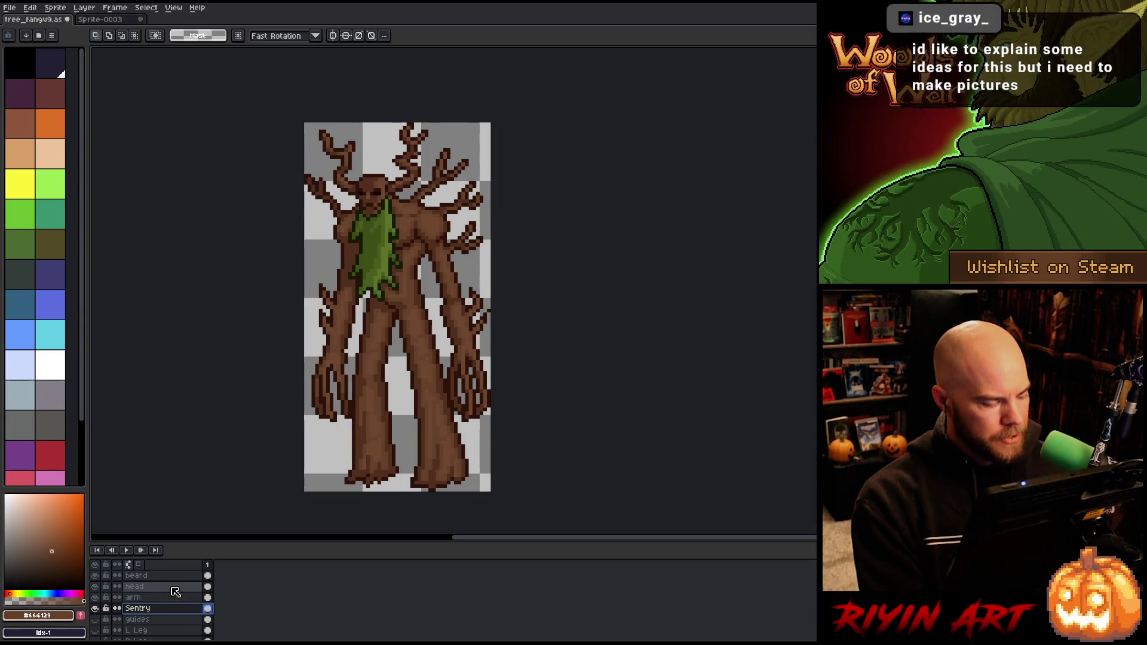
{"action": "left_click_drag", "start_coordinate": [95, 597], "coordinate": [95, 576]}
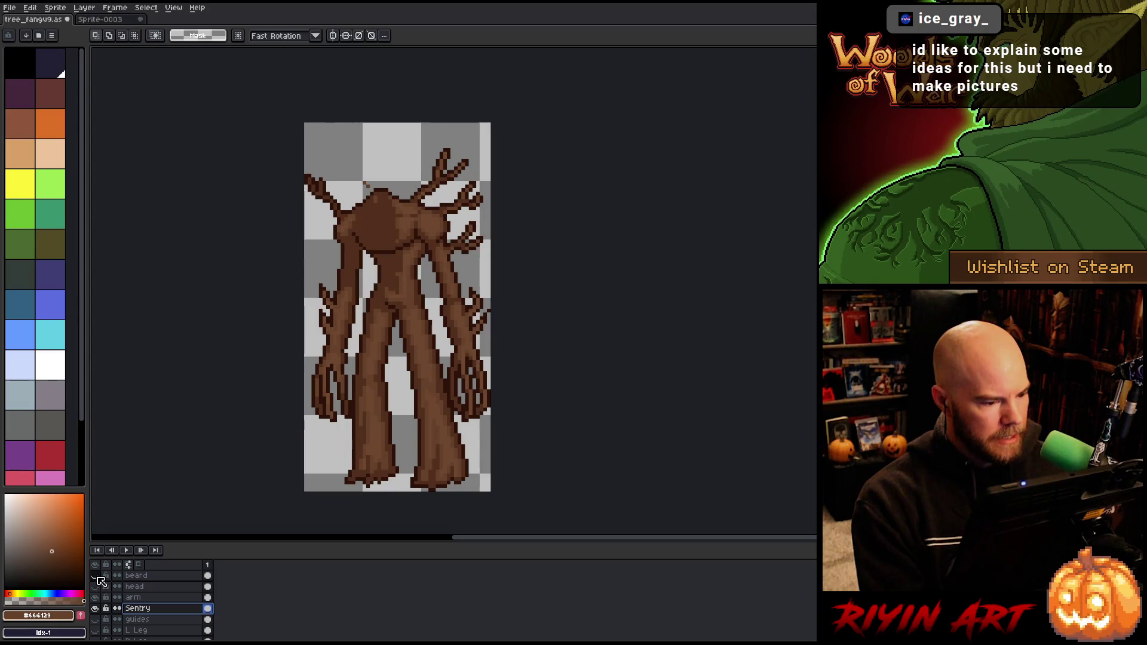
{"action": "left_click", "coordinate": [152, 599]}
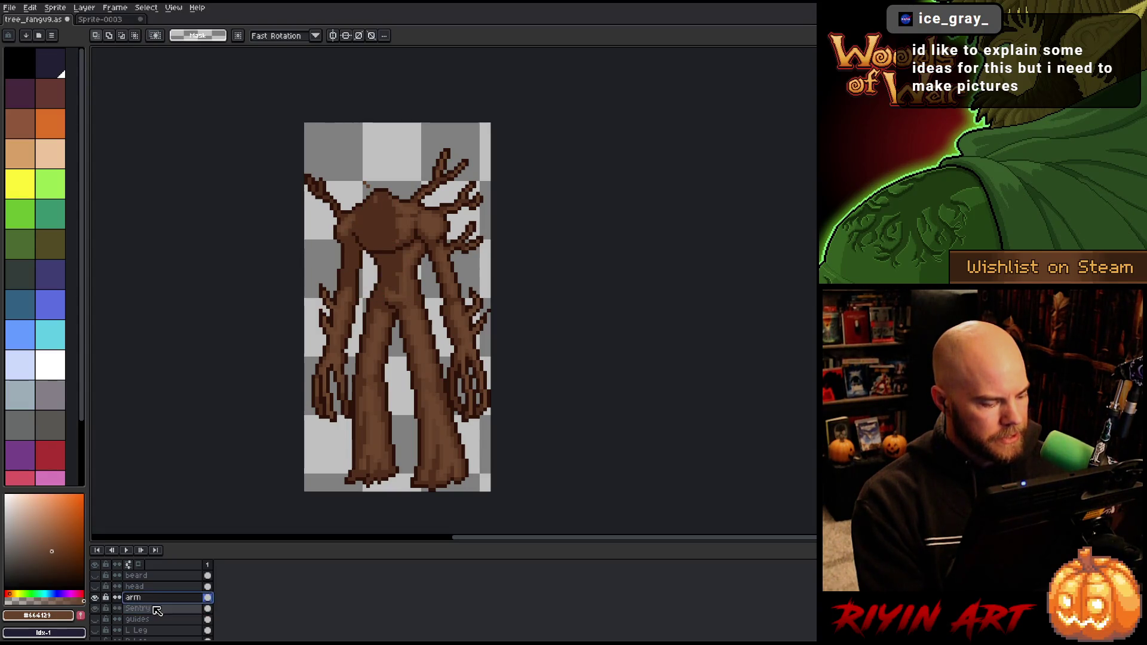
{"action": "left_click", "coordinate": [157, 610]}
{"action": "scroll", "coordinate": [392, 240], "scroll_direction": "up", "scroll_amount": 2}
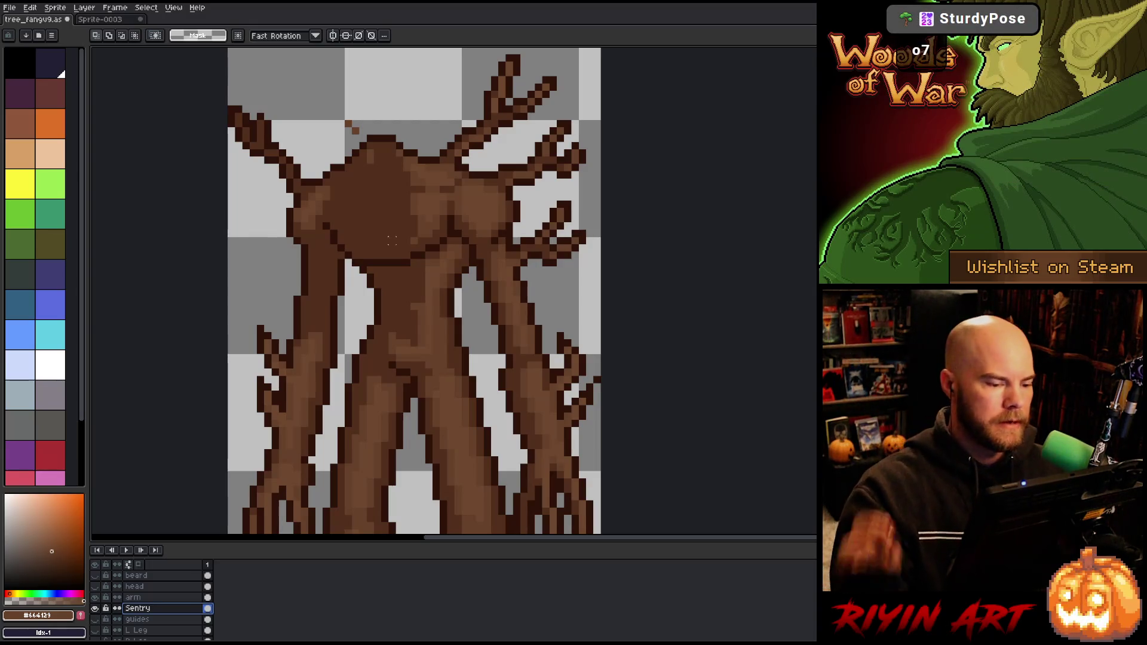
- Paint a lighter brown band along the neck stump's edge with the Pencil
{"action": "key", "text": "i"}
{"action": "key", "text": "b"}
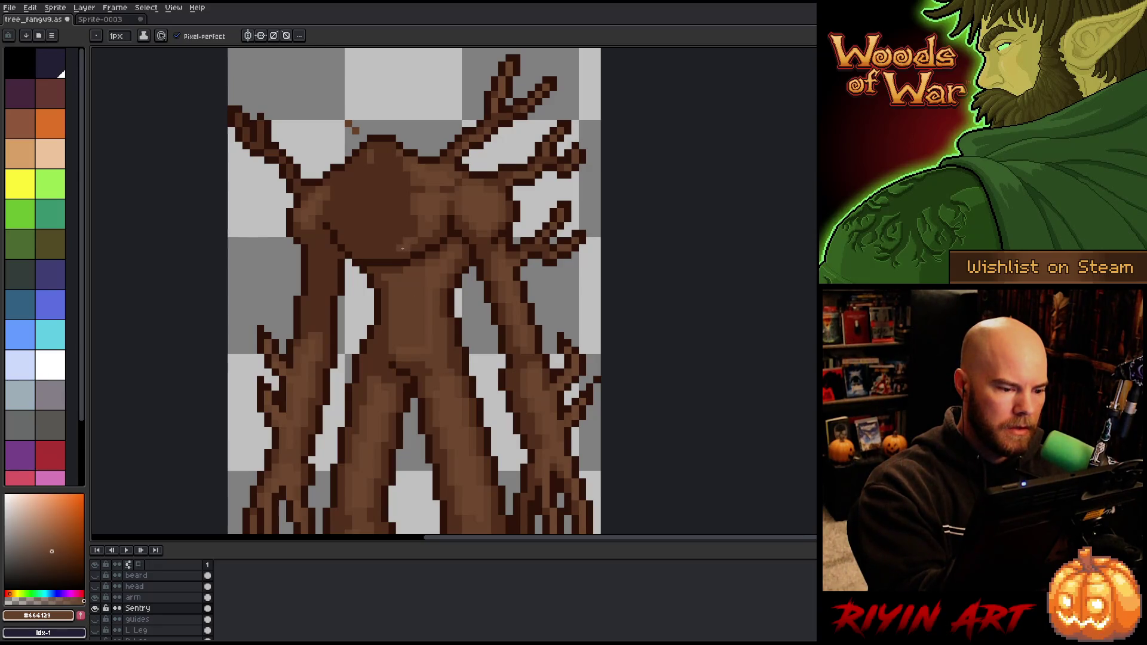
{"action": "mouse_move", "coordinate": [392, 247]}
{"action": "left_mouse_down"}
{"action": "mouse_move", "coordinate": [370, 246]}
{"action": "mouse_move", "coordinate": [399, 239]}
{"action": "mouse_move", "coordinate": [403, 197]}
{"action": "mouse_move", "coordinate": [385, 213]}
{"action": "mouse_move", "coordinate": [407, 183]}
{"action": "left_mouse_up"}
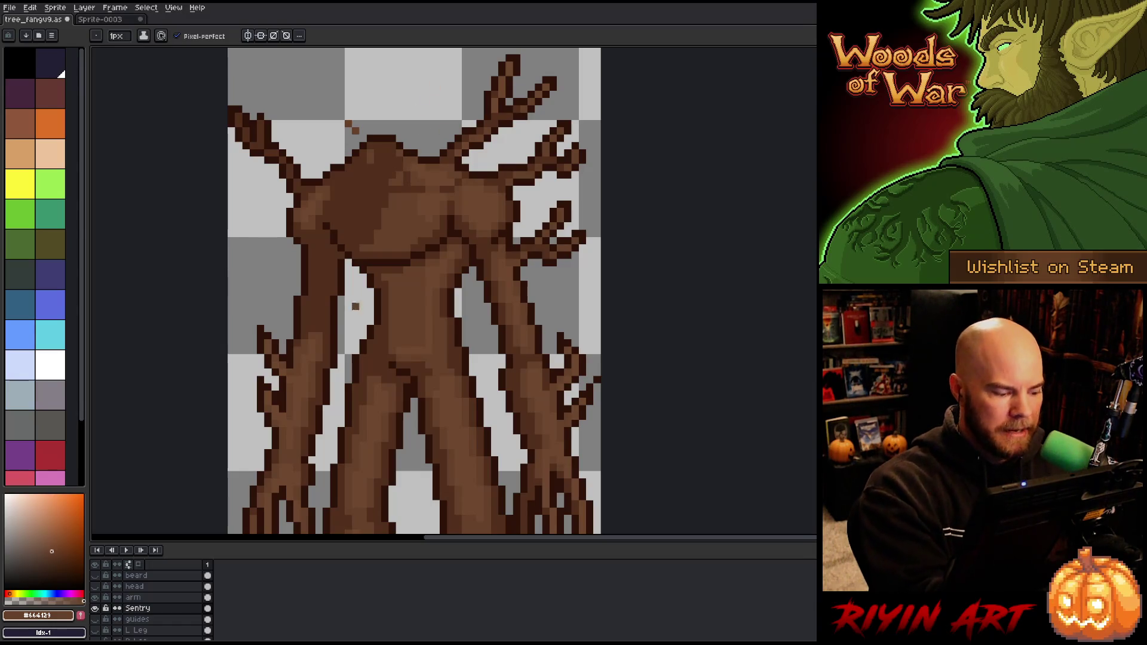
{"action": "left_click", "coordinate": [95, 597]}
{"action": "left_click", "coordinate": [95, 598]}
- Try moving the right arm onto the torso and a stroke over the head, undoing both
{"action": "left_click", "coordinate": [132, 597]}
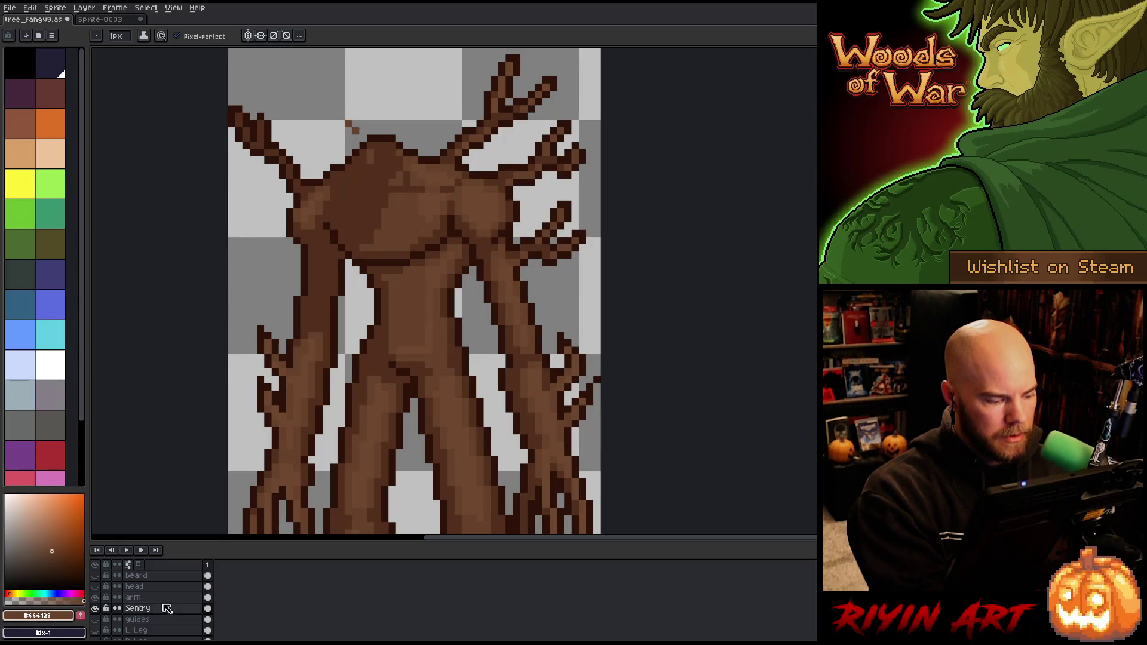
{"action": "key", "text": "v"}
{"action": "left_click_drag", "start_coordinate": [392, 302], "coordinate": [454, 228]}
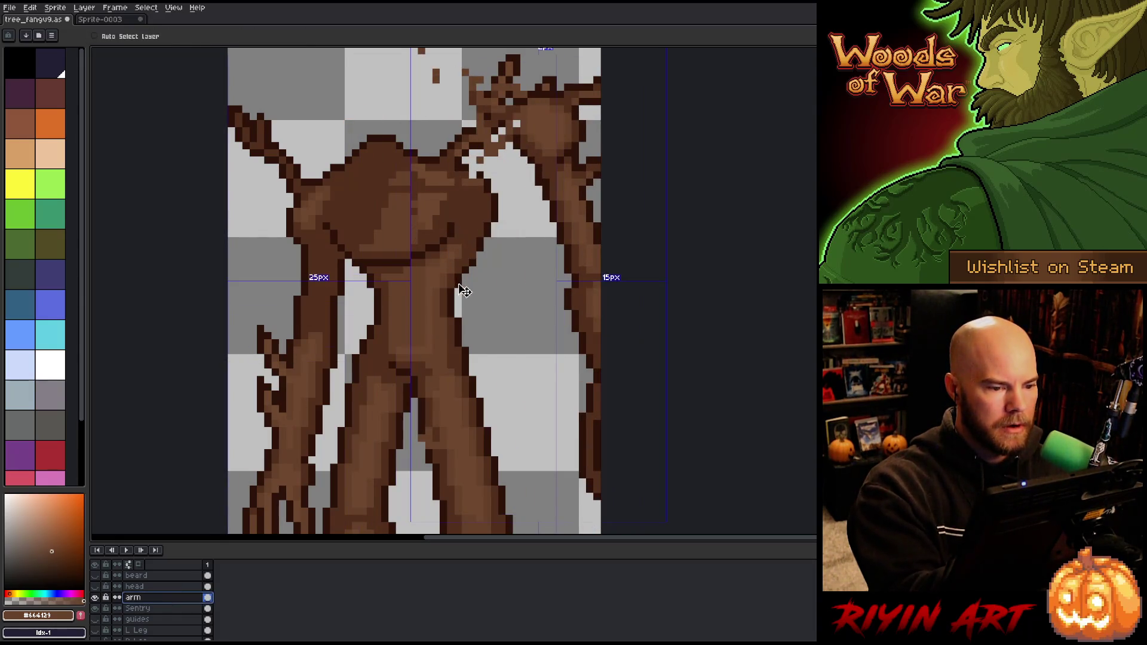
{"action": "key", "text": "ctrl+z"}
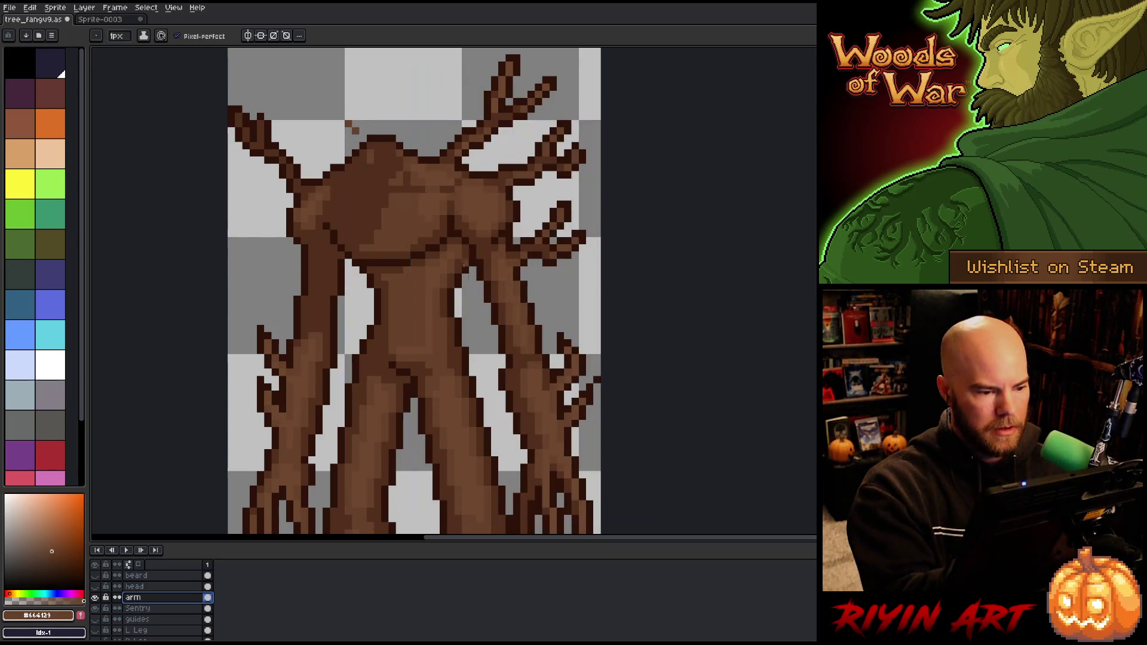
{"action": "key", "text": "b"}
{"action": "mouse_move", "coordinate": [421, 94]}
{"action": "left_mouse_down"}
{"action": "mouse_move", "coordinate": [465, 171]}
{"action": "mouse_move", "coordinate": [445, 223]}
{"action": "mouse_move", "coordinate": [389, 256]}
{"action": "left_mouse_up"}
{"action": "key", "text": "ctrl+z"}
{"action": "key", "text": "ctrl+z"}
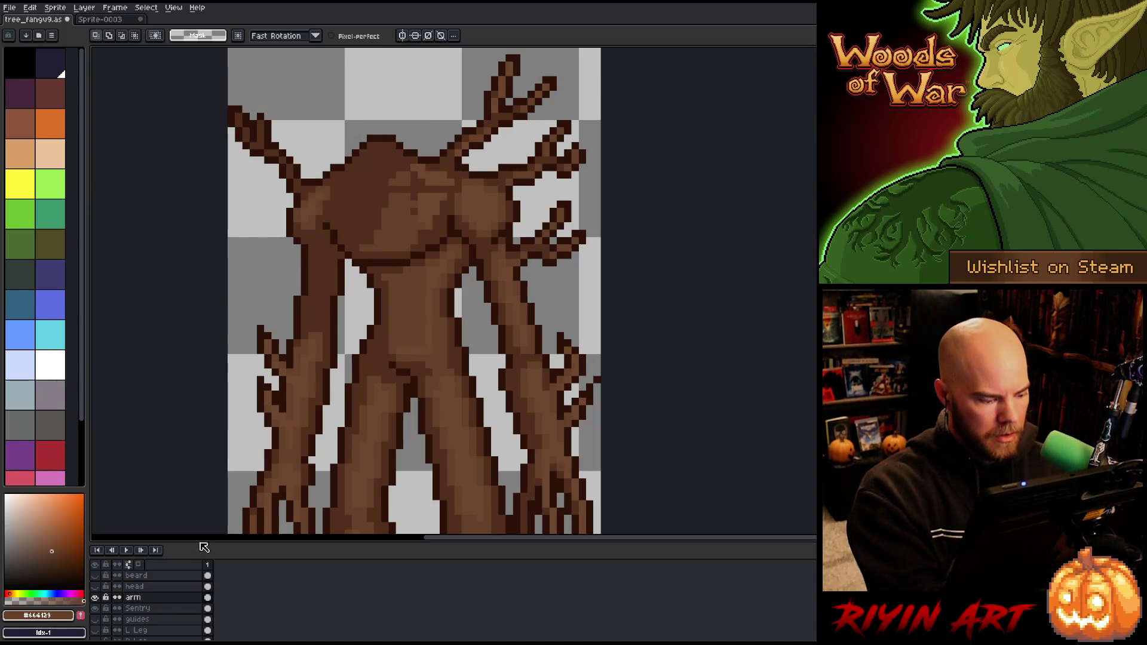
- Select and adjust the neck area on the Sentry body layer, then deselect
{"action": "left_click", "coordinate": [137, 608]}
{"action": "left_click", "coordinate": [392, 168]}
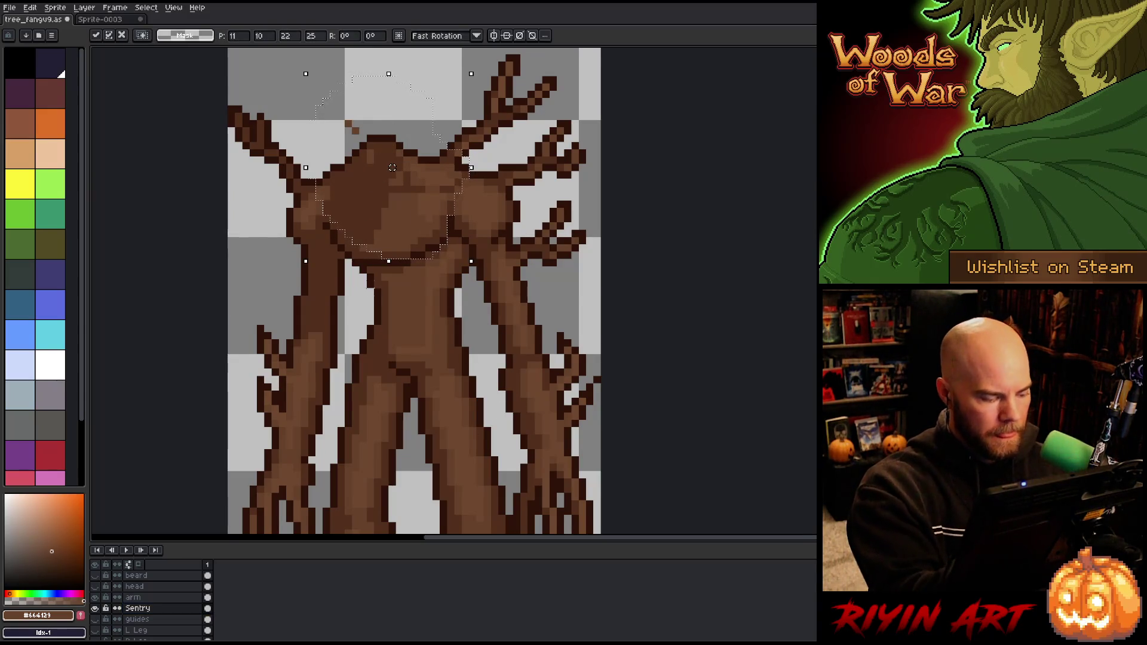
{"action": "key", "text": "Return"}
{"action": "mouse_move", "coordinate": [388, 80]}
{"action": "left_mouse_down"}
{"action": "mouse_move", "coordinate": [385, 117]}
{"action": "mouse_move", "coordinate": [333, 90]}
{"action": "mouse_move", "coordinate": [366, 75]}
{"action": "left_mouse_up"}
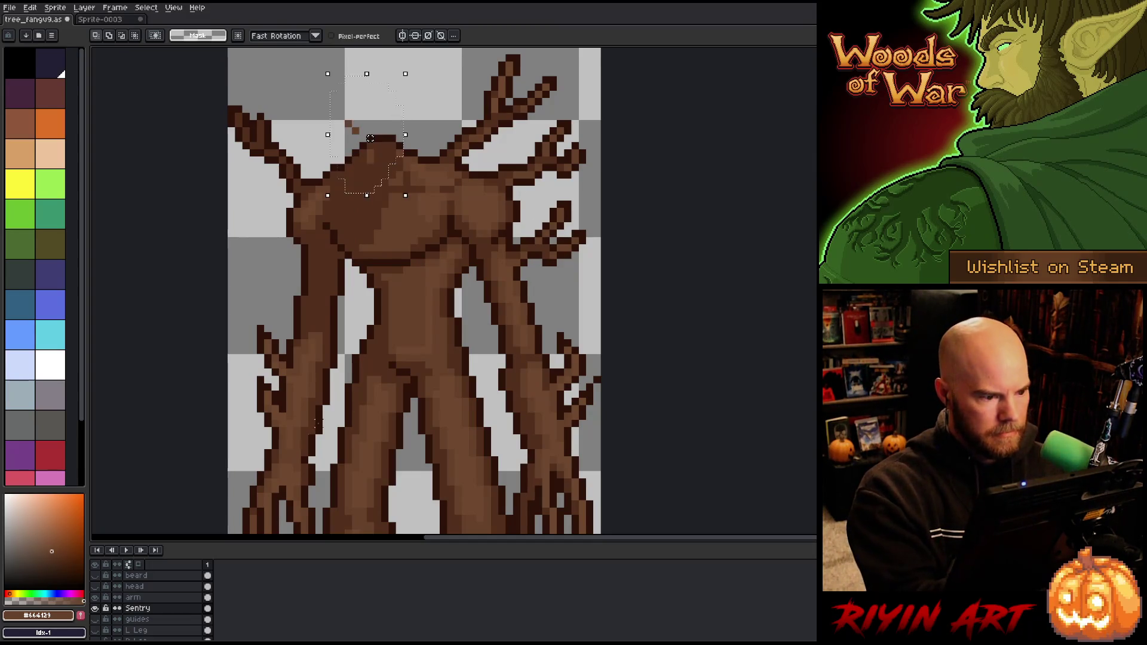
{"action": "key", "text": "ctrl+d"}
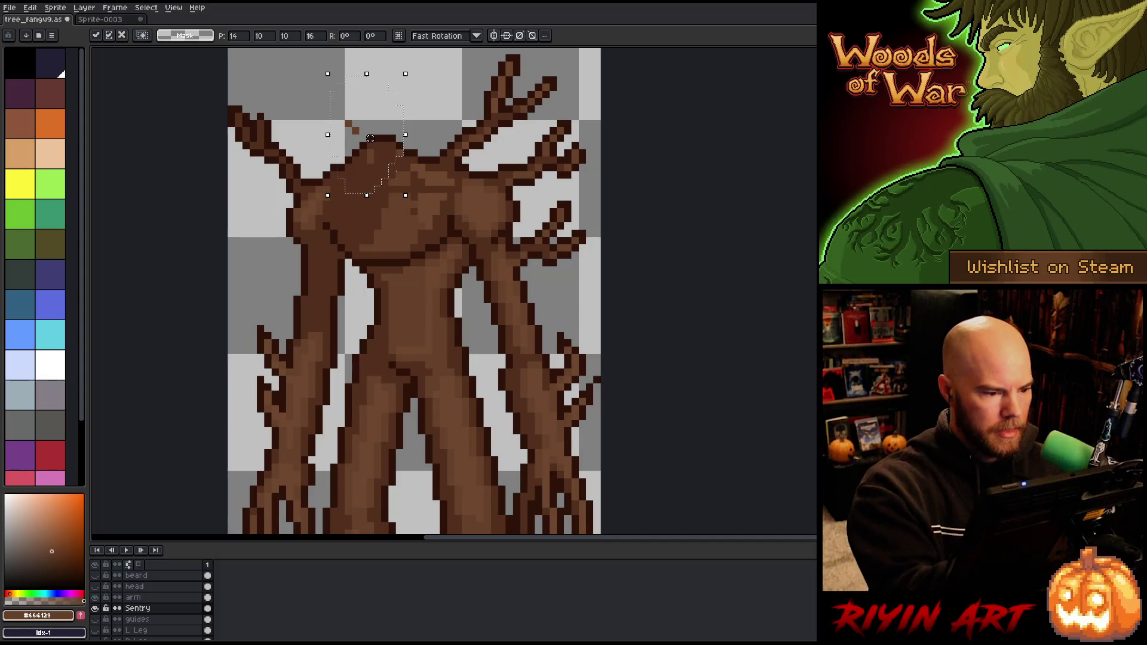
{"action": "key", "text": "b"}
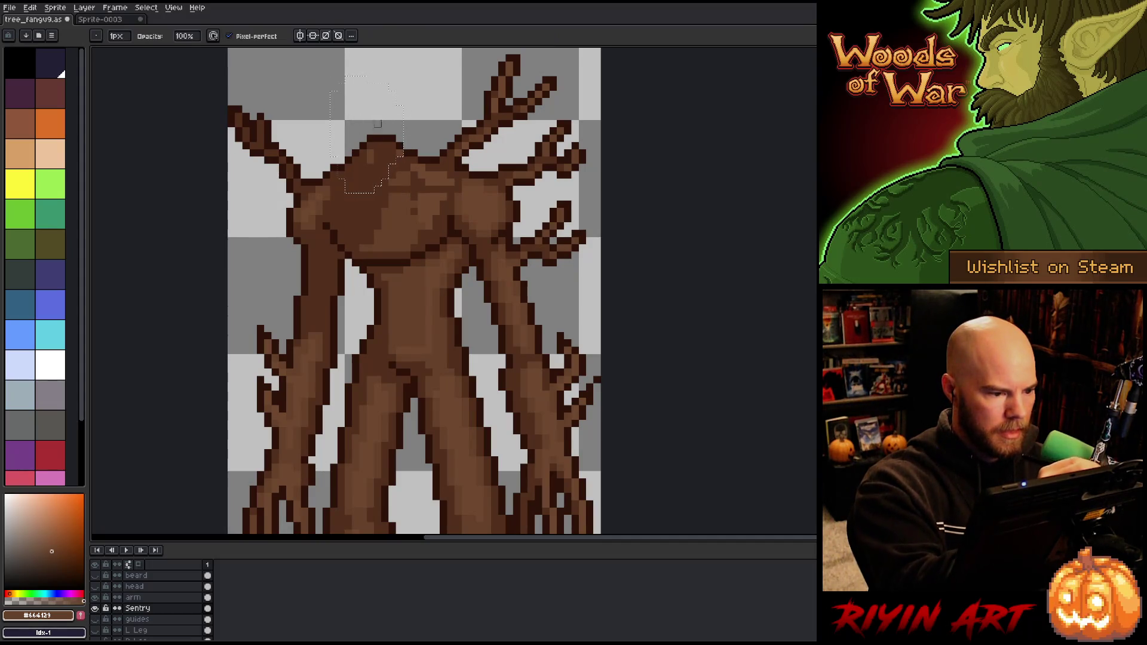
- Briefly show the head layer with transform handles, then hide it and clear the selection
{"action": "left_click", "coordinate": [96, 587]}
{"action": "left_click", "coordinate": [135, 587]}
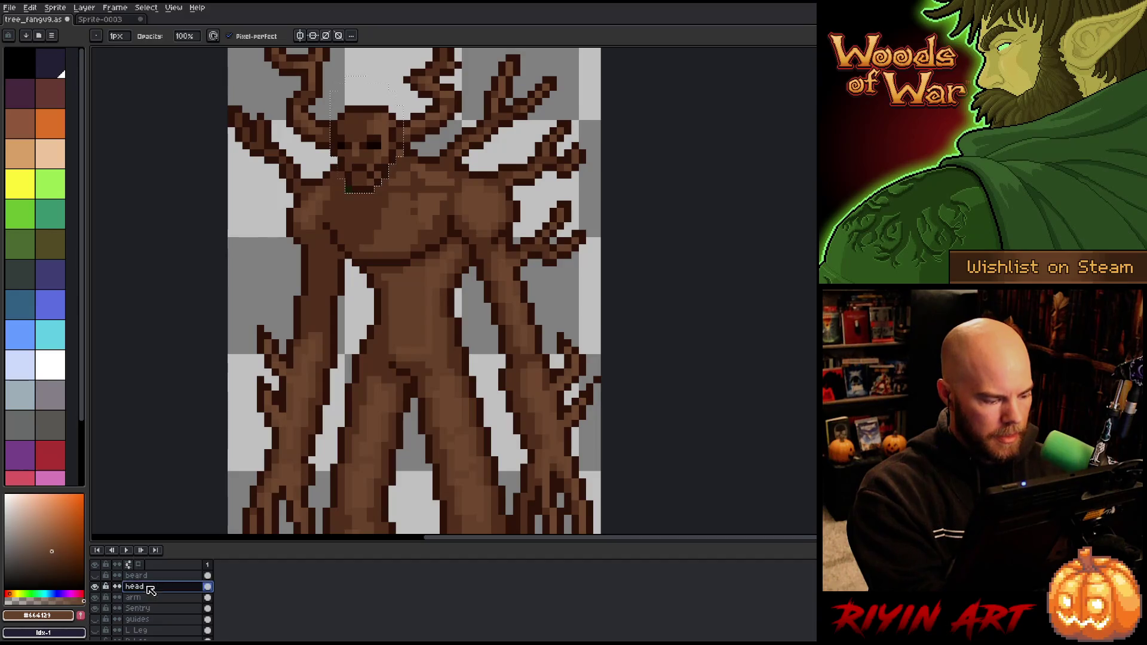
{"action": "key", "text": "m"}
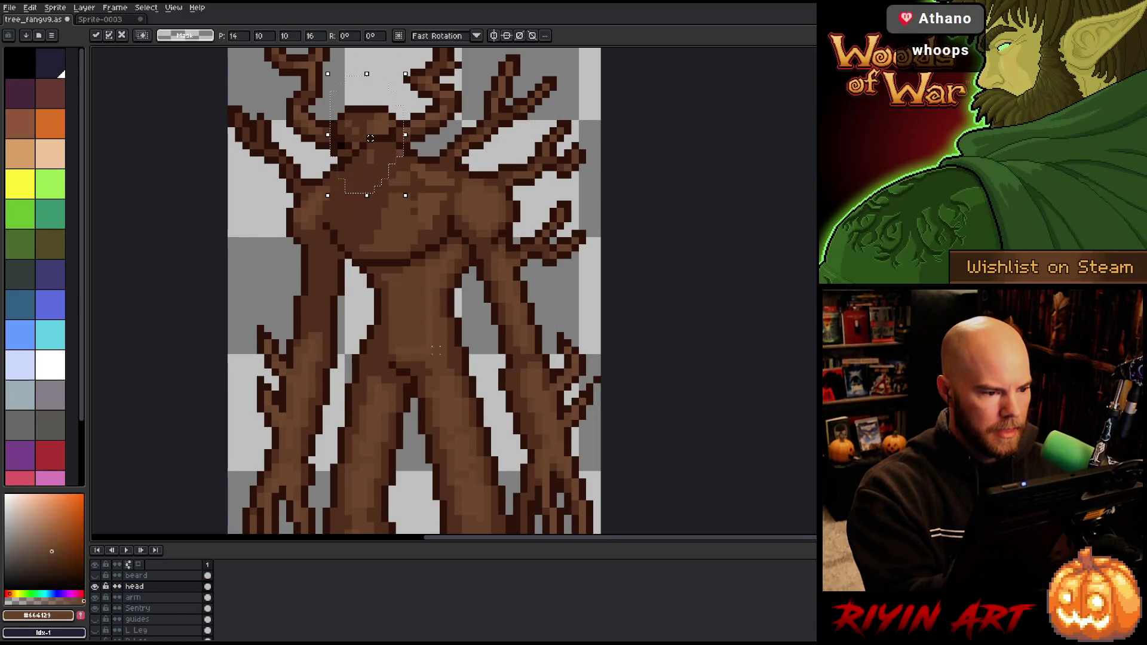
{"action": "left_click", "coordinate": [95, 586]}
{"action": "key", "text": "ctrl+d"}
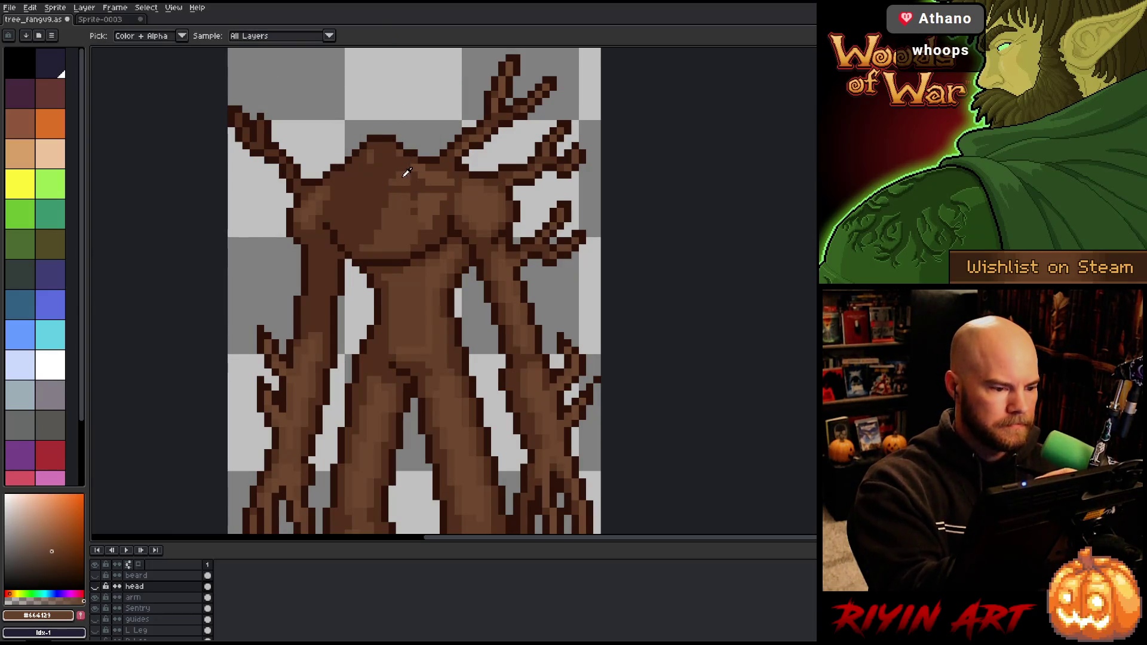
- Repaint the dark shading strip on the treant's upper body in lighter brown
{"action": "key", "text": "b"}
{"action": "left_click", "coordinate": [408, 216], "text": "ctrl"}
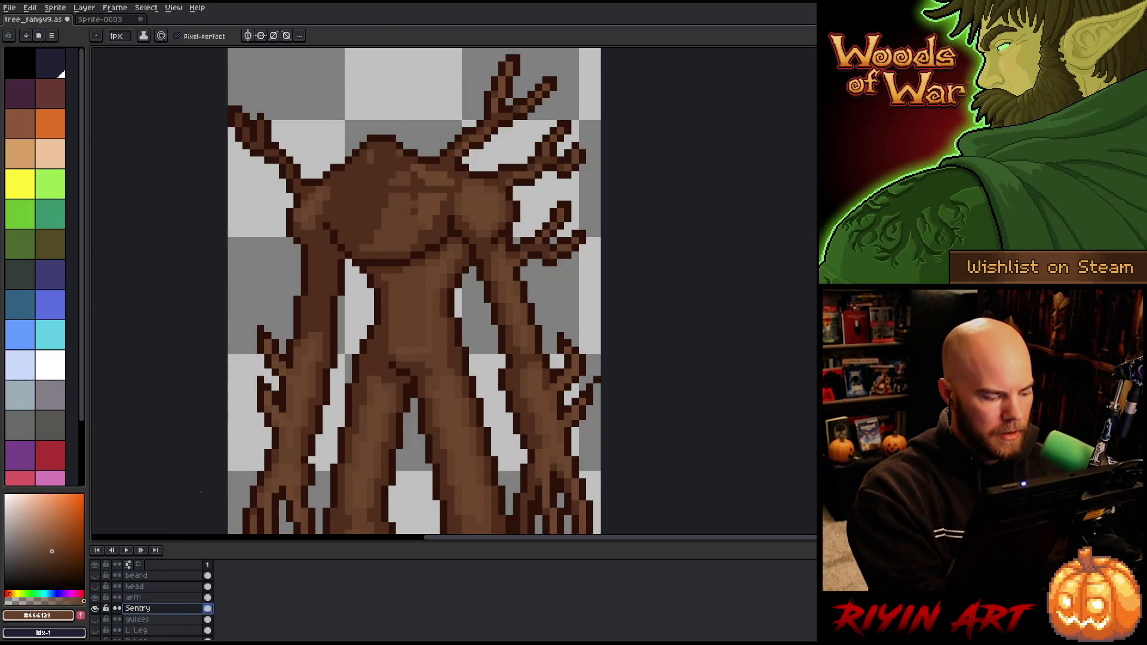
{"action": "key", "text": "i"}
{"action": "key", "text": "b"}
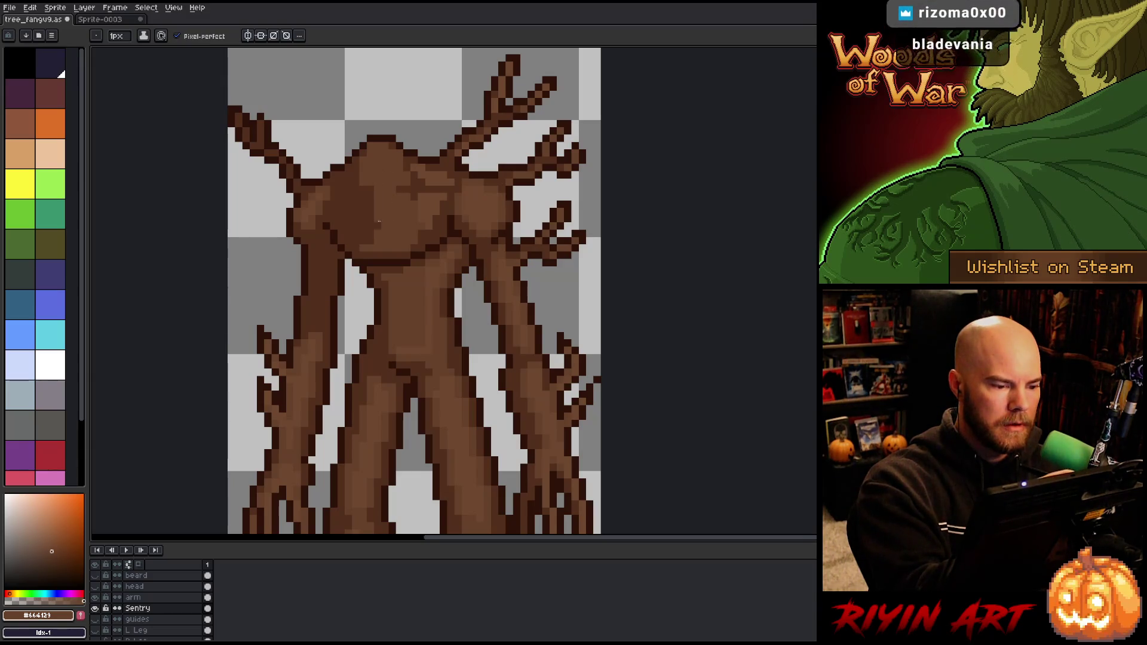
{"action": "mouse_move", "coordinate": [373, 188]}
{"action": "left_mouse_down"}
{"action": "mouse_move", "coordinate": [362, 239]}
{"action": "mouse_move", "coordinate": [352, 198]}
{"action": "mouse_move", "coordinate": [340, 210]}
{"action": "mouse_move", "coordinate": [341, 185]}
{"action": "left_mouse_up"}
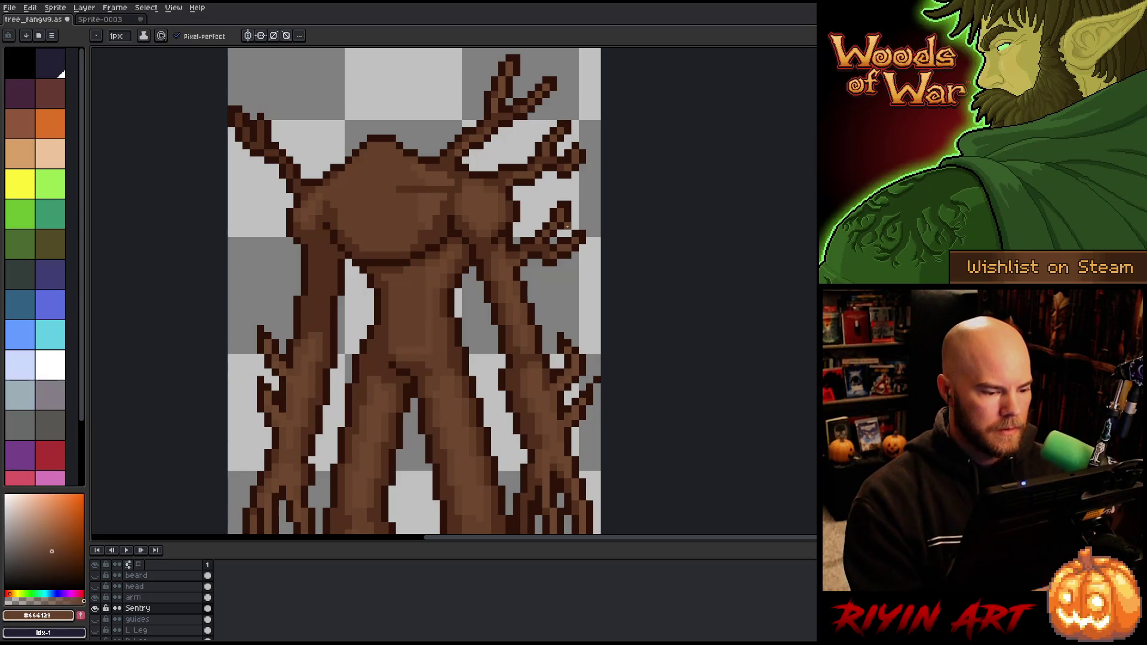
- Compare browns #6e482f and #664129, then save the sprite file with Ctrl+S
{"action": "left_click", "coordinate": [422, 332], "text": "alt"}
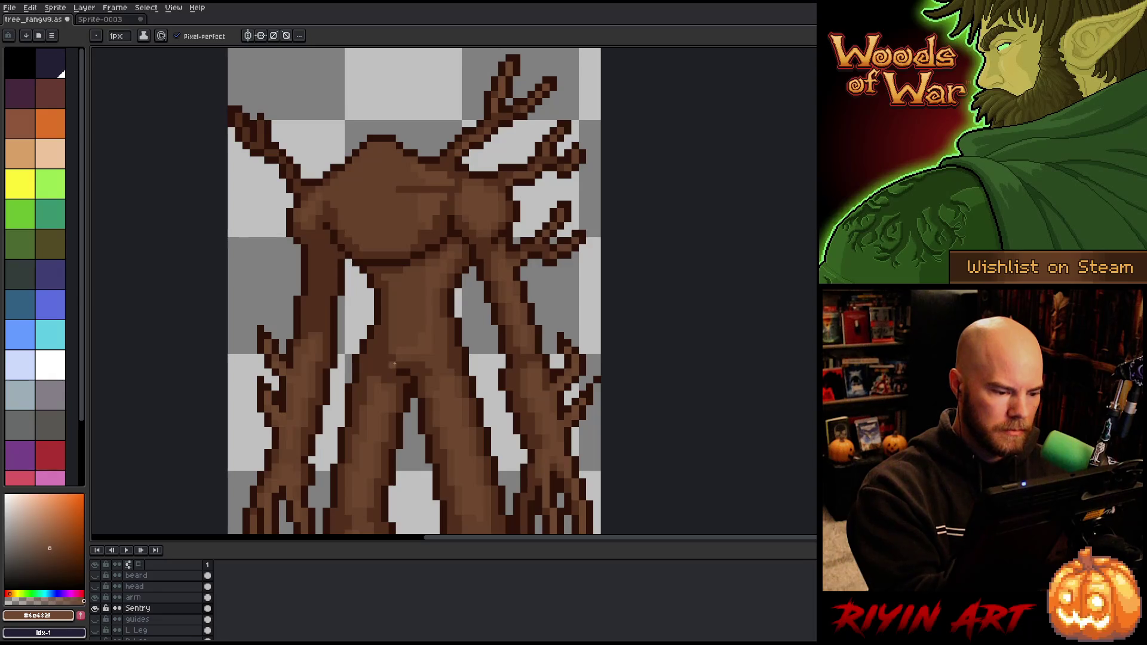
{"action": "left_click", "coordinate": [394, 332], "text": "alt"}
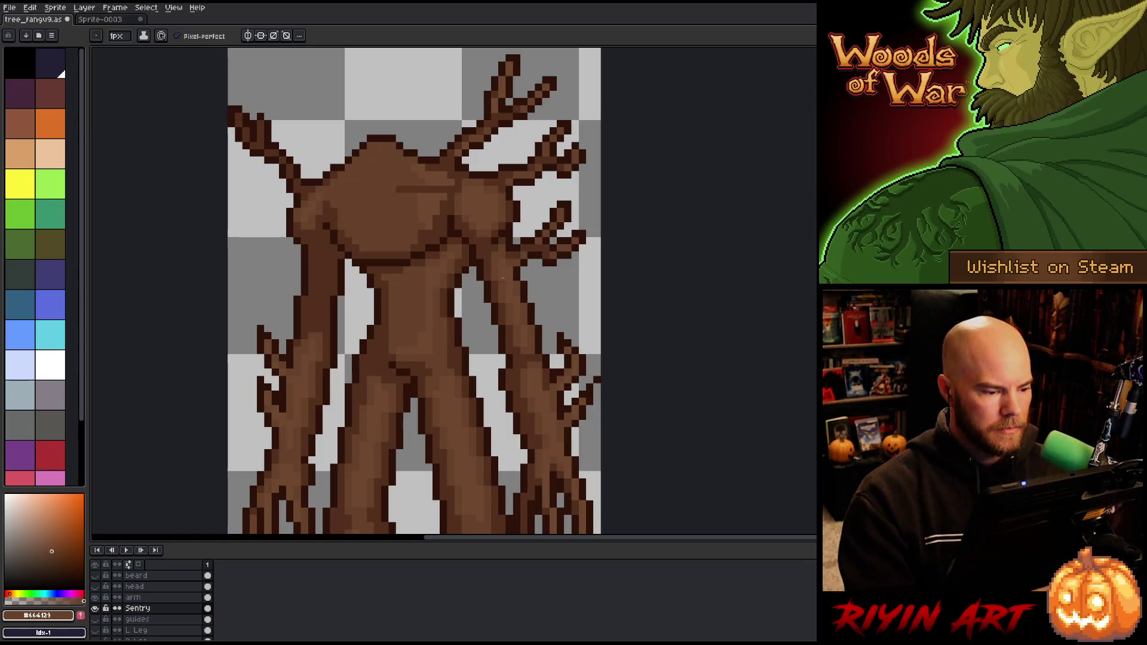
{"action": "scroll", "coordinate": [503, 278], "scroll_direction": "down", "scroll_amount": 3}
{"action": "scroll", "coordinate": [425, 307], "scroll_direction": "up", "scroll_amount": 1}
{"action": "key", "text": "ctrl+s"}
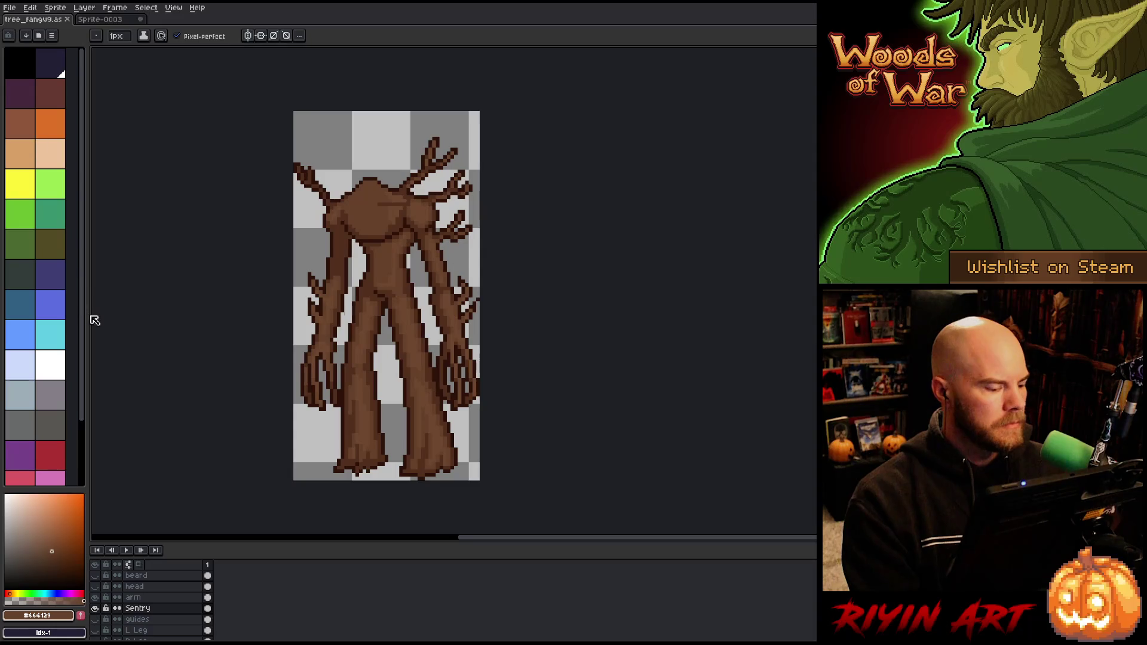
{"action": "left_click", "coordinate": [10, 7]}
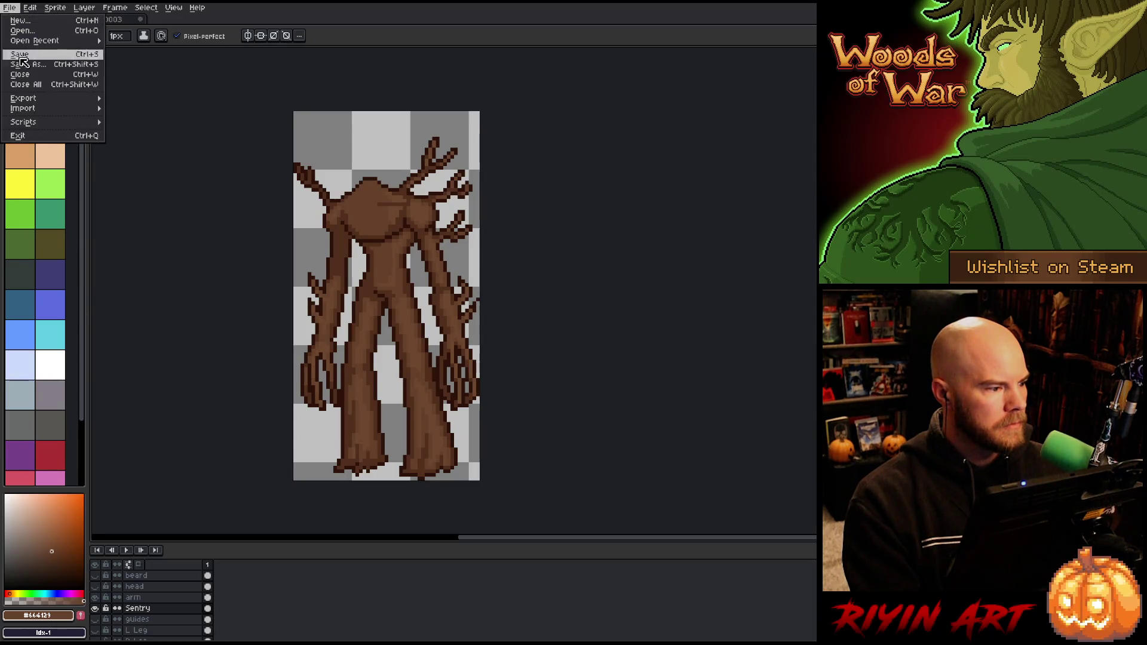
- Show the beard, head and arm layers again and add frames 2 and 3
{"action": "mouse_move", "coordinate": [33, 99]}
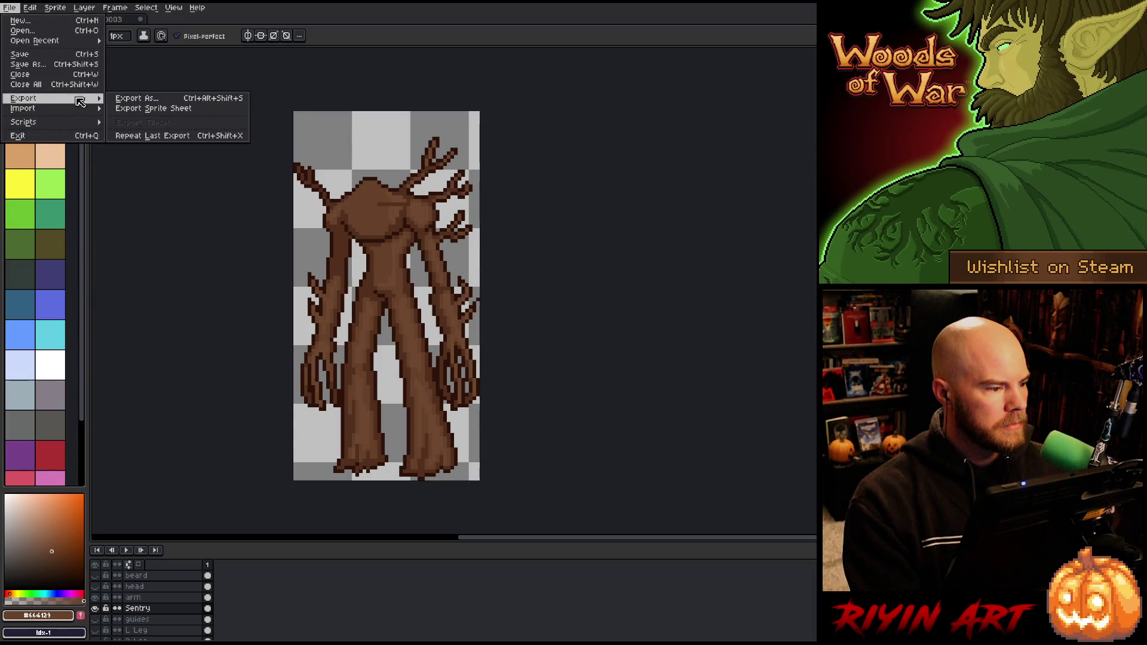
{"action": "left_click", "coordinate": [86, 167]}
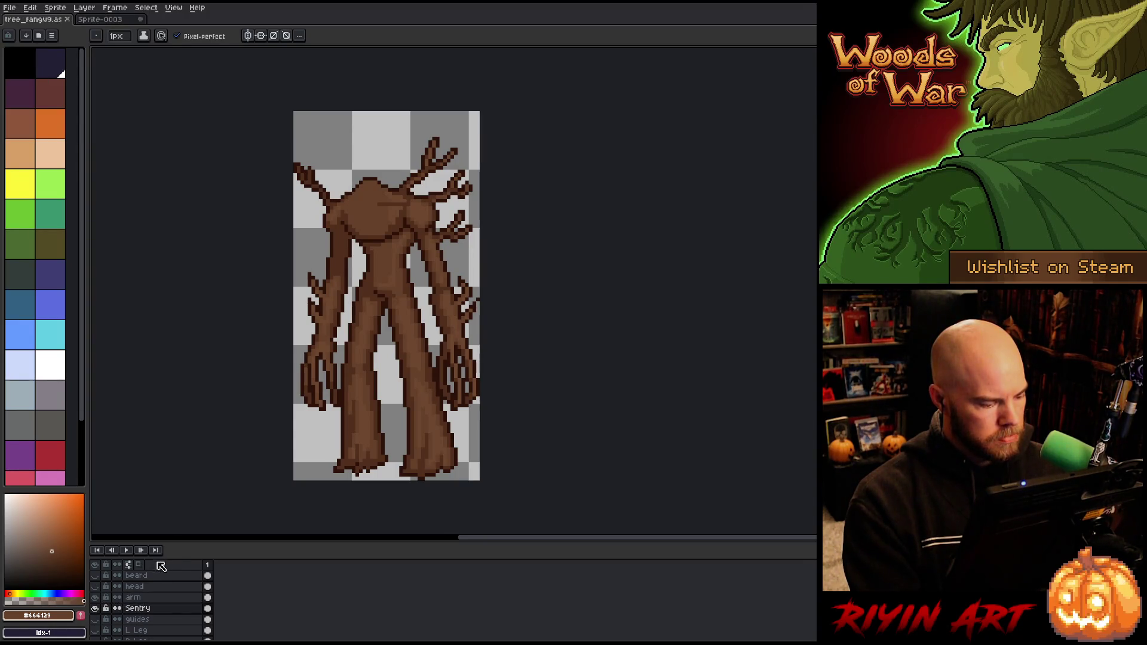
{"action": "left_click_drag", "start_coordinate": [178, 542], "coordinate": [179, 519]}
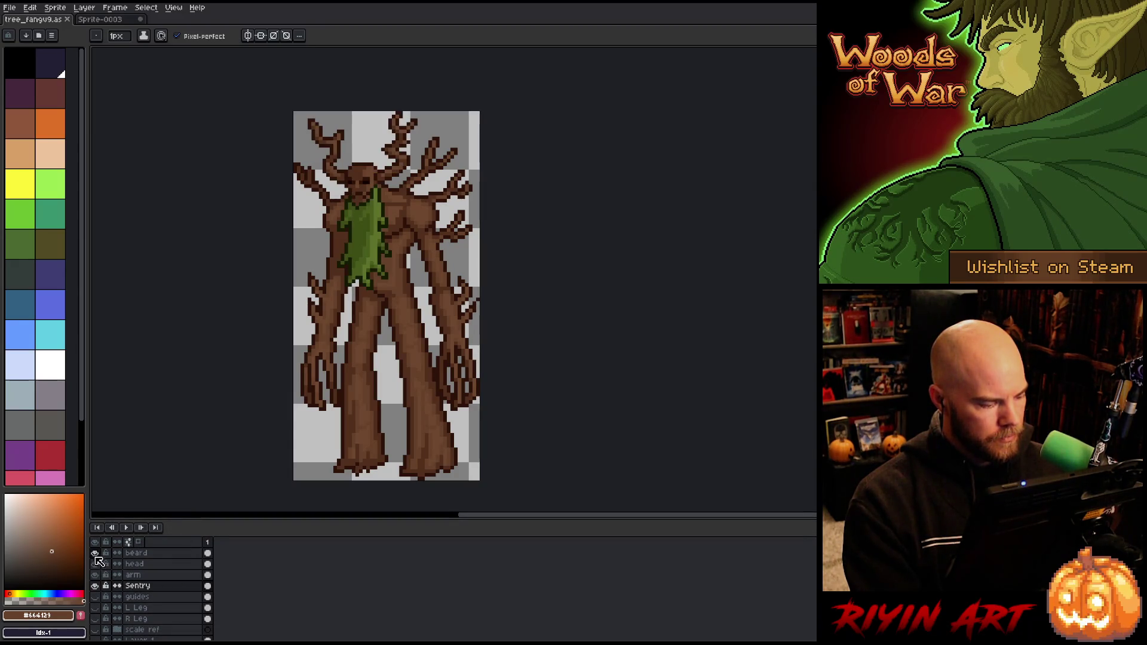
{"action": "left_click_drag", "start_coordinate": [95, 575], "coordinate": [95, 552]}
{"action": "key", "text": "alt+n"}
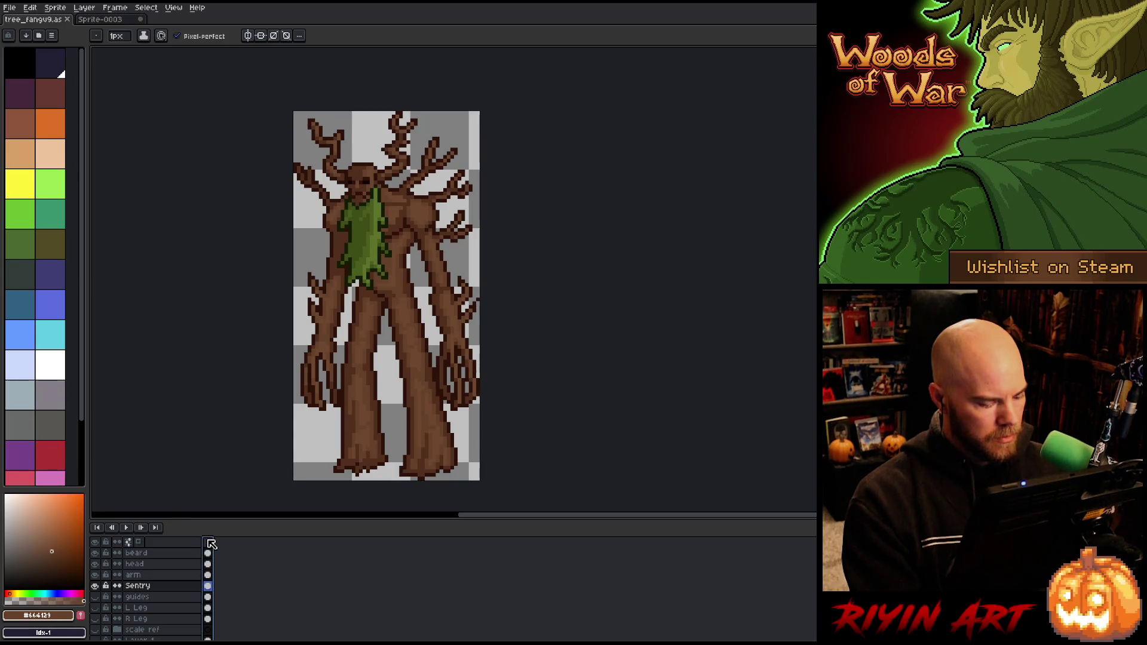
{"action": "key", "text": "alt+n"}
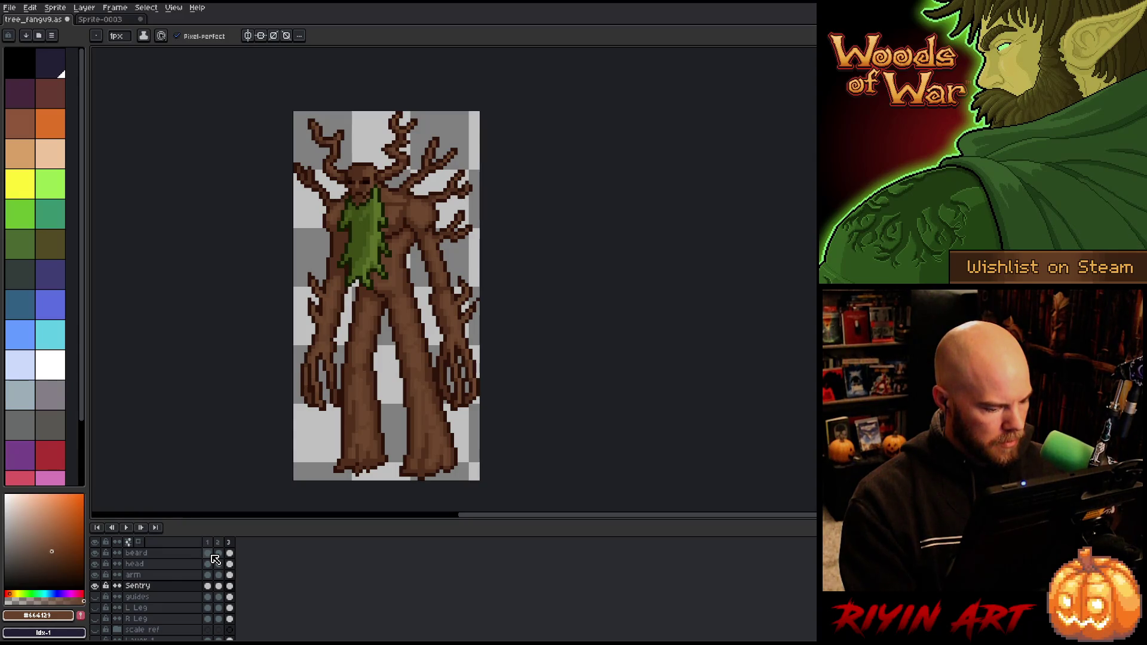
- Clear the beard and head from frame 1, and the body and arm from frame 2
{"action": "left_click", "coordinate": [211, 555]}
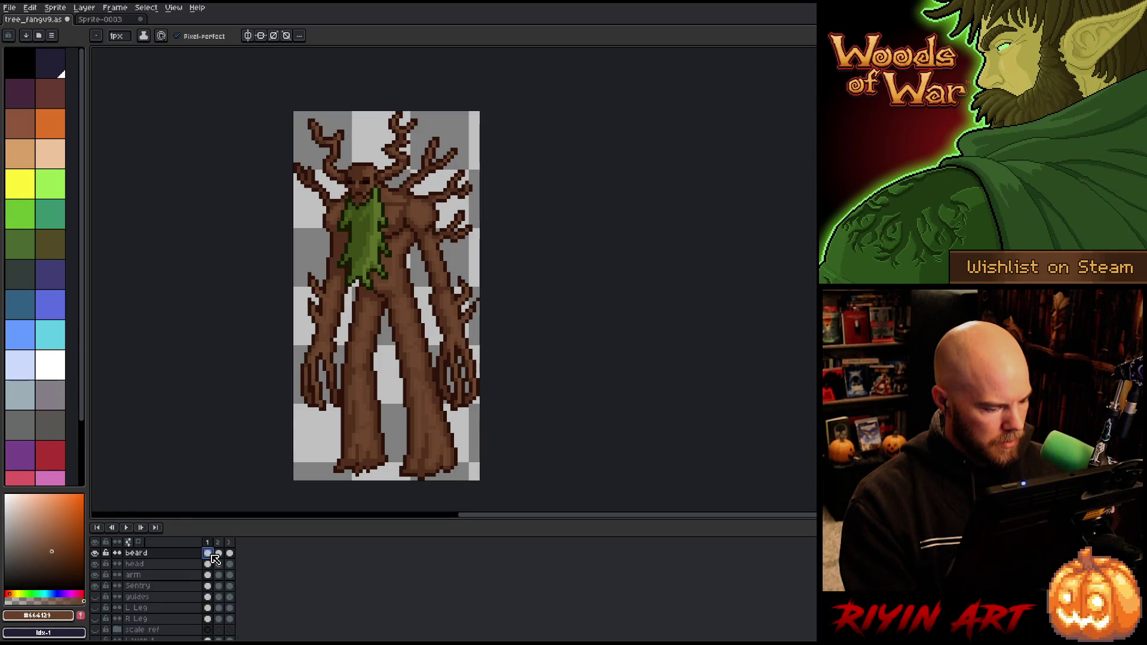
{"action": "mouse_move", "coordinate": [215, 558]}
{"action": "left_mouse_down"}
{"action": "mouse_move", "coordinate": [212, 577]}
{"action": "mouse_move", "coordinate": [213, 567]}
{"action": "left_mouse_up"}
{"action": "key", "text": "Delete"}
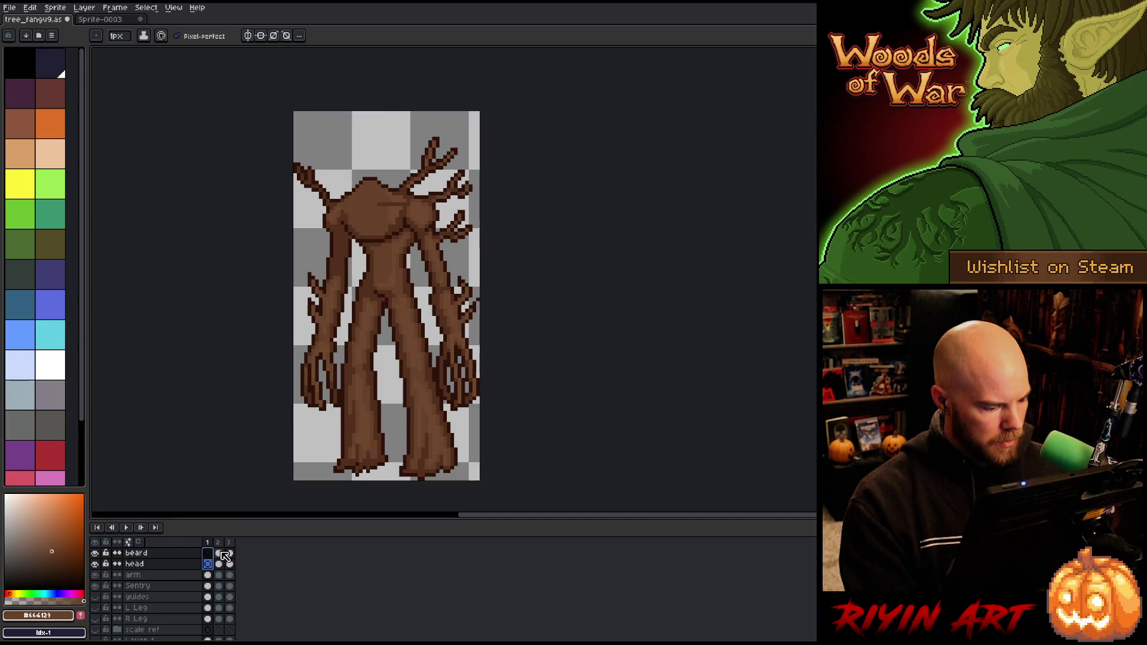
{"action": "left_click", "coordinate": [220, 586]}
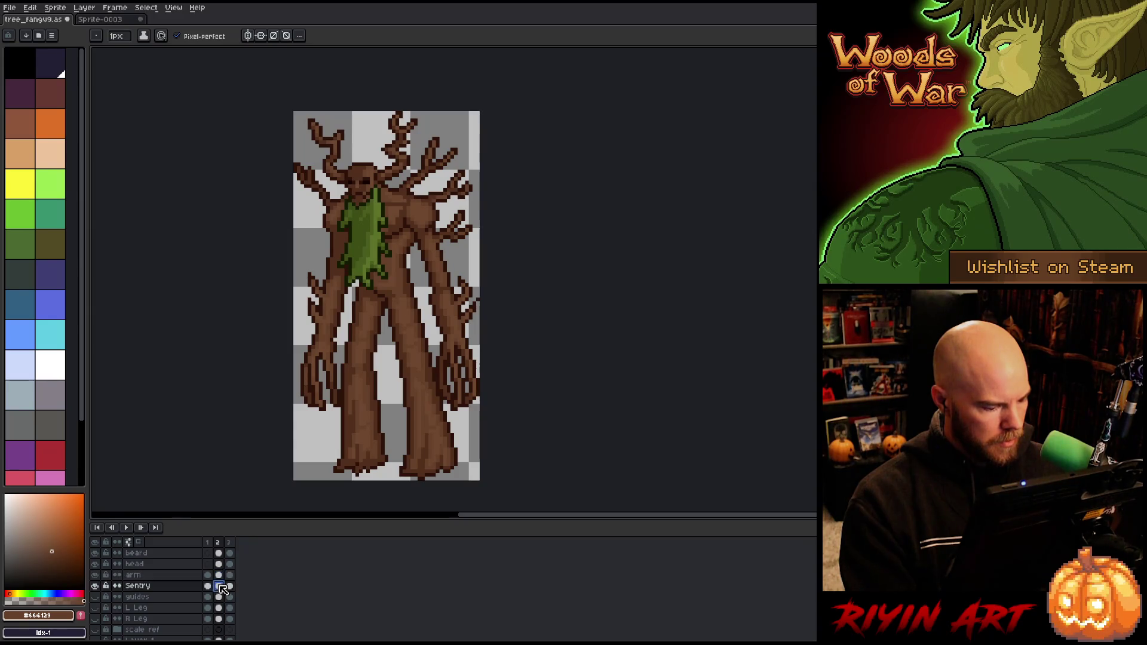
{"action": "key", "text": "Delete"}
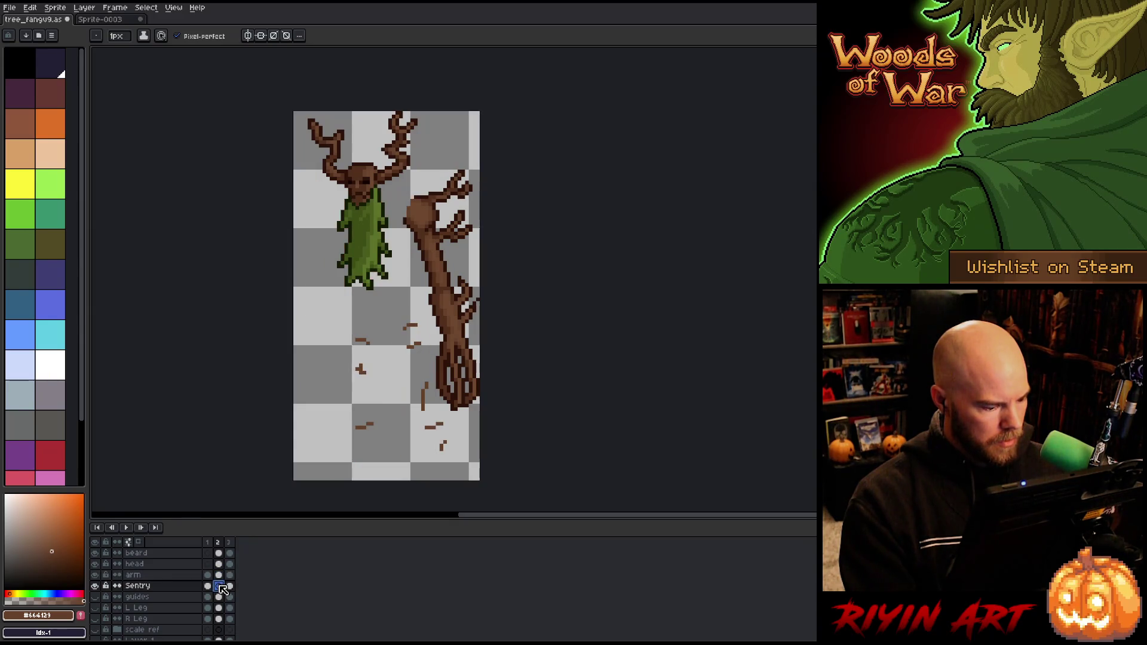
{"action": "left_click", "coordinate": [220, 576]}
{"action": "key", "text": "Delete"}
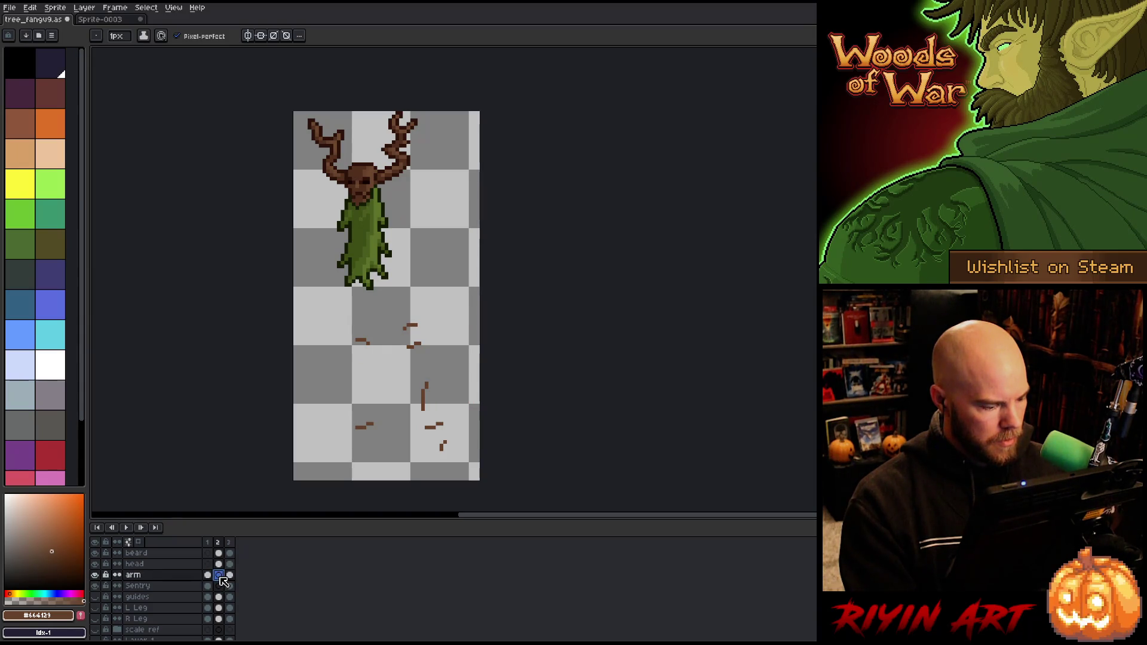
- Lasso the stray pixels in the lower canvas of the head layer's frame 2
{"action": "left_click", "coordinate": [219, 564]}
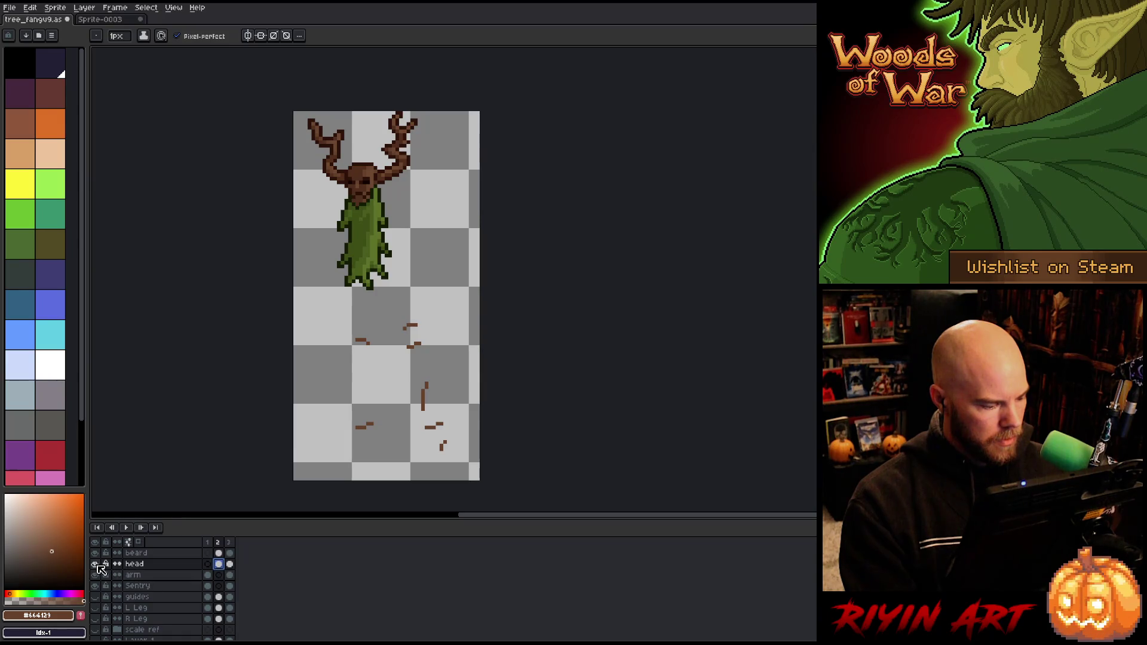
{"action": "key", "text": "q"}
{"action": "mouse_move", "coordinate": [478, 361]}
{"action": "left_mouse_down"}
{"action": "mouse_move", "coordinate": [461, 321]}
{"action": "mouse_move", "coordinate": [365, 480]}
{"action": "left_mouse_up"}
- Erase the lassoed stray pixels and step through the frames to compare them
{"action": "key", "text": "Delete"}
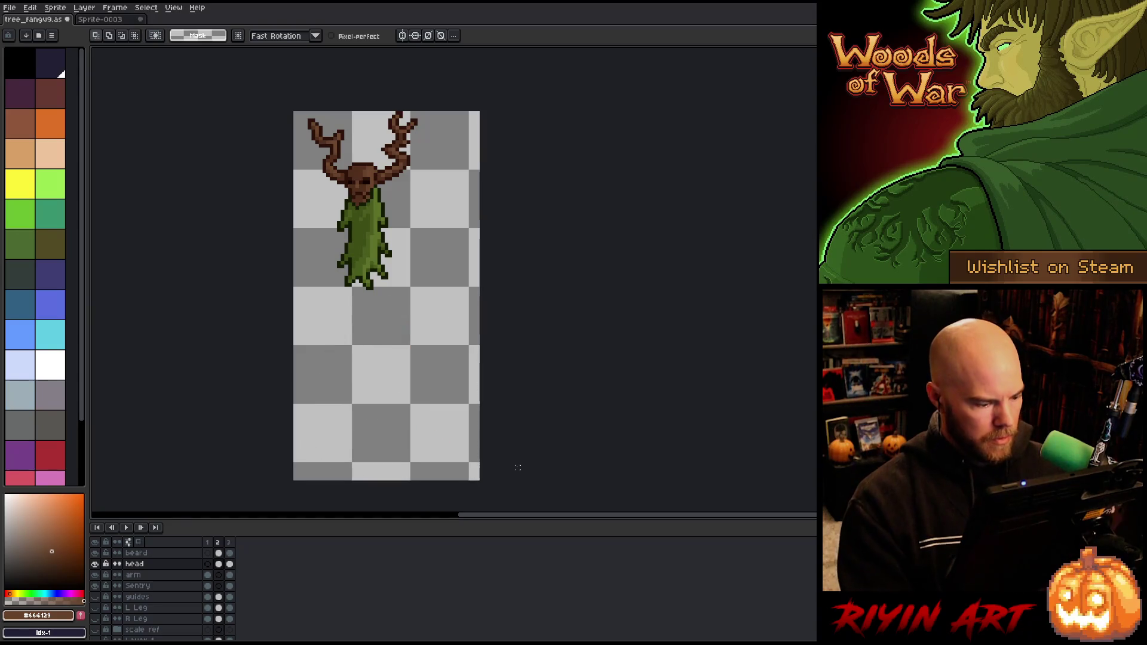
{"action": "key", "text": "Left"}
{"action": "left_click", "coordinate": [209, 576]}
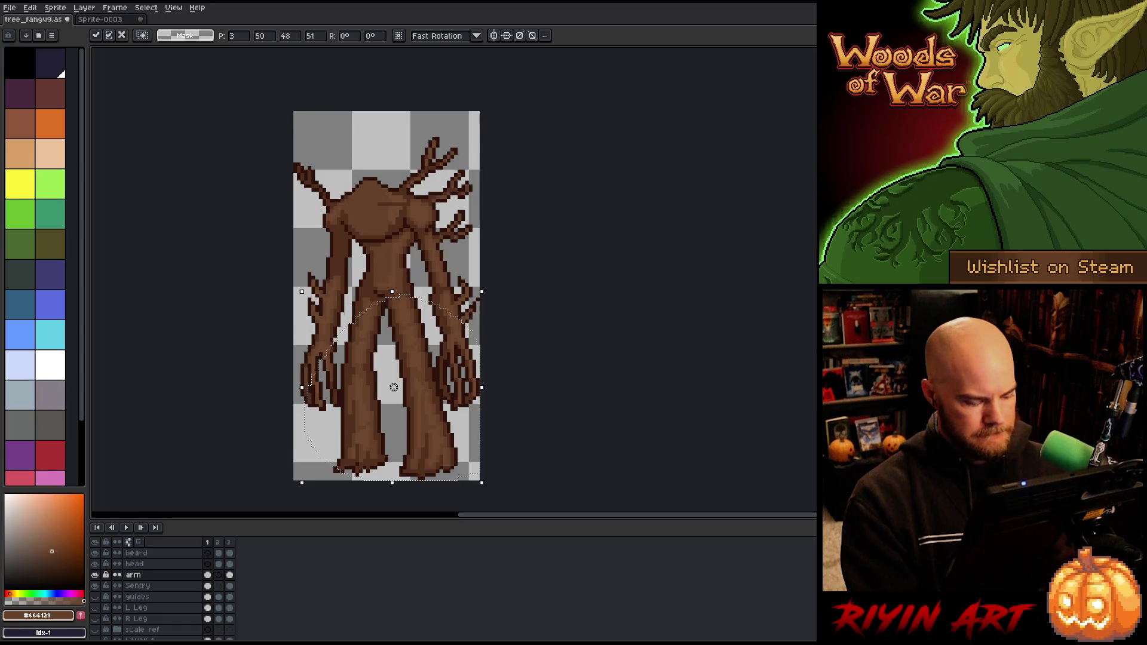
{"action": "key", "text": "Right"}
{"action": "key", "text": "Right"}
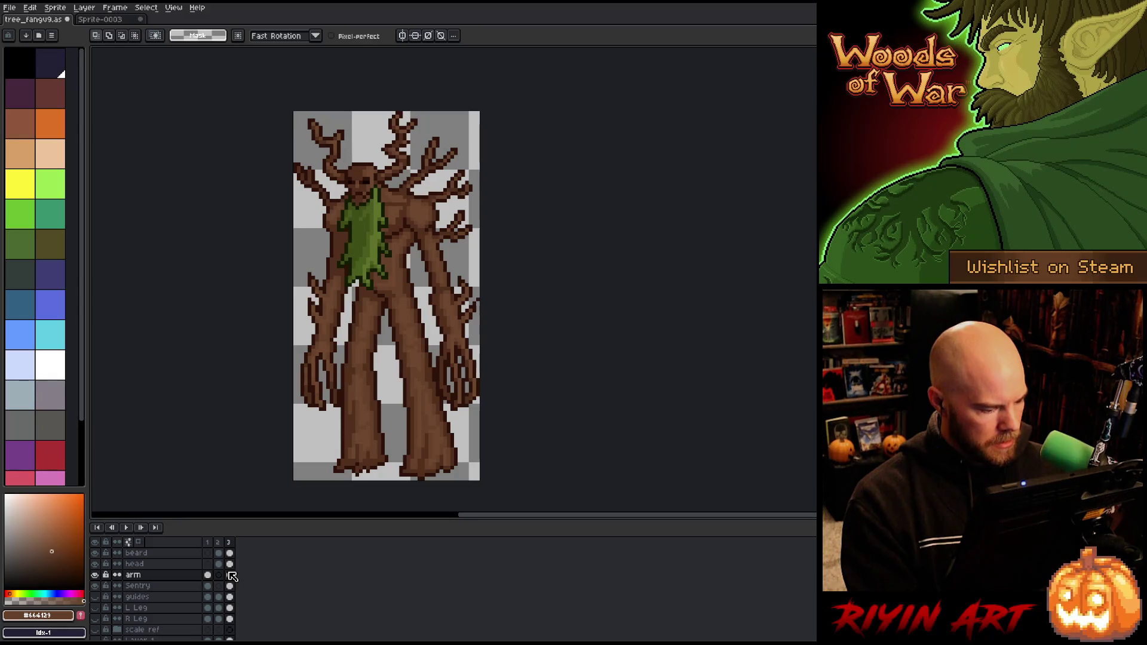
{"action": "key", "text": "Left"}
{"action": "key", "text": "Left"}
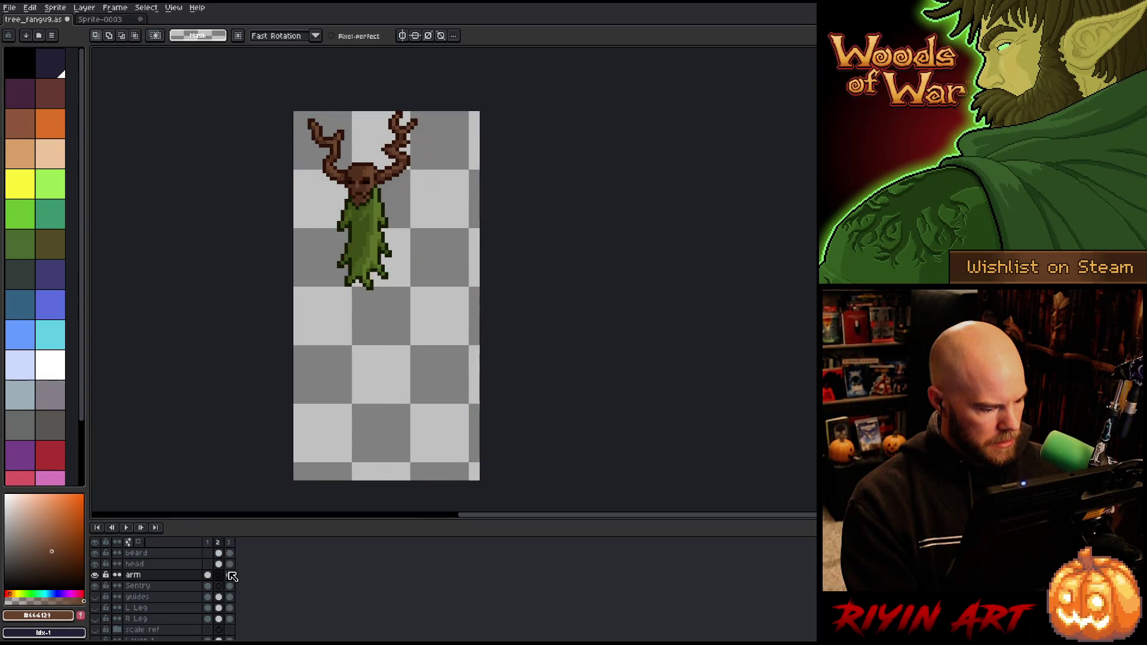
{"action": "key", "text": "Right"}
{"action": "key", "text": "Right"}
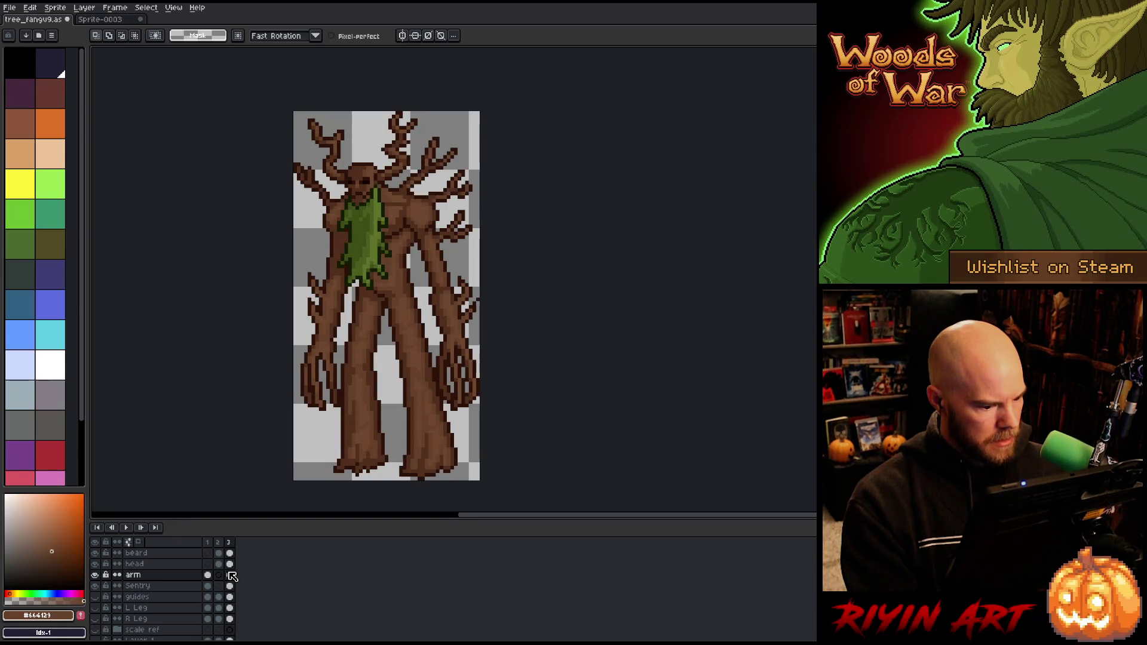
{"action": "key", "text": "Left"}
{"action": "key", "text": "Left"}
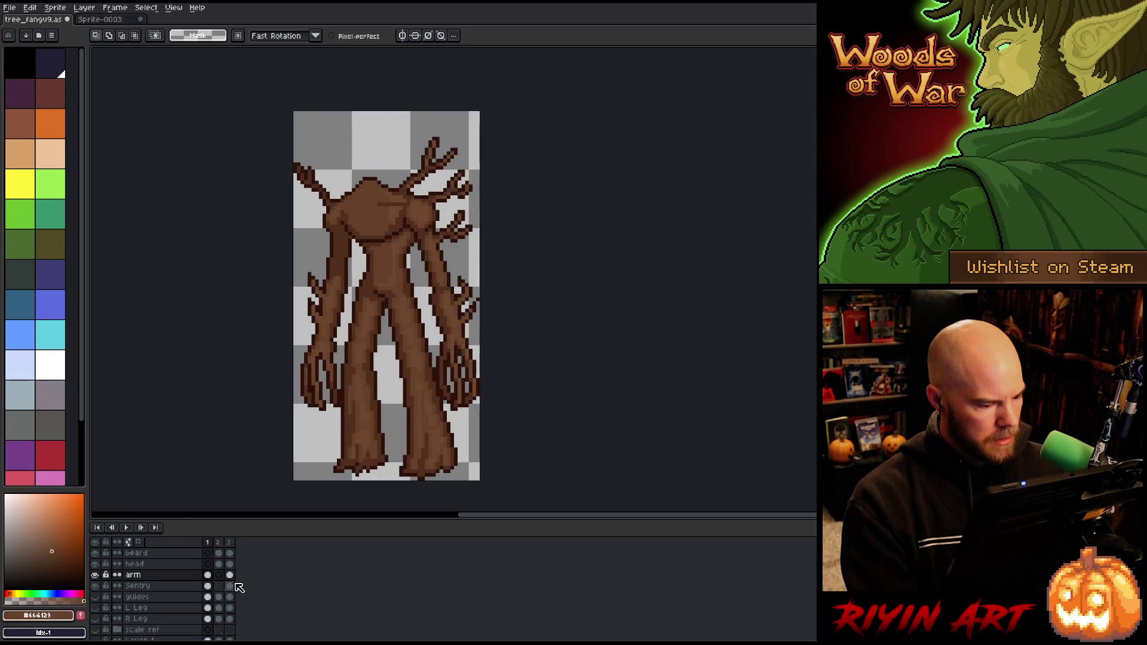
{"action": "key", "text": "Right"}
{"action": "key", "text": "Left"}
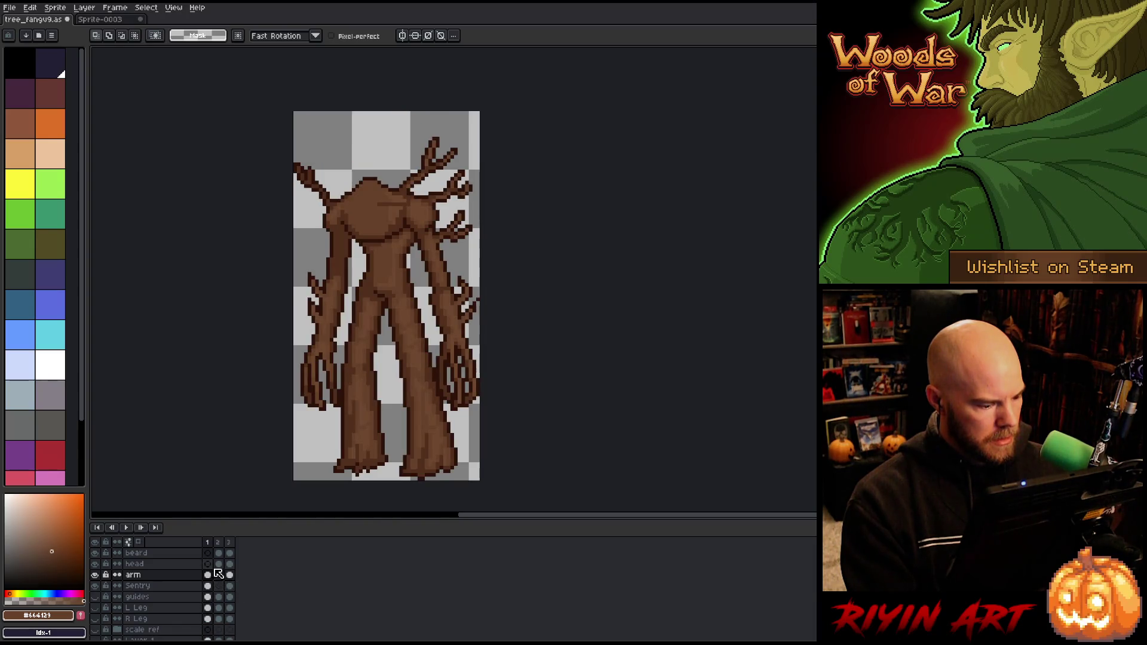
- Delete the full-tree frame 3 and return to the body frame
{"action": "left_click", "coordinate": [228, 542]}
{"action": "right_click", "coordinate": [230, 542]}
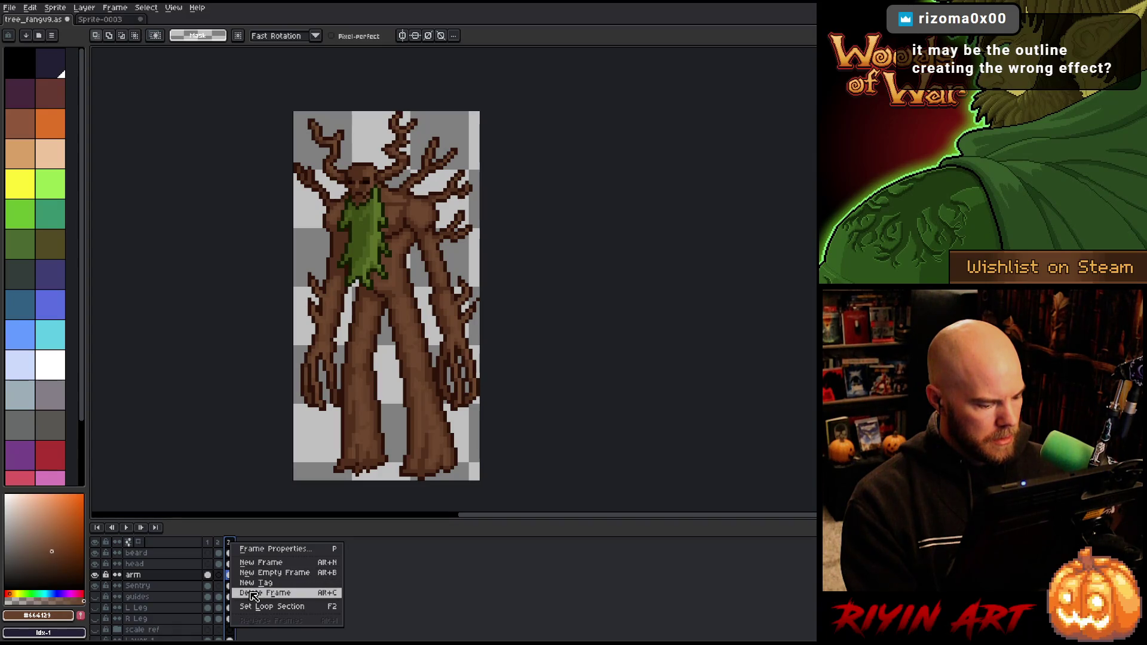
{"action": "left_click", "coordinate": [254, 594]}
{"action": "key", "text": "Left"}
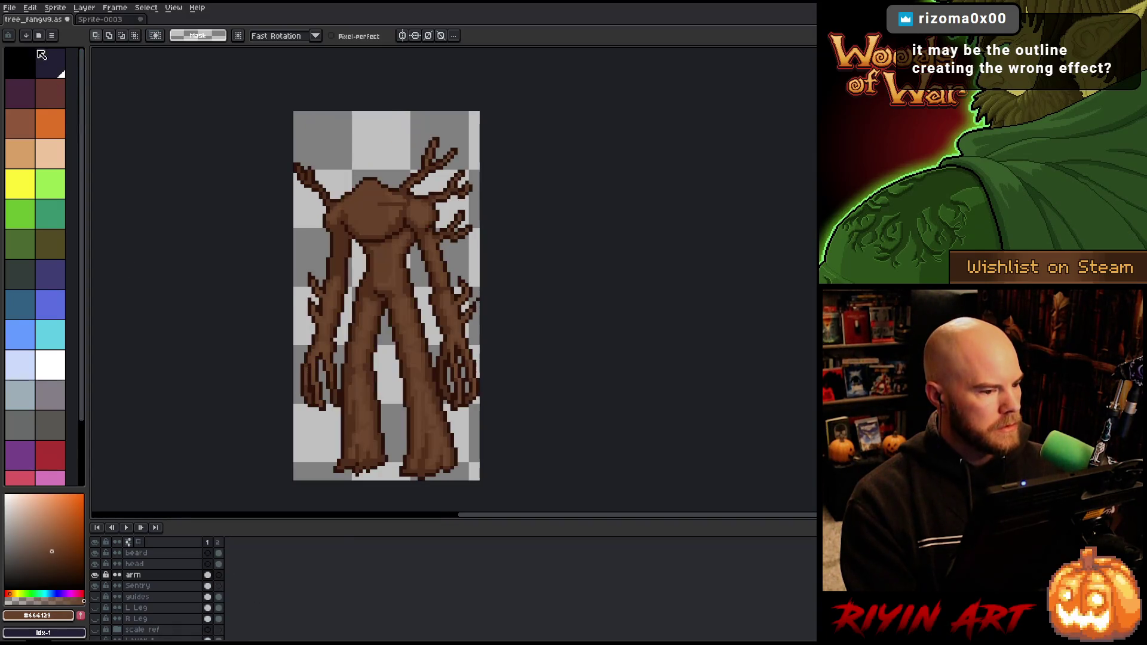
{"action": "left_click", "coordinate": [15, 11]}
- Export both frames as a By Rows sprite sheet to output file tree_fangv9.png
{"action": "mouse_move", "coordinate": [27, 100]}
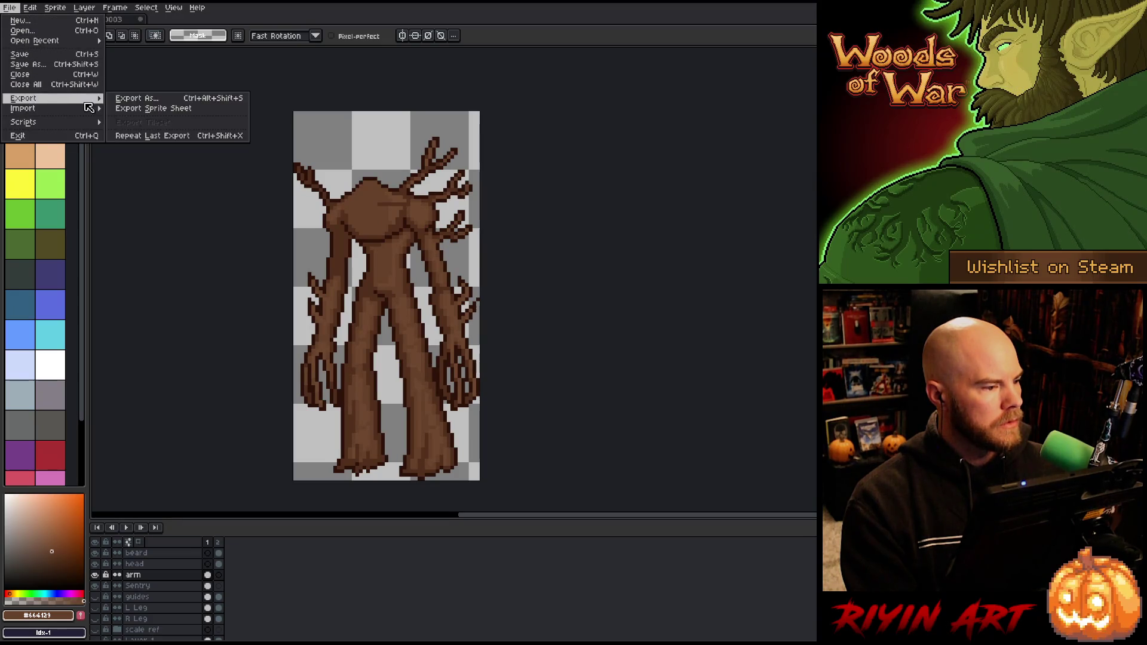
{"action": "left_click", "coordinate": [119, 112]}
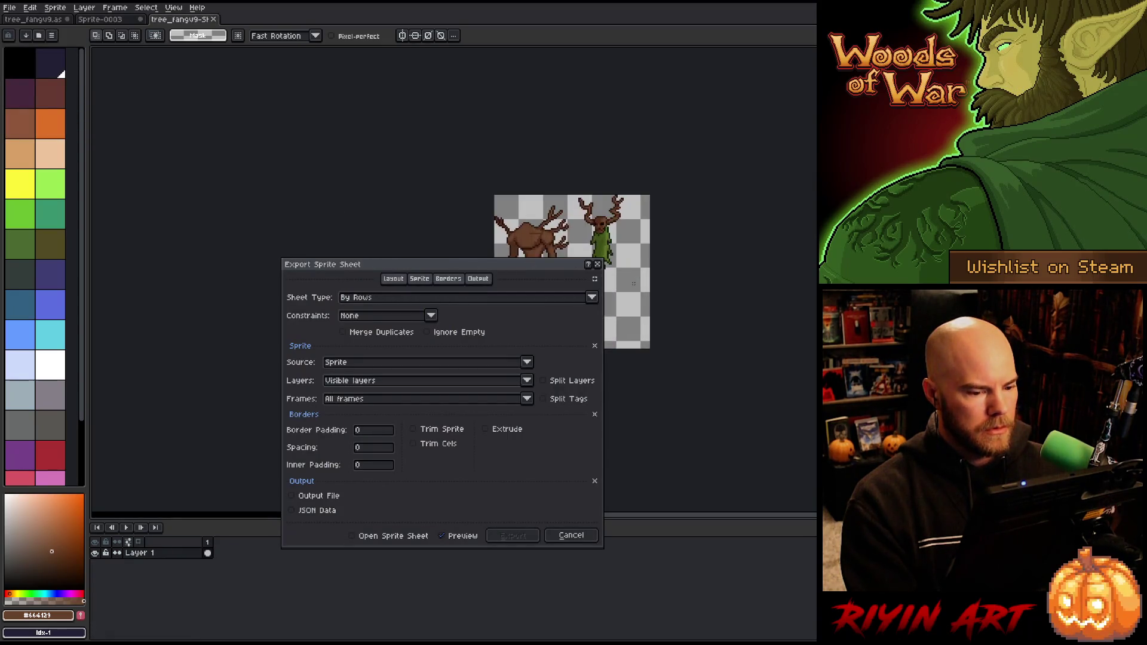
{"action": "mouse_move", "coordinate": [503, 272]}
{"action": "left_mouse_down"}
{"action": "mouse_move", "coordinate": [552, 276]}
{"action": "mouse_move", "coordinate": [929, 133]}
{"action": "mouse_move", "coordinate": [894, 131]}
{"action": "left_mouse_up"}
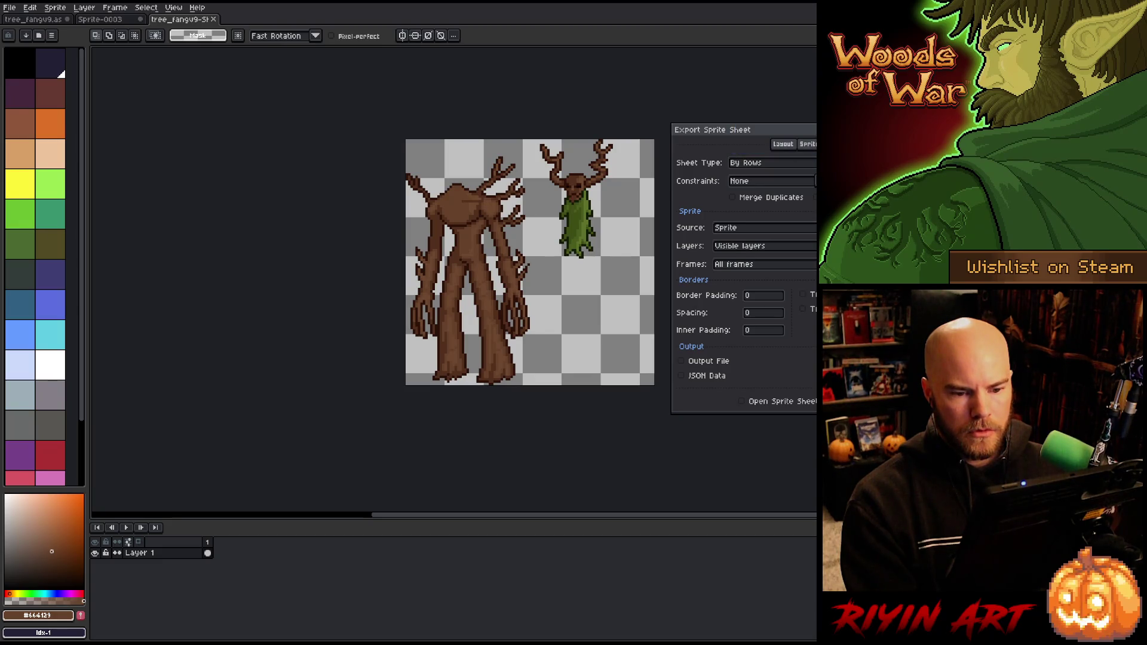
{"action": "left_click_drag", "start_coordinate": [754, 129], "coordinate": [222, 151]}
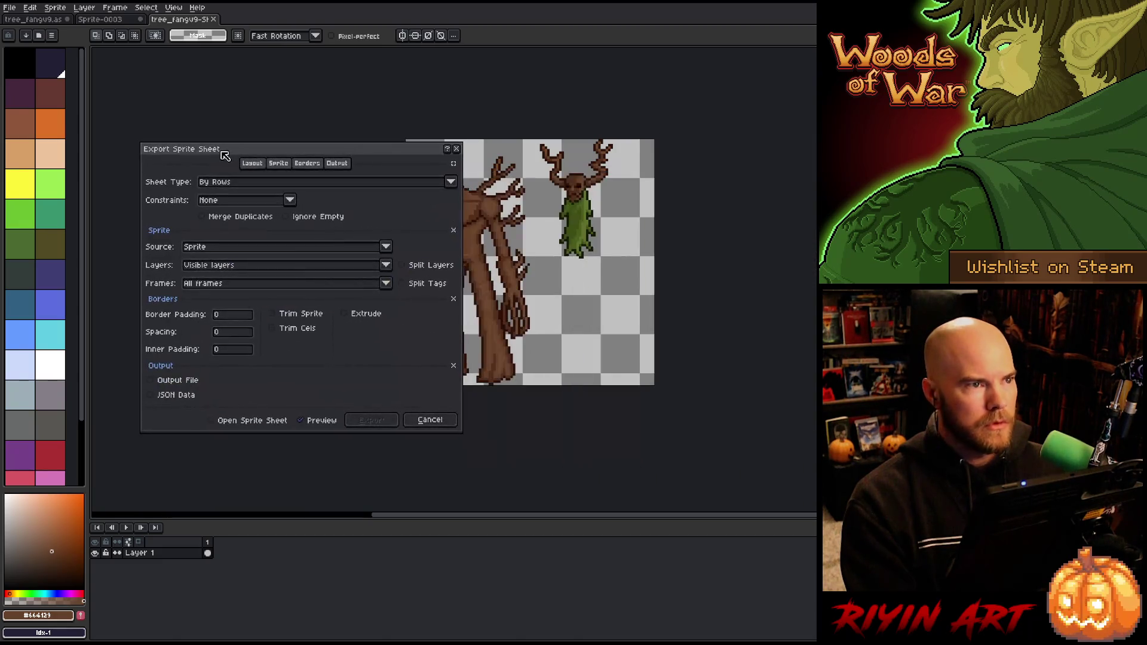
{"action": "left_click", "coordinate": [191, 379]}
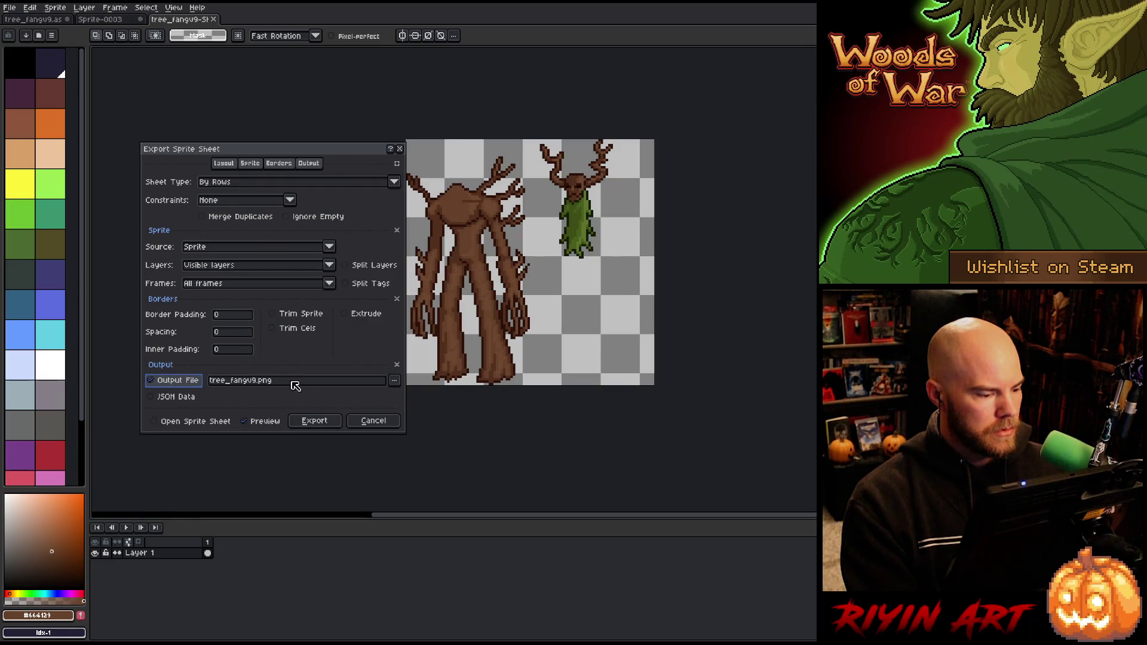
{"action": "left_click", "coordinate": [395, 382]}
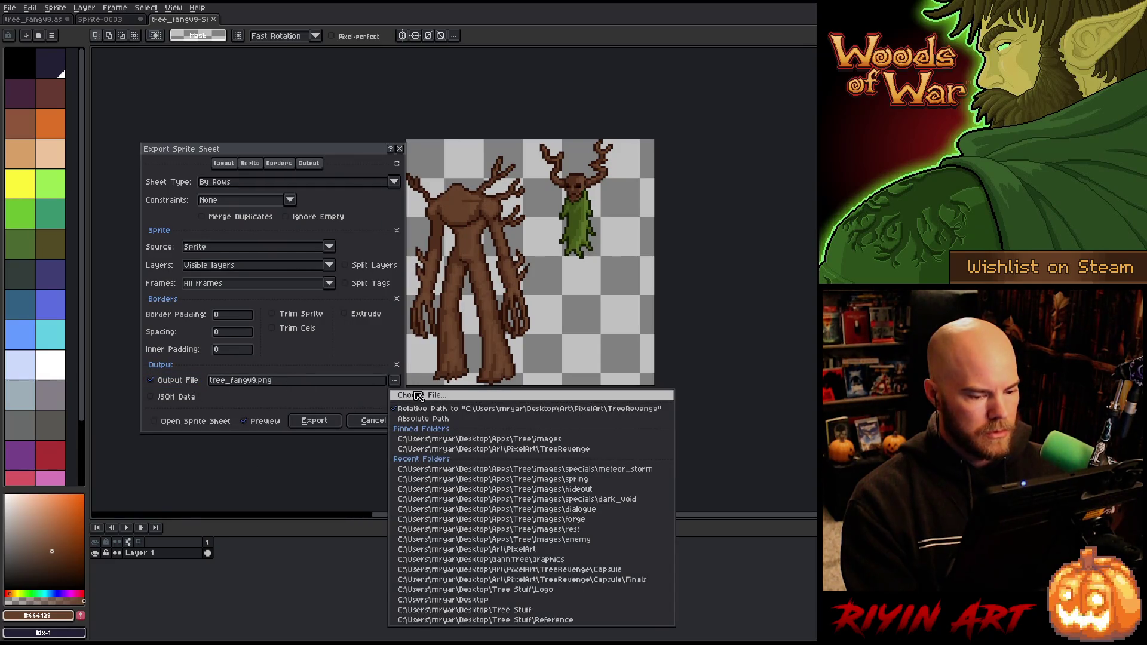
{"action": "left_click", "coordinate": [302, 399]}
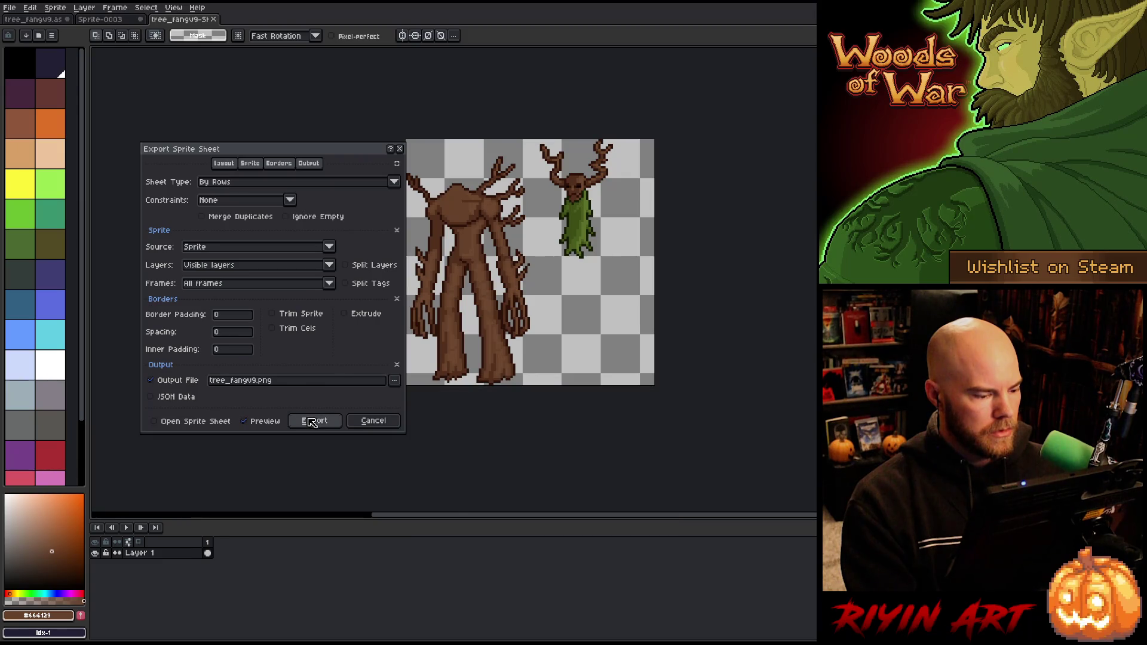
{"action": "left_click", "coordinate": [311, 421]}
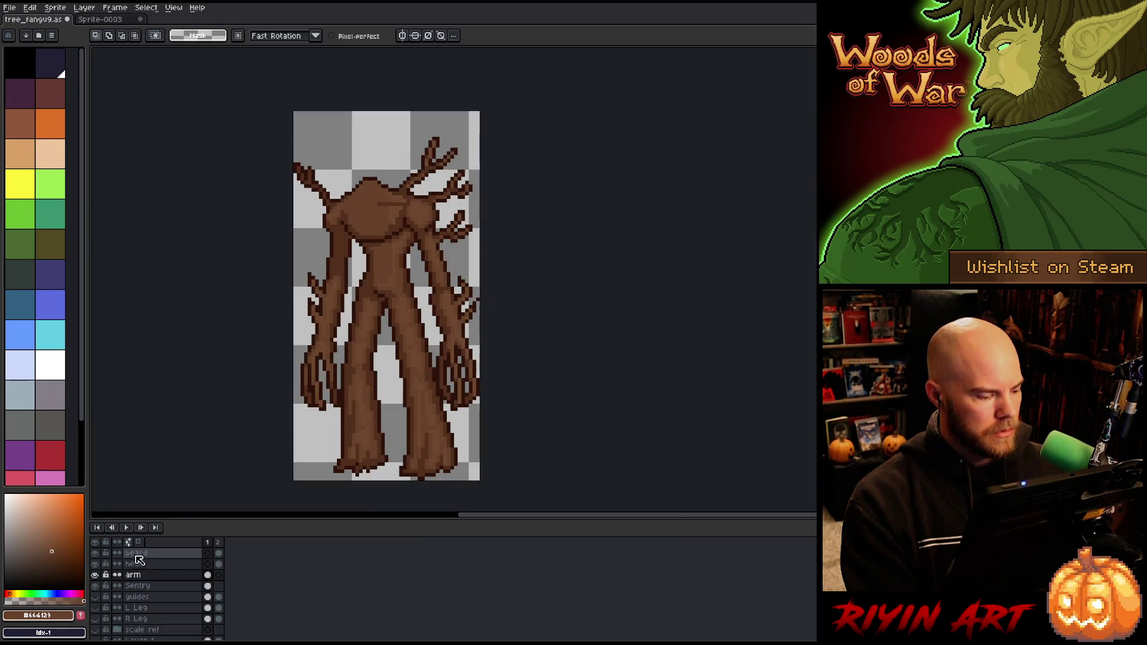
- Select the beard and head cels, then switch over to Laigter's normal-map preview
{"action": "mouse_move", "coordinate": [219, 553]}
{"action": "left_mouse_down"}
{"action": "mouse_move", "coordinate": [220, 567]}
{"action": "mouse_move", "coordinate": [210, 556]}
{"action": "left_mouse_up"}
{"action": "left_click", "coordinate": [211, 556]}
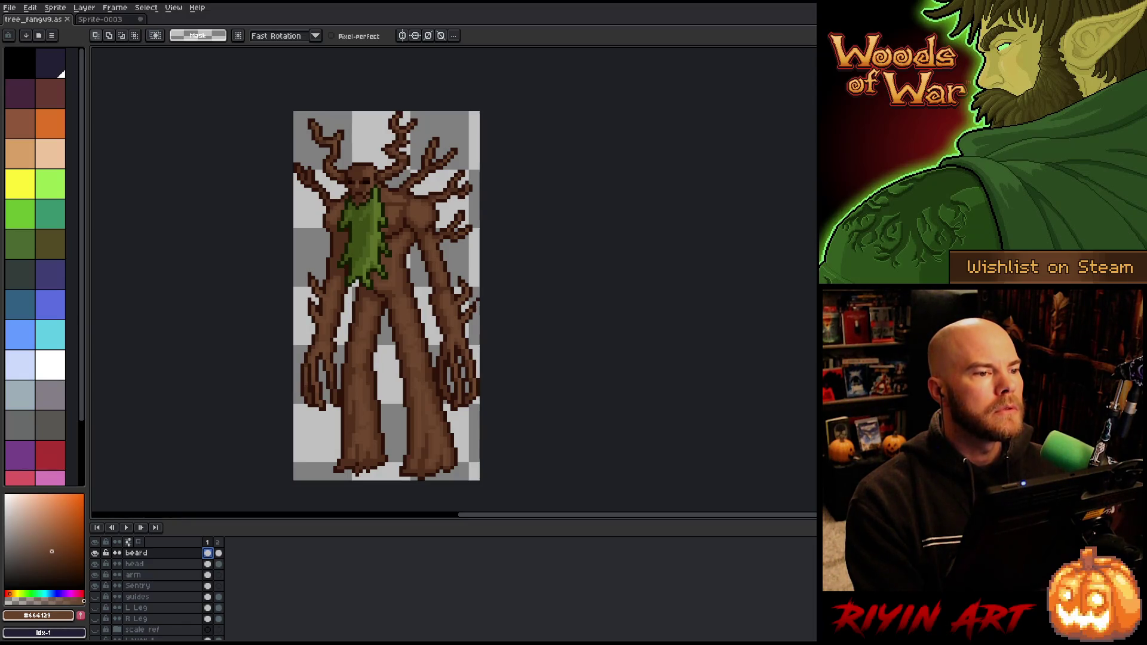
{"action": "key", "text": "alt+Tab"}
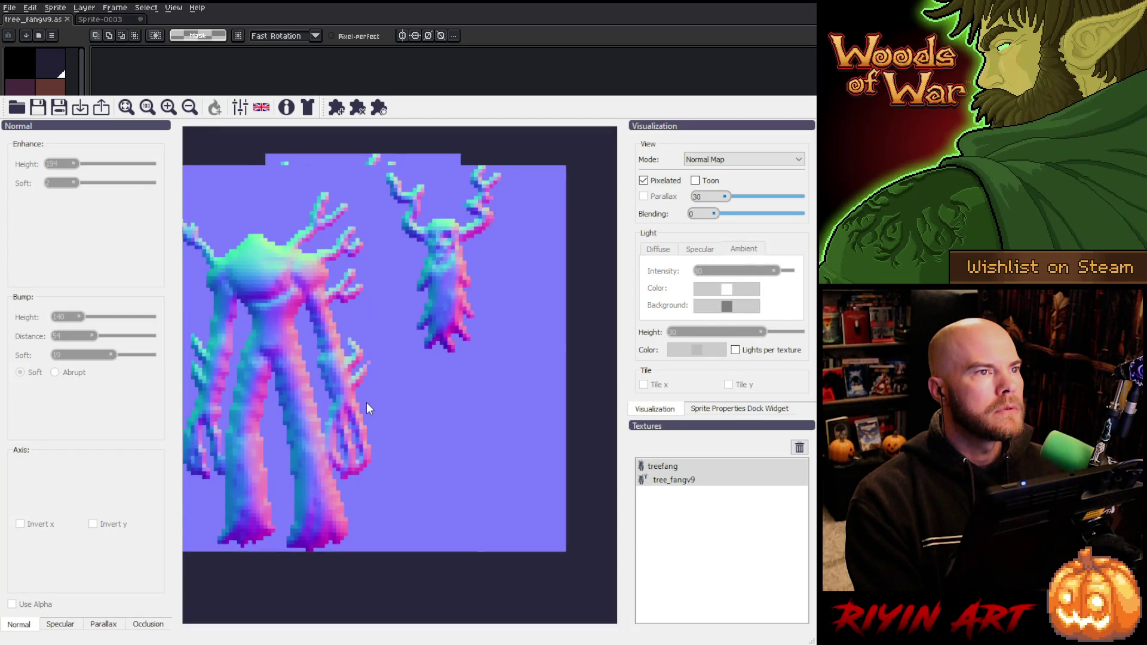
- Delete the treefang texture in Laigter and select tree_fangv9, adjusting the preview view
{"action": "scroll", "coordinate": [367, 402], "scroll_direction": "down", "scroll_amount": 3}
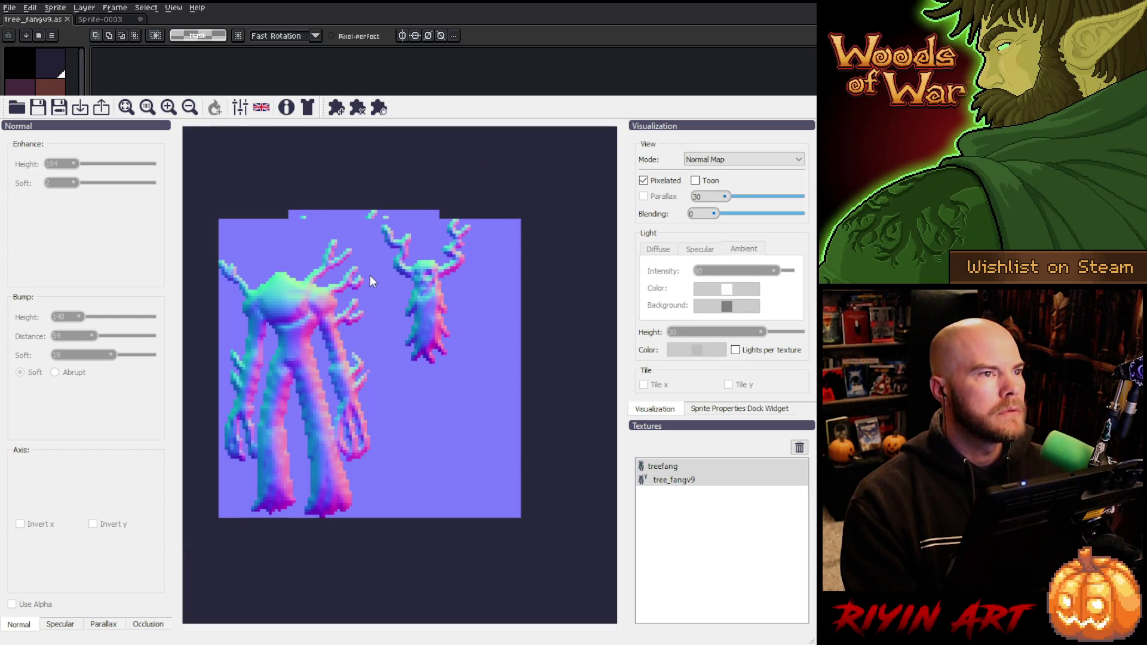
{"action": "left_click", "coordinate": [693, 467]}
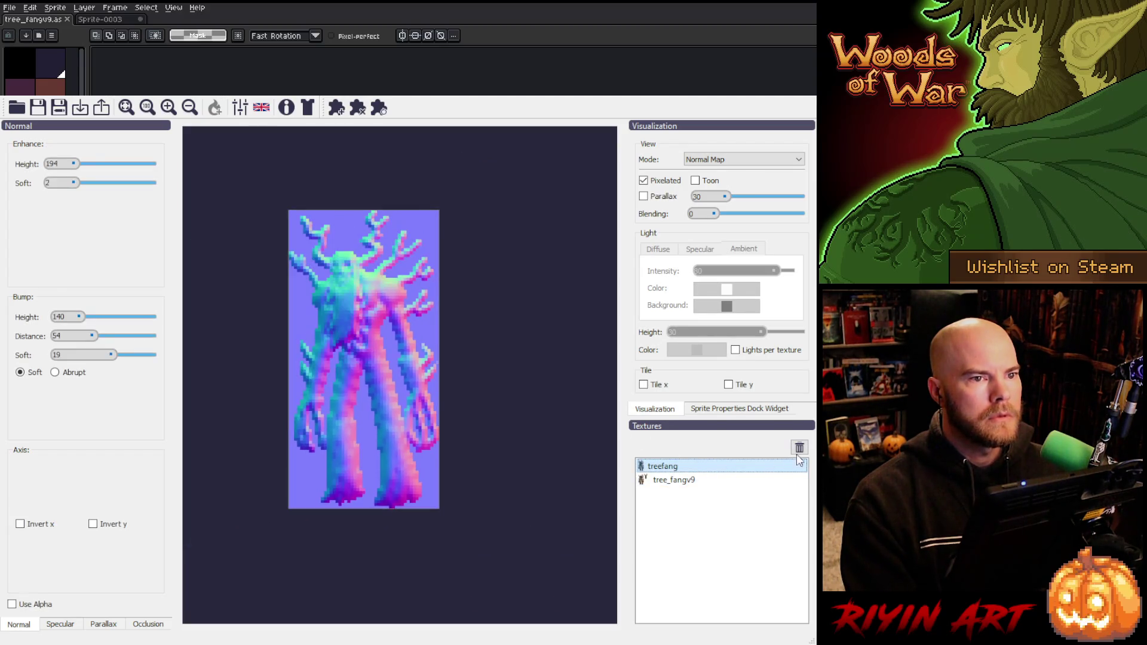
{"action": "left_click", "coordinate": [799, 448]}
{"action": "scroll", "coordinate": [337, 339], "scroll_direction": "up", "scroll_amount": 3}
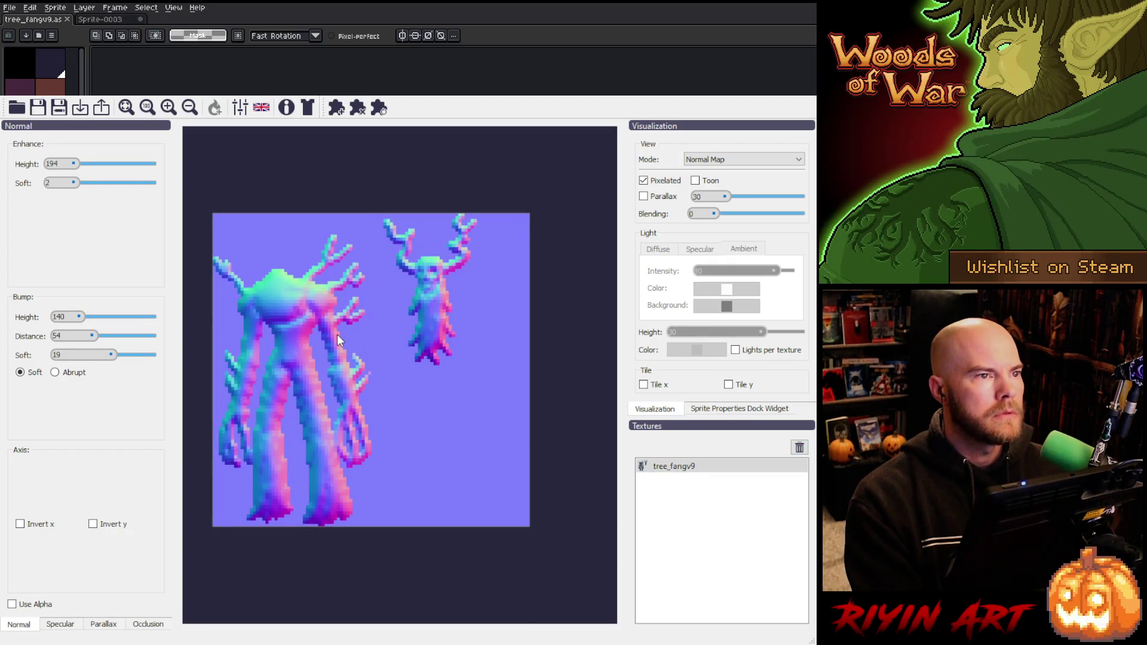
{"action": "mouse_move", "coordinate": [337, 338]}
{"action": "left_mouse_down"}
{"action": "mouse_move", "coordinate": [402, 357]}
{"action": "mouse_move", "coordinate": [342, 361]}
{"action": "mouse_move", "coordinate": [349, 354]}
{"action": "left_mouse_up"}
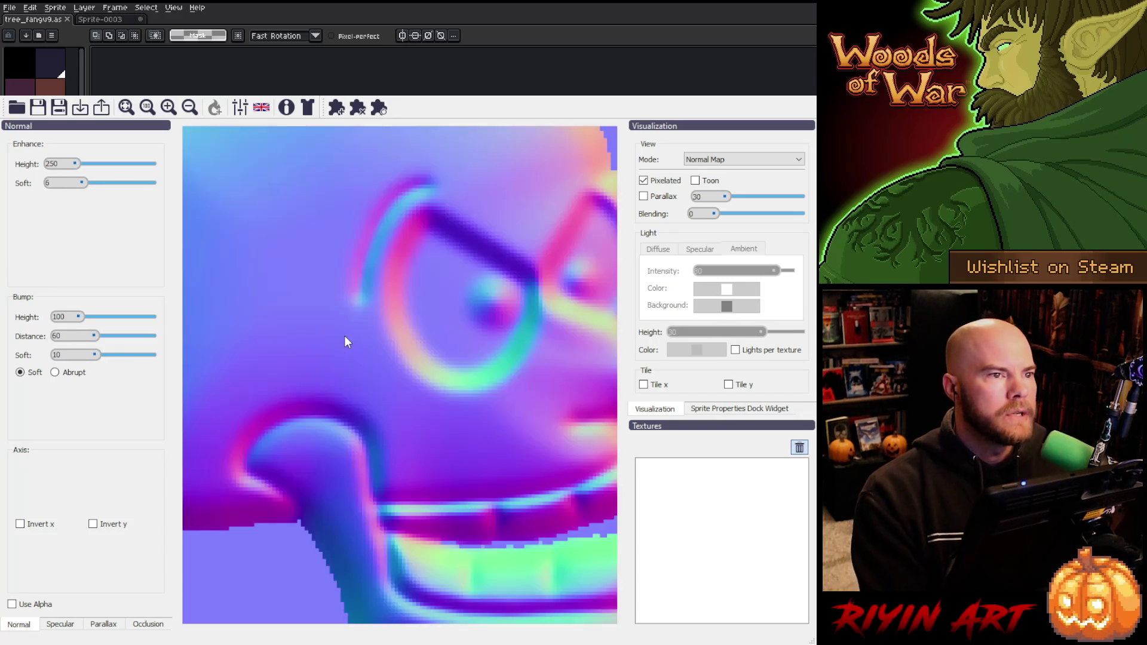
{"action": "scroll", "coordinate": [346, 334], "scroll_direction": "down", "scroll_amount": 1}
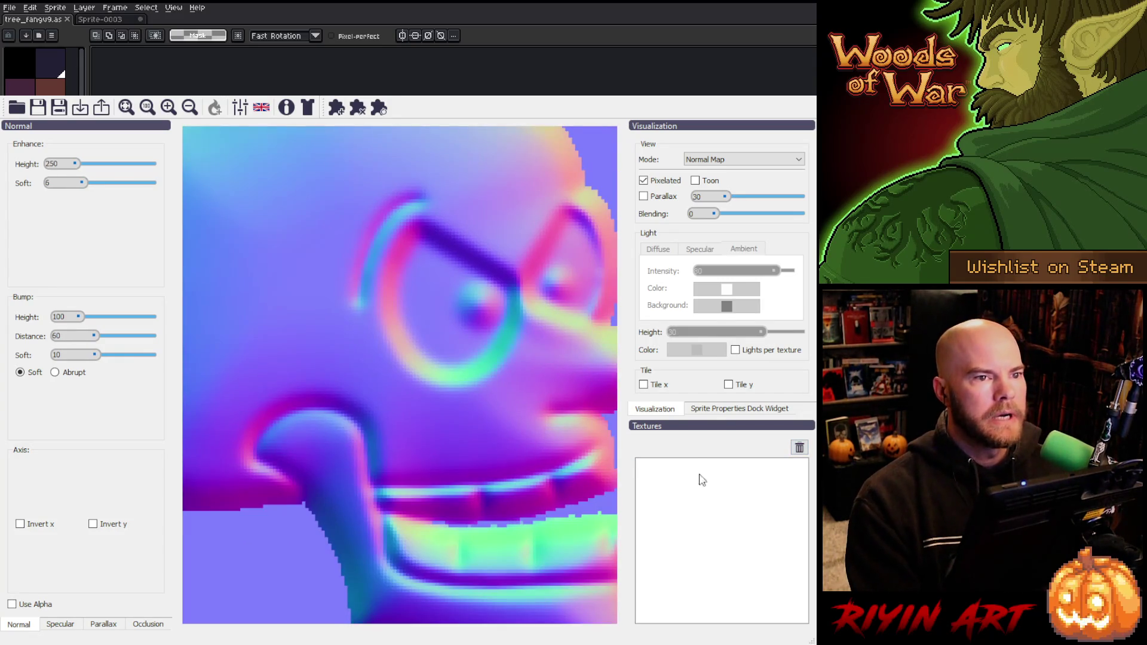
{"action": "scroll", "coordinate": [318, 291], "scroll_direction": "up", "scroll_amount": 1}
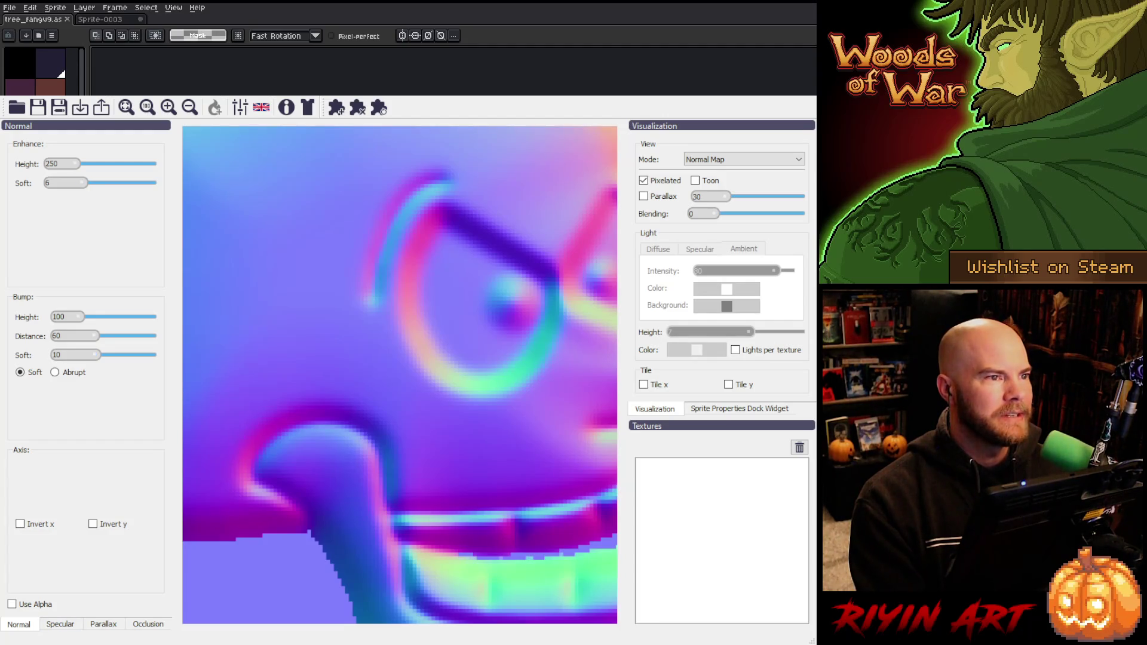
{"action": "left_click", "coordinate": [710, 551]}
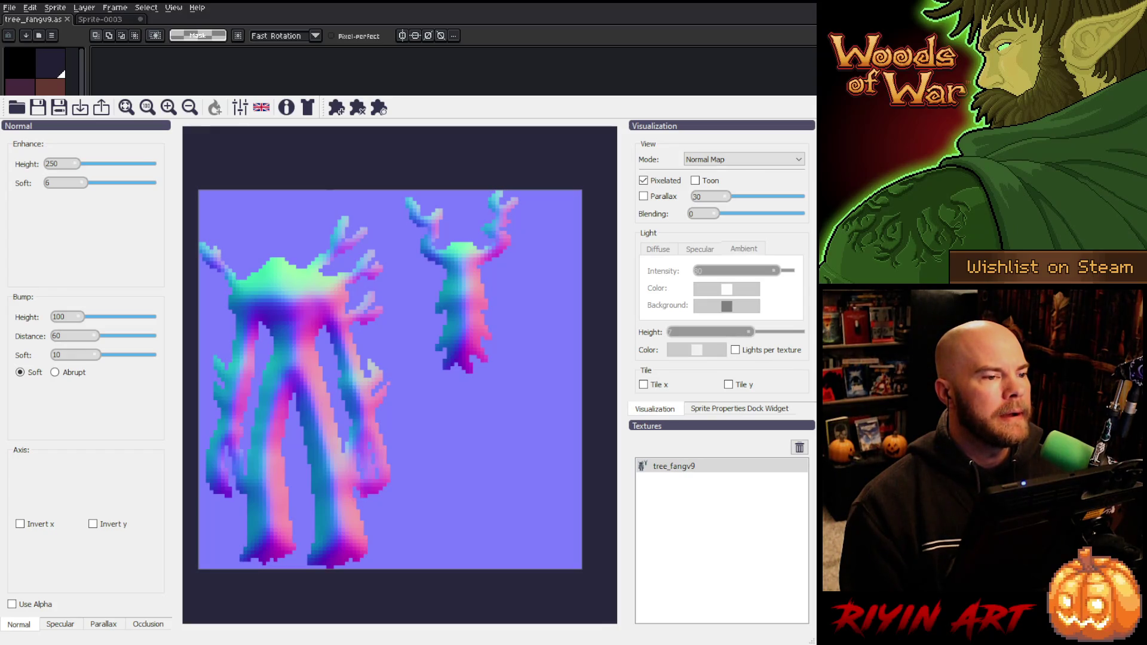
{"action": "left_click", "coordinate": [258, 363]}
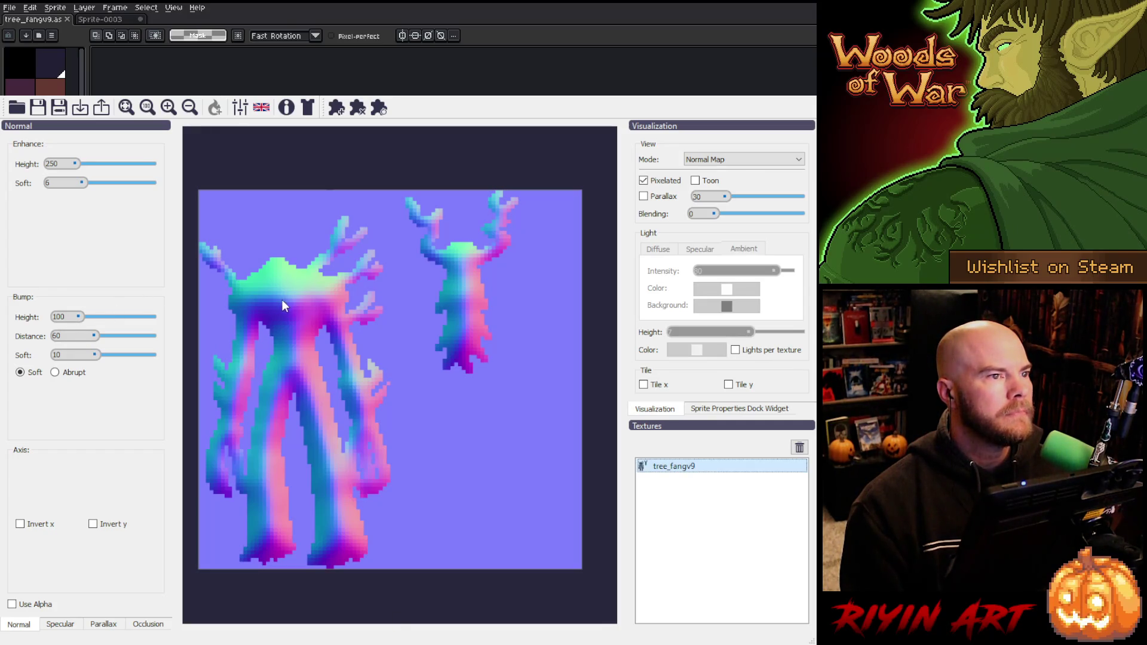
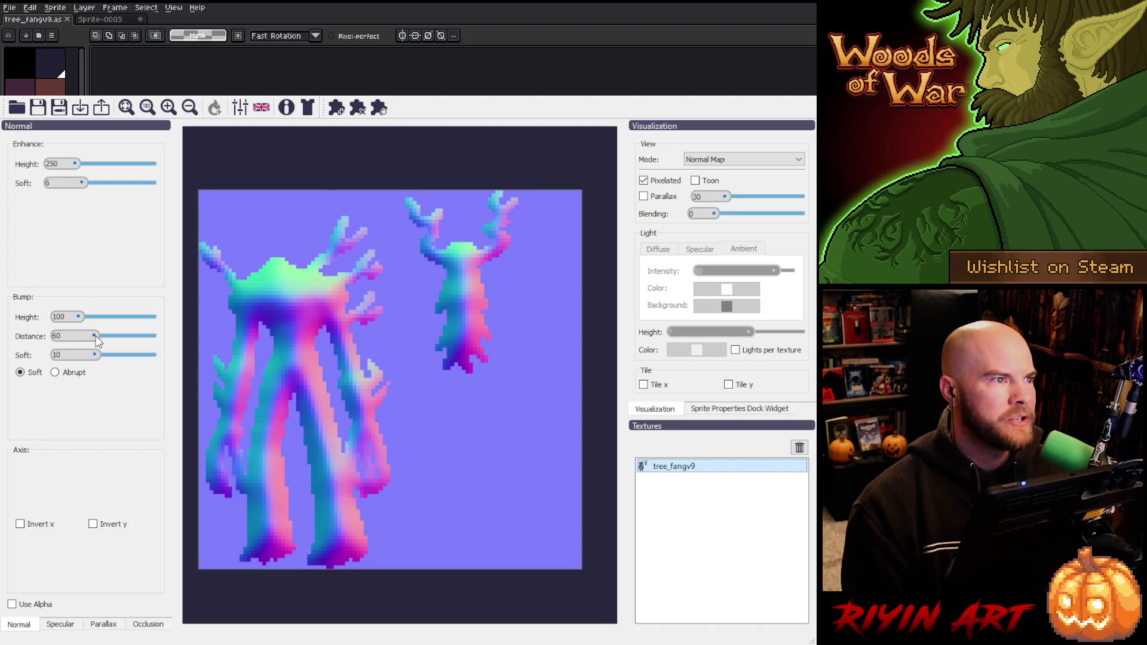
- Tune the normal map to Enhance Height 161, Enhance Soft 1, Bump Distance 4 and Bump Soft 9
{"action": "left_click_drag", "start_coordinate": [94, 336], "coordinate": [84, 338]}
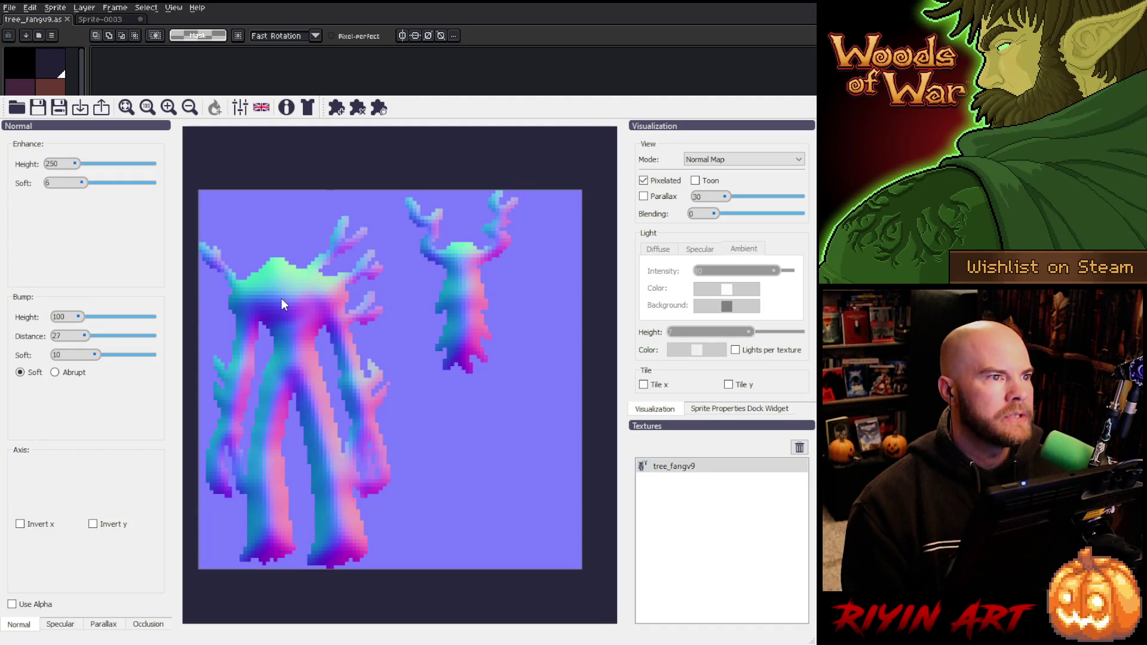
{"action": "left_click_drag", "start_coordinate": [82, 182], "coordinate": [66, 185]}
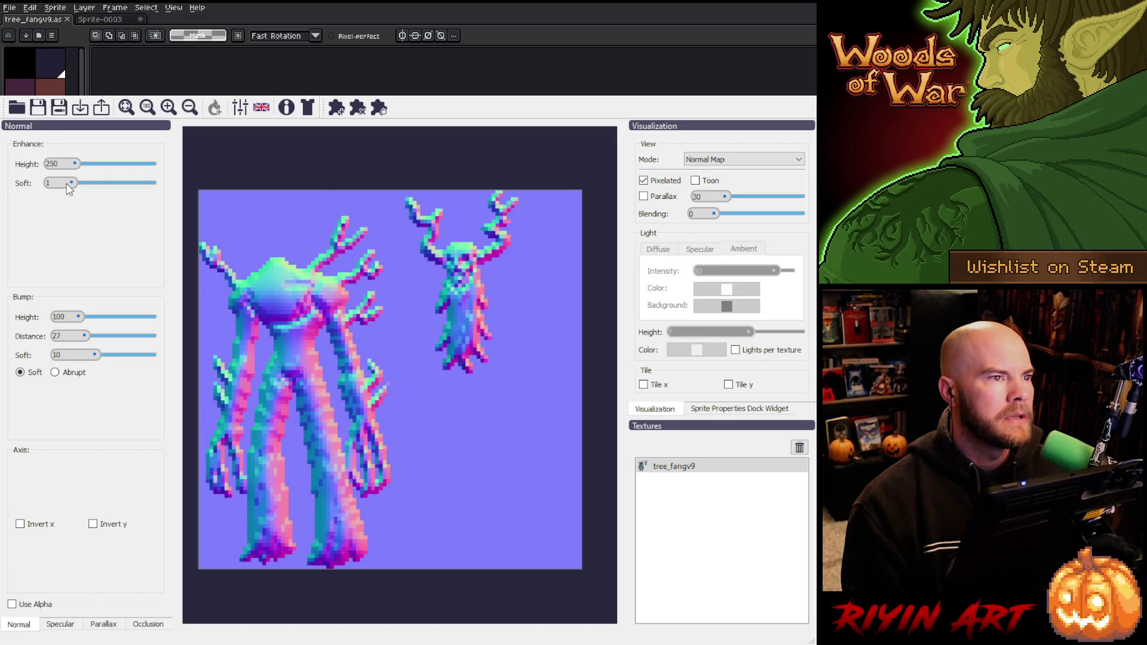
{"action": "left_click_drag", "start_coordinate": [70, 188], "coordinate": [73, 163]}
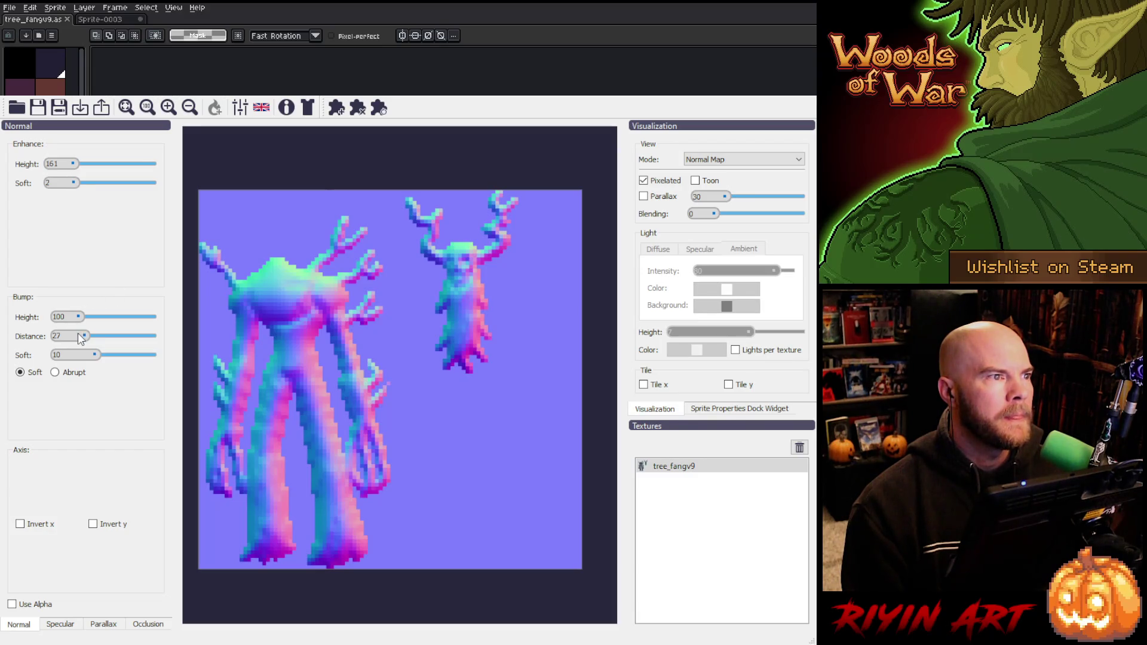
{"action": "mouse_move", "coordinate": [77, 332]}
{"action": "left_mouse_down"}
{"action": "mouse_move", "coordinate": [70, 314]}
{"action": "mouse_move", "coordinate": [88, 335]}
{"action": "left_mouse_up"}
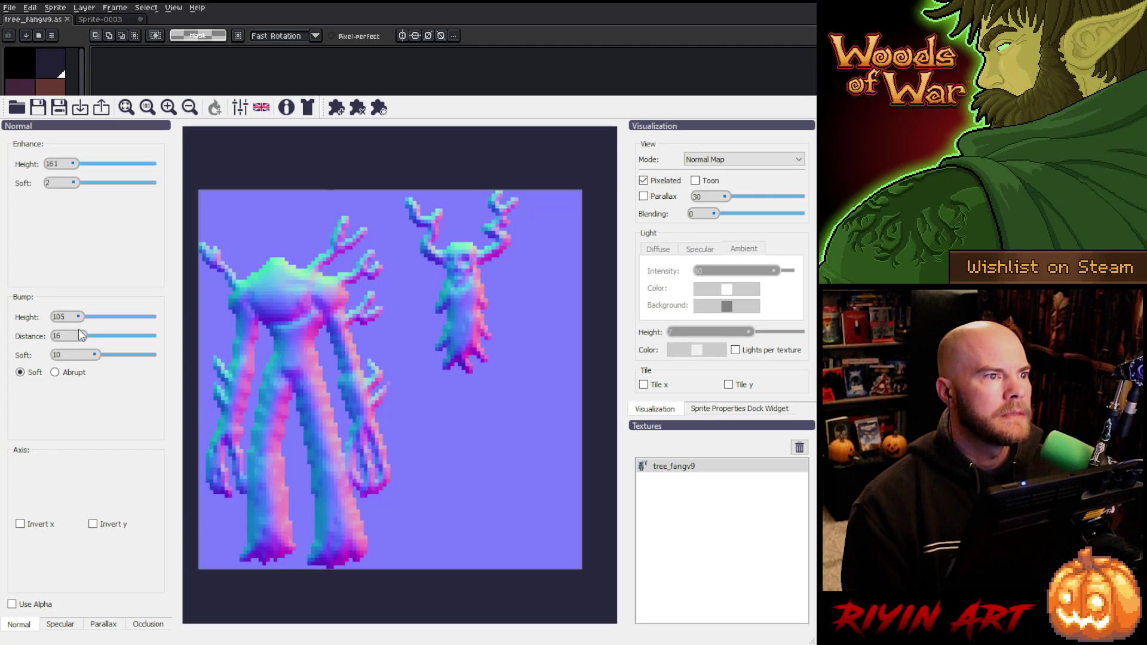
{"action": "left_click_drag", "start_coordinate": [78, 329], "coordinate": [75, 327]}
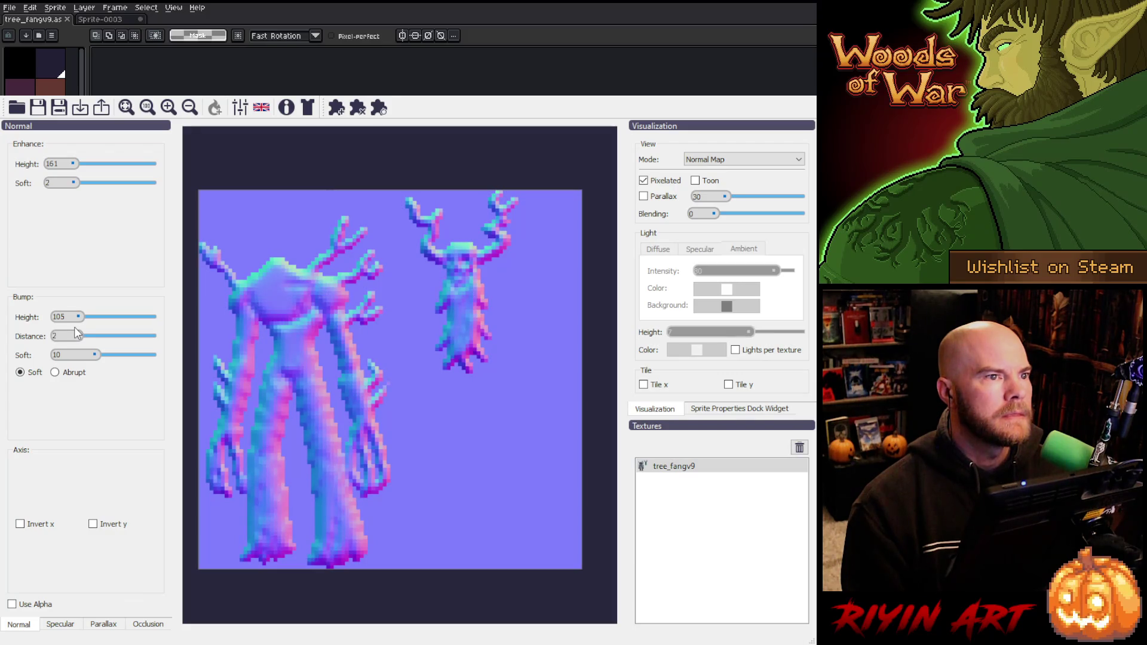
{"action": "scroll", "coordinate": [74, 328], "scroll_direction": "up", "scroll_amount": 2}
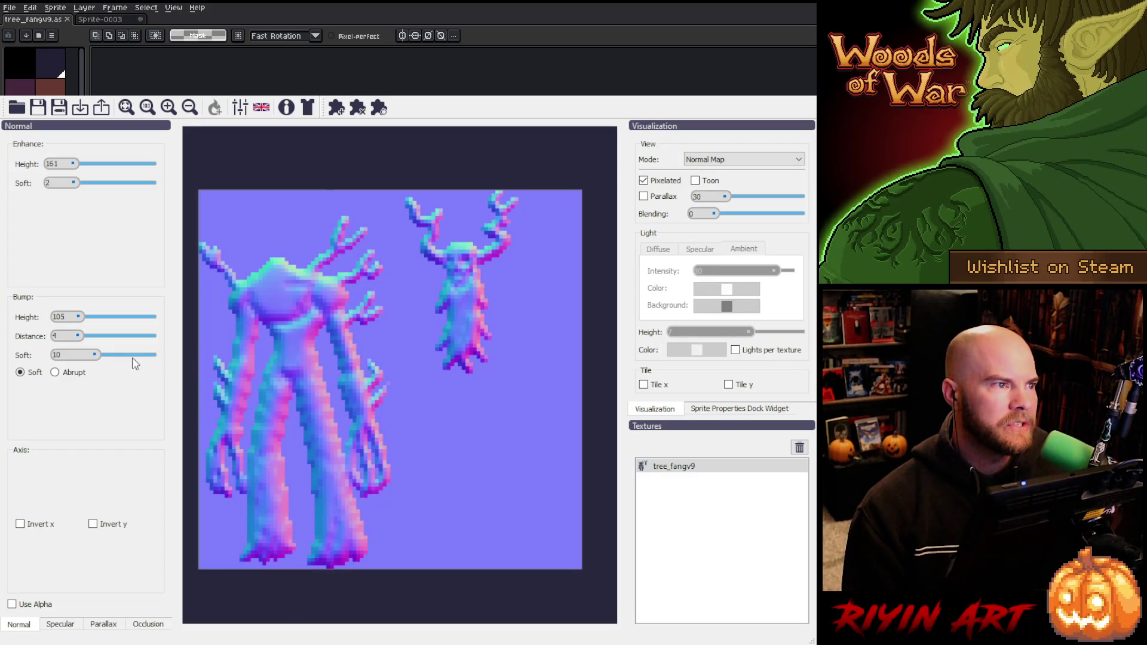
{"action": "mouse_move", "coordinate": [94, 355]}
{"action": "left_mouse_down"}
{"action": "mouse_move", "coordinate": [113, 357]}
{"action": "mouse_move", "coordinate": [92, 357]}
{"action": "left_mouse_up"}
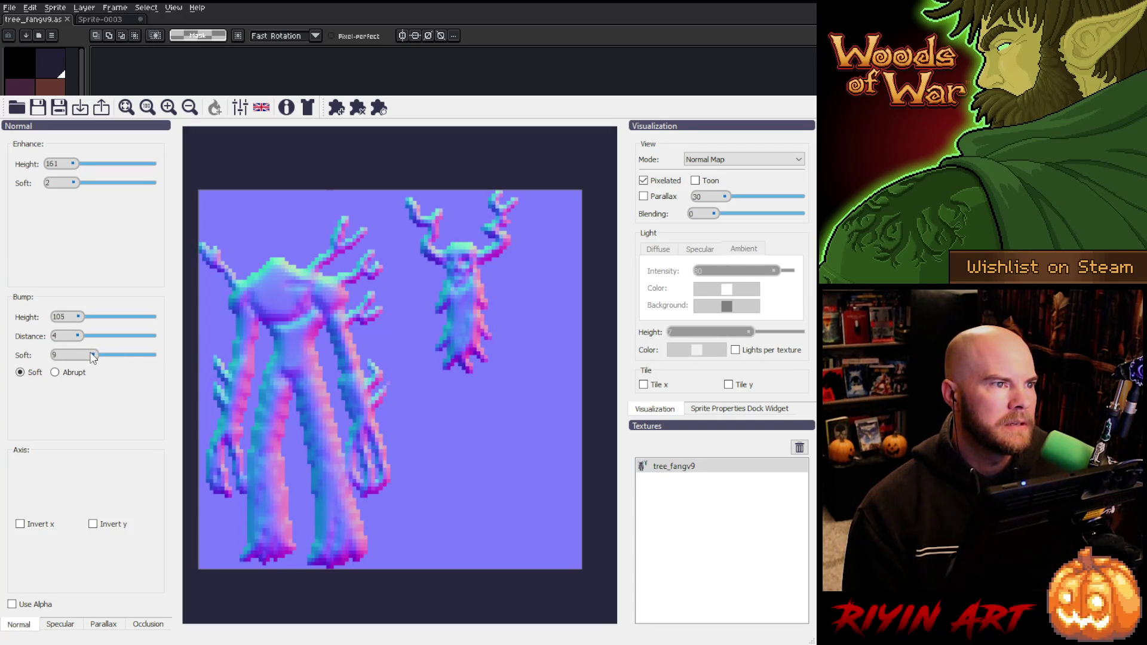
{"action": "left_click_drag", "start_coordinate": [73, 179], "coordinate": [67, 184]}
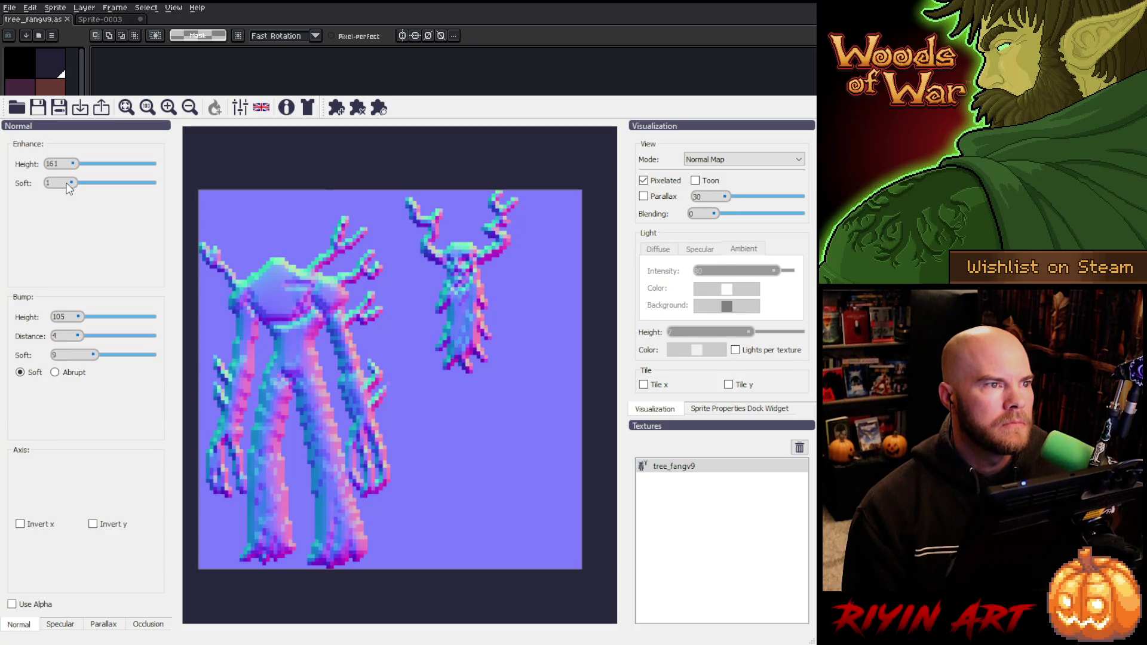
{"action": "scroll", "coordinate": [704, 160], "scroll_direction": "down", "scroll_amount": 2}
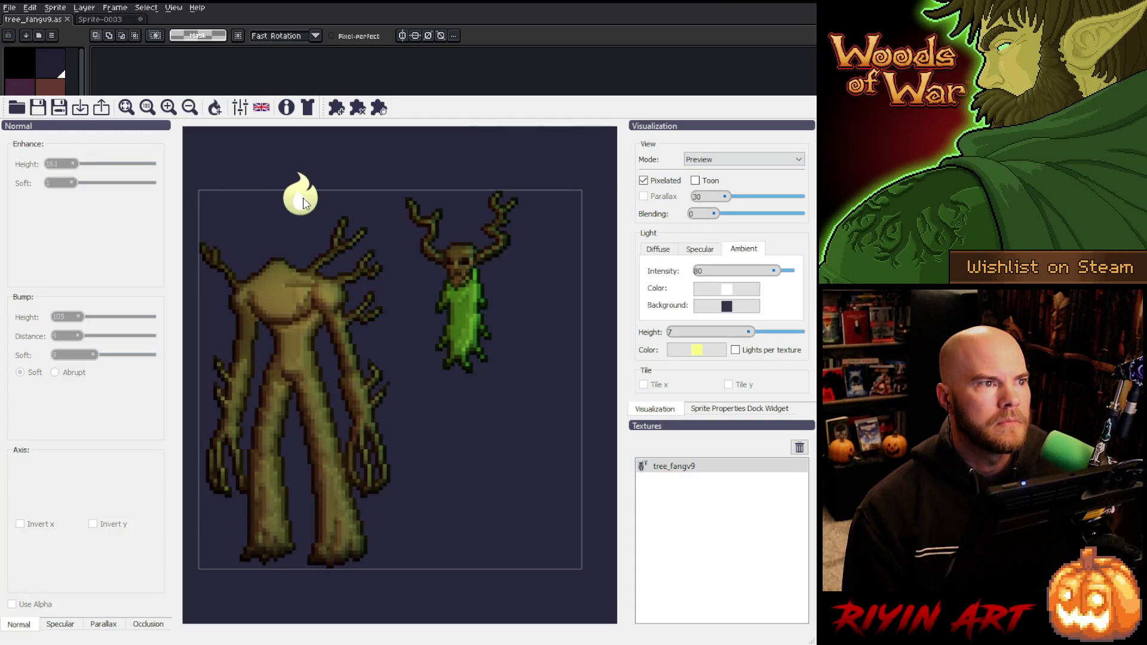
- Move the light onto the small tree monster, then return the view to Normal Map
{"action": "mouse_move", "coordinate": [299, 194]}
{"action": "left_mouse_down"}
{"action": "mouse_move", "coordinate": [282, 173]}
{"action": "mouse_move", "coordinate": [472, 217]}
{"action": "mouse_move", "coordinate": [517, 307]}
{"action": "mouse_move", "coordinate": [478, 482]}
{"action": "mouse_move", "coordinate": [384, 553]}
{"action": "mouse_move", "coordinate": [527, 301]}
{"action": "mouse_move", "coordinate": [502, 170]}
{"action": "mouse_move", "coordinate": [242, 165]}
{"action": "mouse_move", "coordinate": [449, 167]}
{"action": "mouse_move", "coordinate": [552, 390]}
{"action": "mouse_move", "coordinate": [369, 557]}
{"action": "mouse_move", "coordinate": [524, 308]}
{"action": "mouse_move", "coordinate": [511, 337]}
{"action": "mouse_move", "coordinate": [454, 362]}
{"action": "mouse_move", "coordinate": [433, 151]}
{"action": "mouse_move", "coordinate": [242, 138]}
{"action": "mouse_move", "coordinate": [466, 187]}
{"action": "mouse_move", "coordinate": [417, 557]}
{"action": "mouse_move", "coordinate": [456, 500]}
{"action": "mouse_move", "coordinate": [311, 137]}
{"action": "mouse_move", "coordinate": [297, 448]}
{"action": "mouse_move", "coordinate": [451, 150]}
{"action": "mouse_move", "coordinate": [285, 501]}
{"action": "mouse_move", "coordinate": [444, 117]}
{"action": "mouse_move", "coordinate": [217, 173]}
{"action": "mouse_move", "coordinate": [345, 206]}
{"action": "mouse_move", "coordinate": [365, 528]}
{"action": "mouse_move", "coordinate": [299, 499]}
{"action": "mouse_move", "coordinate": [316, 143]}
{"action": "mouse_move", "coordinate": [221, 146]}
{"action": "mouse_move", "coordinate": [472, 373]}
{"action": "mouse_move", "coordinate": [360, 542]}
{"action": "mouse_move", "coordinate": [464, 154]}
{"action": "mouse_move", "coordinate": [212, 154]}
{"action": "mouse_move", "coordinate": [259, 170]}
{"action": "mouse_move", "coordinate": [309, 377]}
{"action": "mouse_move", "coordinate": [367, 489]}
{"action": "mouse_move", "coordinate": [240, 176]}
{"action": "mouse_move", "coordinate": [406, 534]}
{"action": "mouse_move", "coordinate": [249, 175]}
{"action": "mouse_move", "coordinate": [548, 179]}
{"action": "mouse_move", "coordinate": [210, 180]}
{"action": "mouse_move", "coordinate": [375, 165]}
{"action": "mouse_move", "coordinate": [212, 177]}
{"action": "mouse_move", "coordinate": [484, 284]}
{"action": "mouse_move", "coordinate": [239, 368]}
{"action": "mouse_move", "coordinate": [521, 339]}
{"action": "mouse_move", "coordinate": [264, 326]}
{"action": "mouse_move", "coordinate": [284, 228]}
{"action": "mouse_move", "coordinate": [353, 175]}
{"action": "mouse_move", "coordinate": [327, 160]}
{"action": "left_mouse_up"}
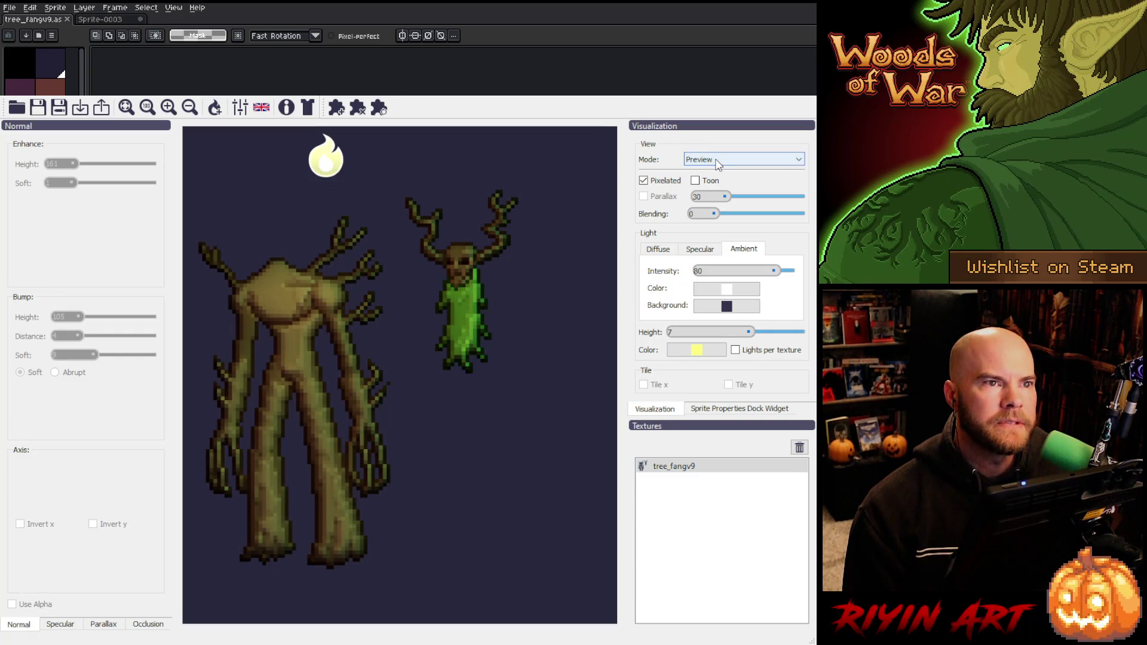
{"action": "key", "text": "n"}
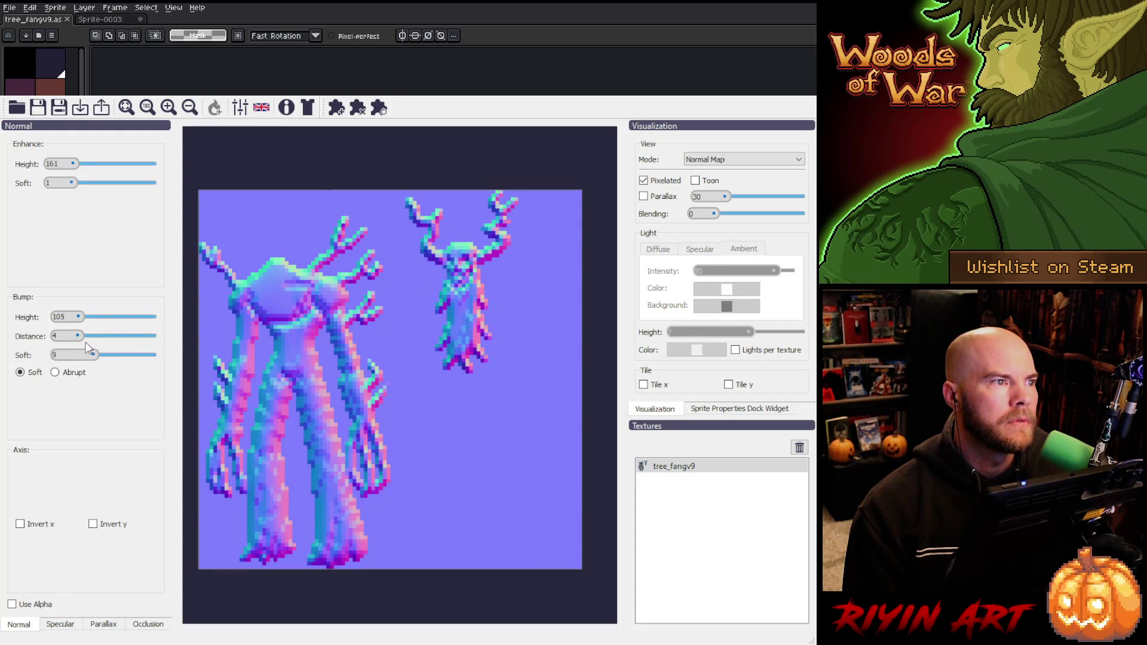
- Nudge Bump Distance, then toggle Pixelated off and on to compare the normal map
{"action": "left_click_drag", "start_coordinate": [77, 335], "coordinate": [82, 338]}
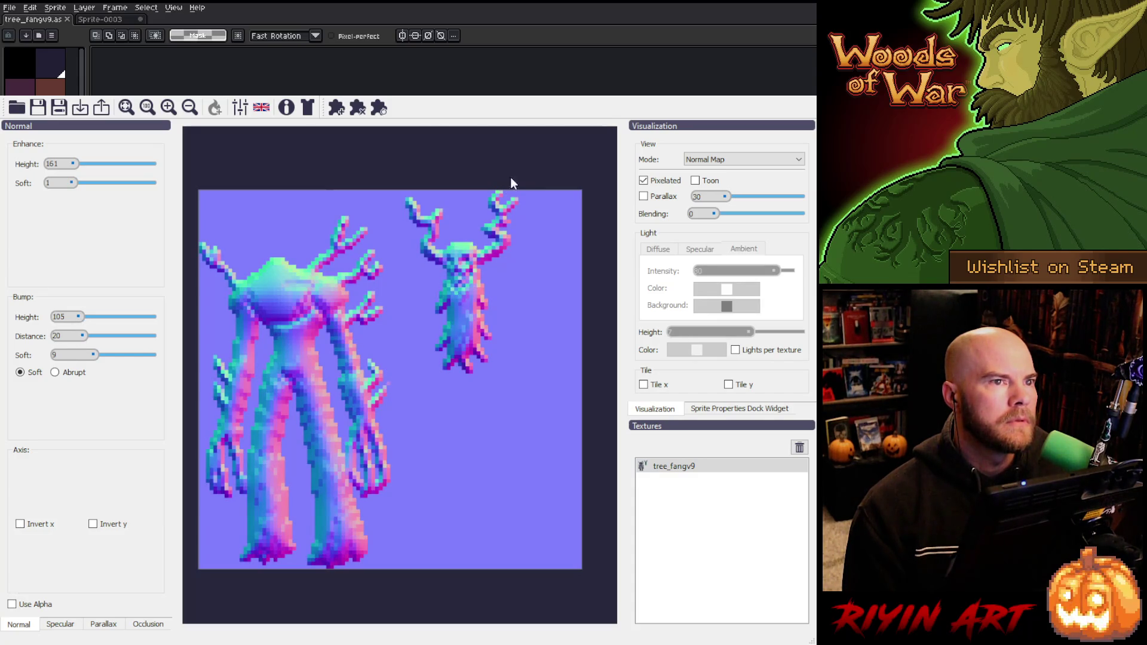
{"action": "left_click", "coordinate": [643, 181]}
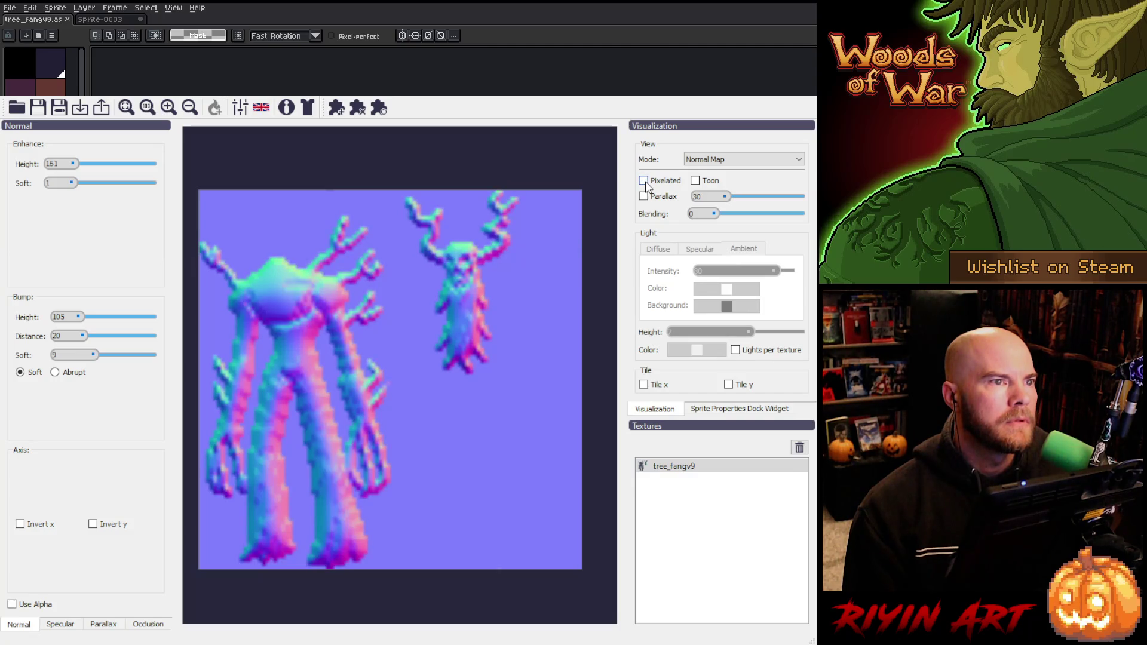
{"action": "left_click", "coordinate": [644, 181]}
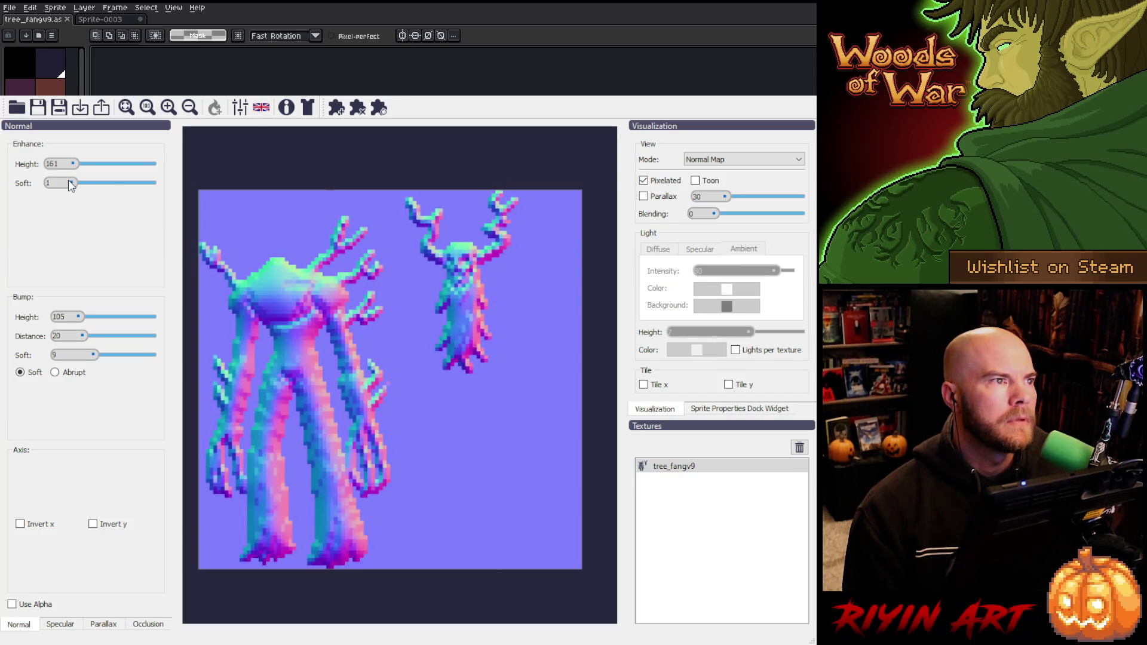
- Set Bump Distance to 18, Enhance Soft to 3 and Enhance Height to 323
{"action": "scroll", "coordinate": [75, 184], "scroll_direction": "up", "scroll_amount": 4}
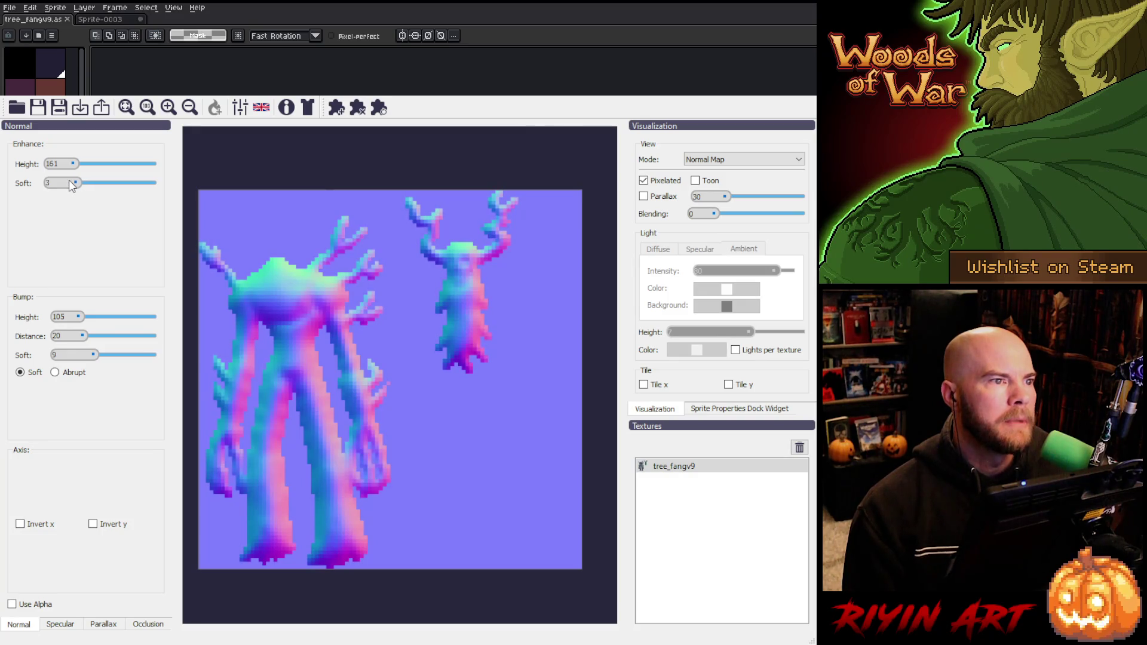
{"action": "left_click_drag", "start_coordinate": [69, 180], "coordinate": [66, 179]}
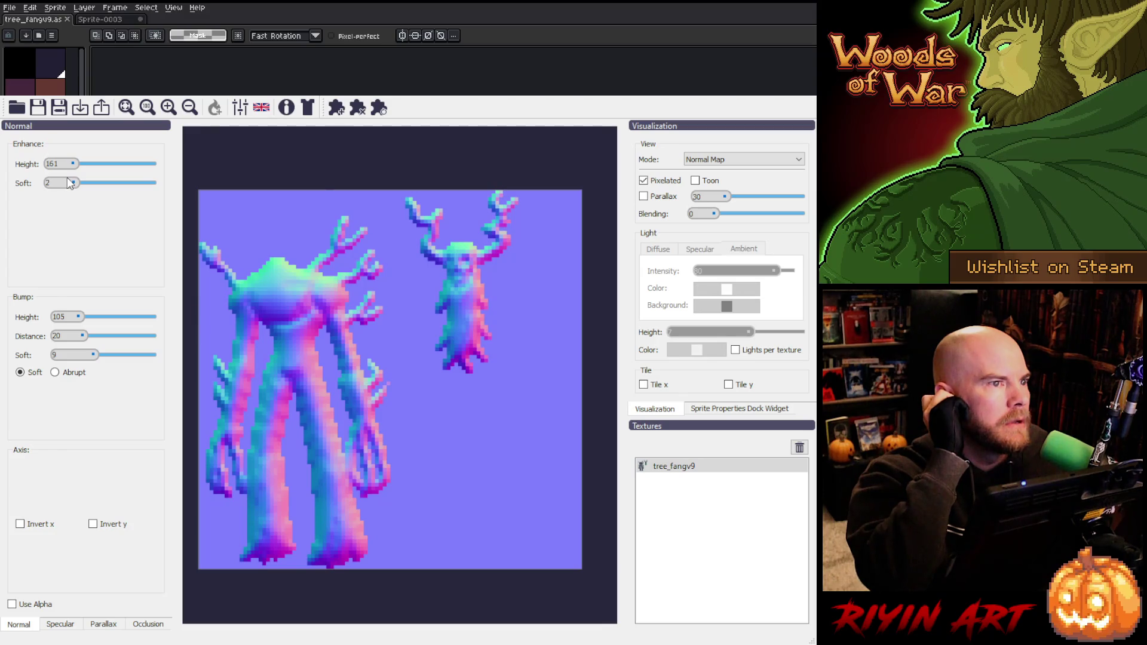
{"action": "scroll", "coordinate": [68, 183], "scroll_direction": "up", "scroll_amount": 1}
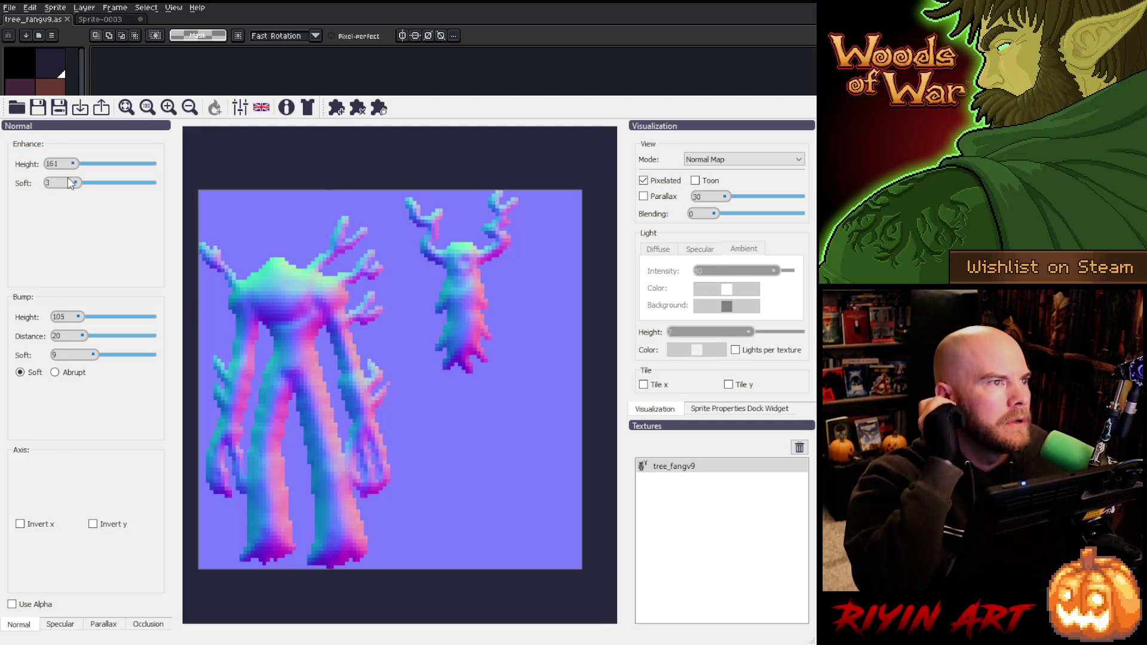
{"action": "left_click_drag", "start_coordinate": [72, 163], "coordinate": [76, 165]}
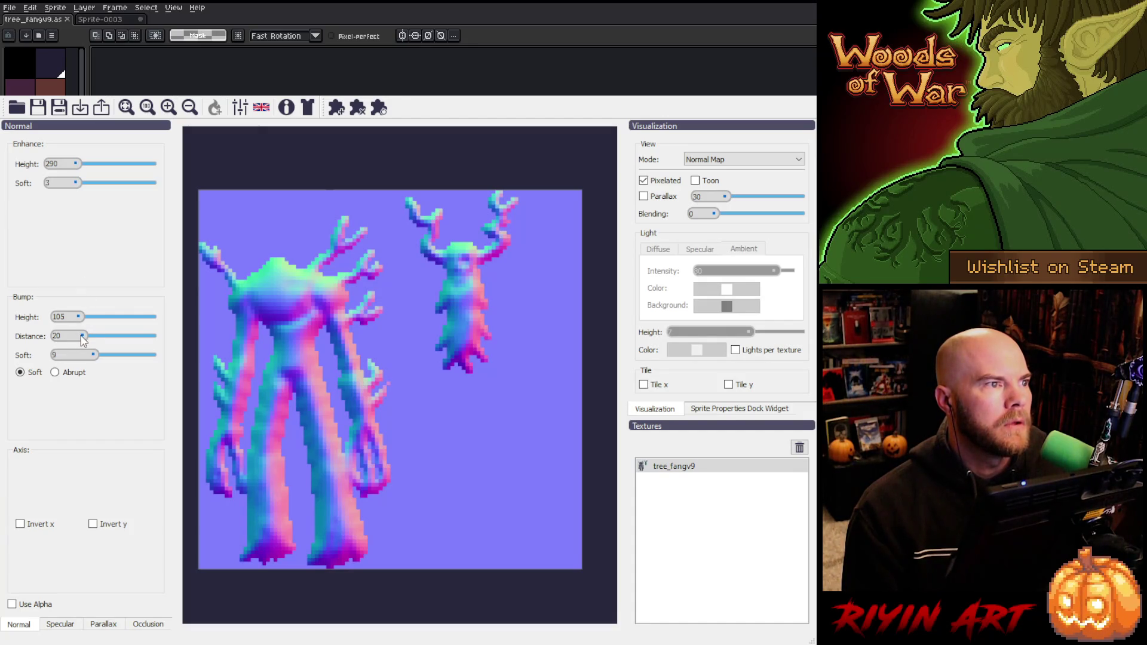
{"action": "left_click_drag", "start_coordinate": [82, 336], "coordinate": [79, 338]}
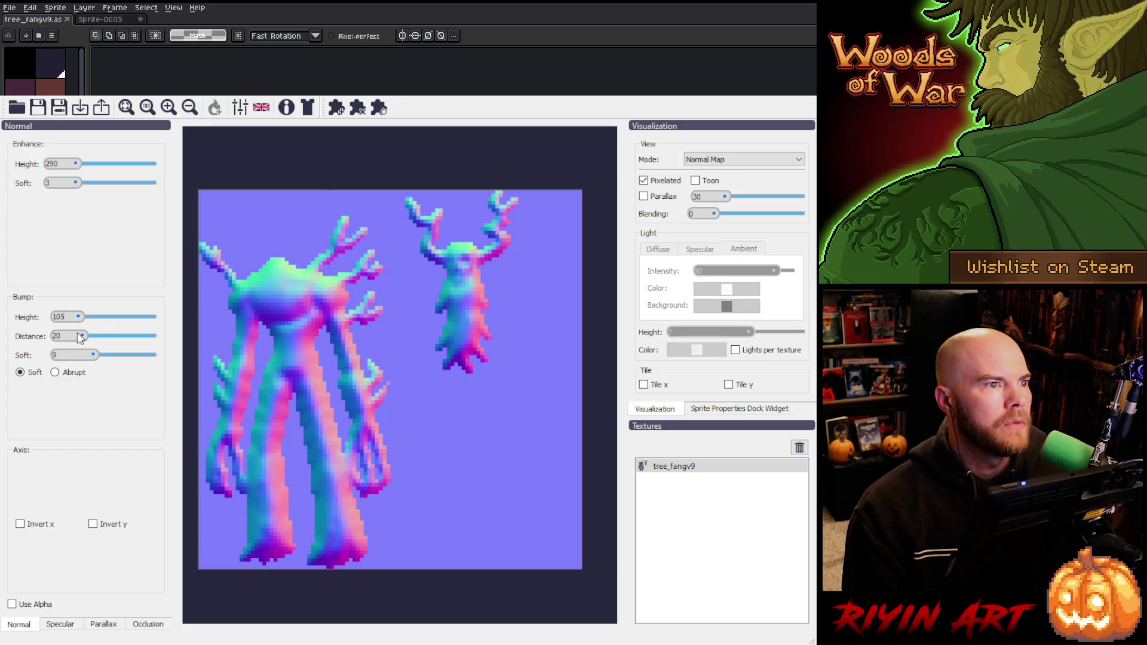
{"action": "left_click", "coordinate": [79, 182]}
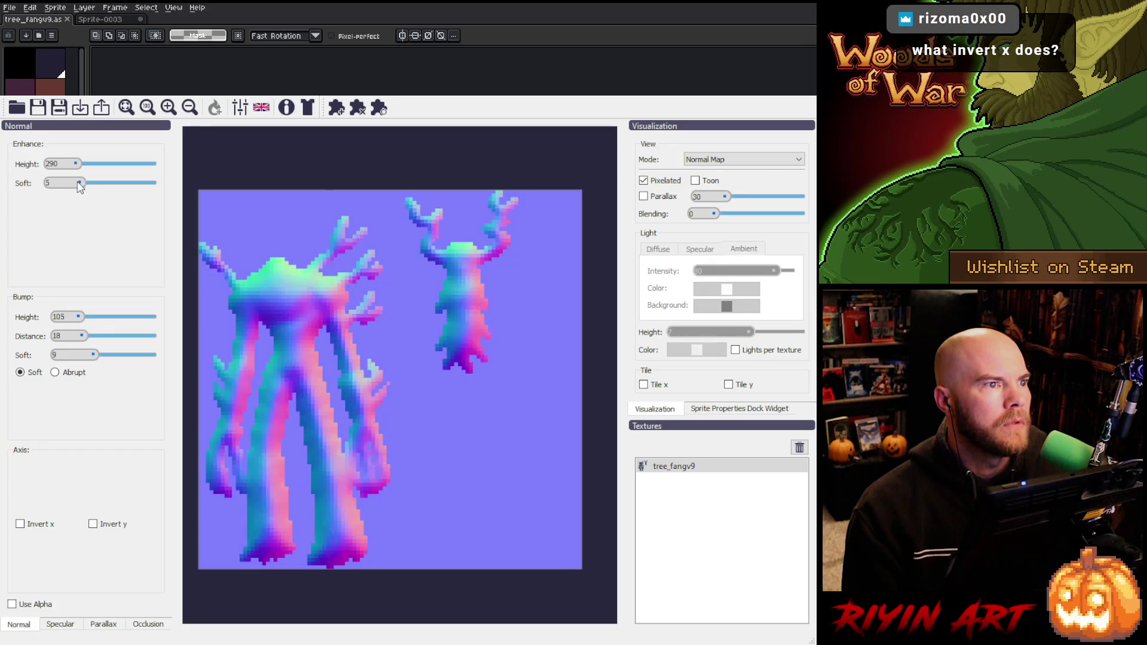
{"action": "left_click_drag", "start_coordinate": [79, 182], "coordinate": [73, 182]}
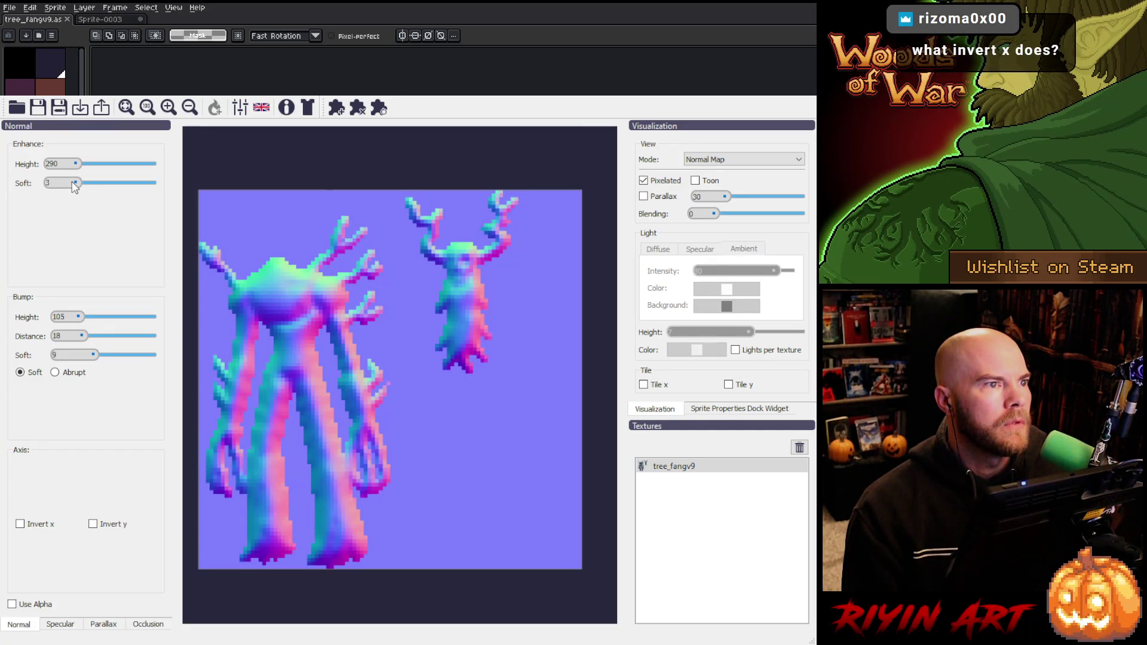
{"action": "left_click_drag", "start_coordinate": [77, 167], "coordinate": [73, 169]}
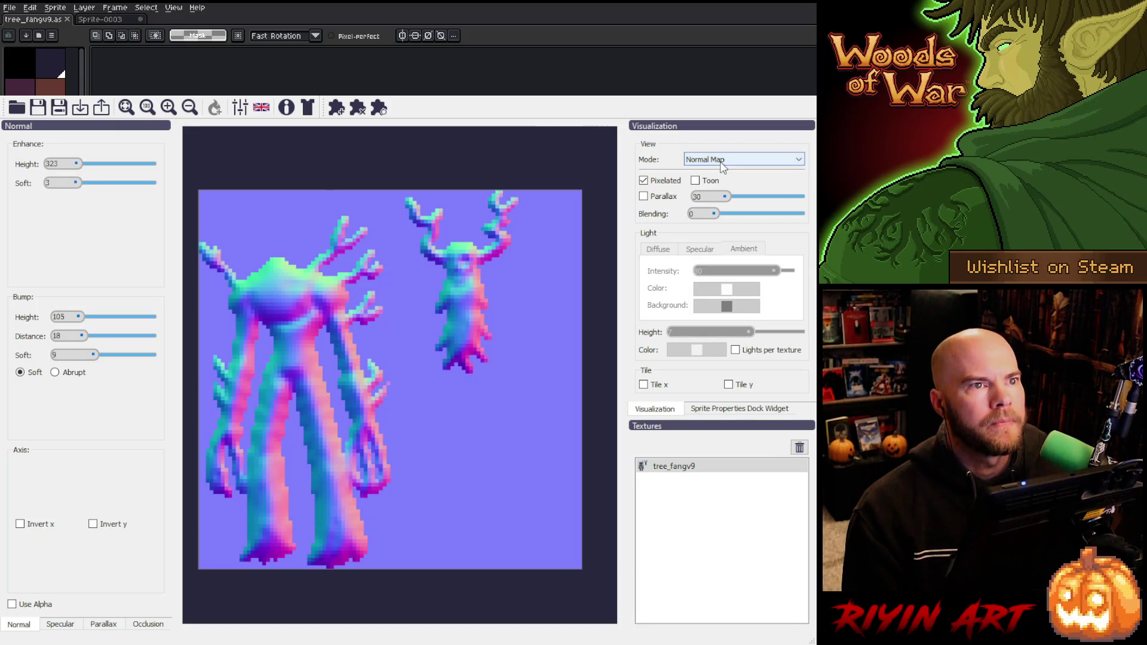
- Preview the lit trees with Light Height 4 and the light above the big tree, then show the Specular Map
{"action": "key", "text": "Down"}
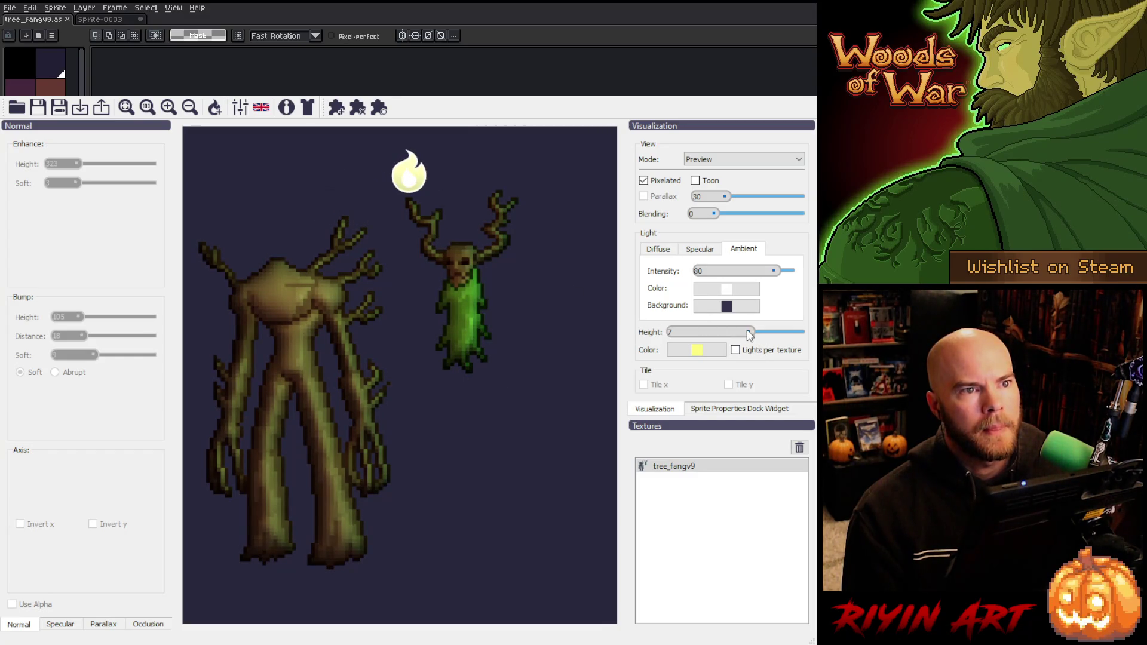
{"action": "mouse_move", "coordinate": [749, 334]}
{"action": "left_mouse_down"}
{"action": "mouse_move", "coordinate": [789, 334]}
{"action": "mouse_move", "coordinate": [719, 331]}
{"action": "mouse_move", "coordinate": [746, 324]}
{"action": "mouse_move", "coordinate": [733, 327]}
{"action": "left_mouse_up"}
{"action": "mouse_move", "coordinate": [417, 193]}
{"action": "left_mouse_down"}
{"action": "mouse_move", "coordinate": [489, 446]}
{"action": "mouse_move", "coordinate": [255, 510]}
{"action": "mouse_move", "coordinate": [349, 488]}
{"action": "mouse_move", "coordinate": [242, 328]}
{"action": "mouse_move", "coordinate": [364, 182]}
{"action": "mouse_move", "coordinate": [255, 205]}
{"action": "mouse_move", "coordinate": [485, 187]}
{"action": "mouse_move", "coordinate": [549, 196]}
{"action": "mouse_move", "coordinate": [541, 452]}
{"action": "mouse_move", "coordinate": [533, 426]}
{"action": "mouse_move", "coordinate": [430, 326]}
{"action": "mouse_move", "coordinate": [516, 339]}
{"action": "mouse_move", "coordinate": [299, 353]}
{"action": "mouse_move", "coordinate": [235, 209]}
{"action": "mouse_move", "coordinate": [345, 167]}
{"action": "mouse_move", "coordinate": [285, 453]}
{"action": "mouse_move", "coordinate": [506, 245]}
{"action": "mouse_move", "coordinate": [308, 177]}
{"action": "mouse_move", "coordinate": [272, 490]}
{"action": "mouse_move", "coordinate": [272, 182]}
{"action": "mouse_move", "coordinate": [361, 179]}
{"action": "mouse_move", "coordinate": [298, 179]}
{"action": "left_mouse_up"}
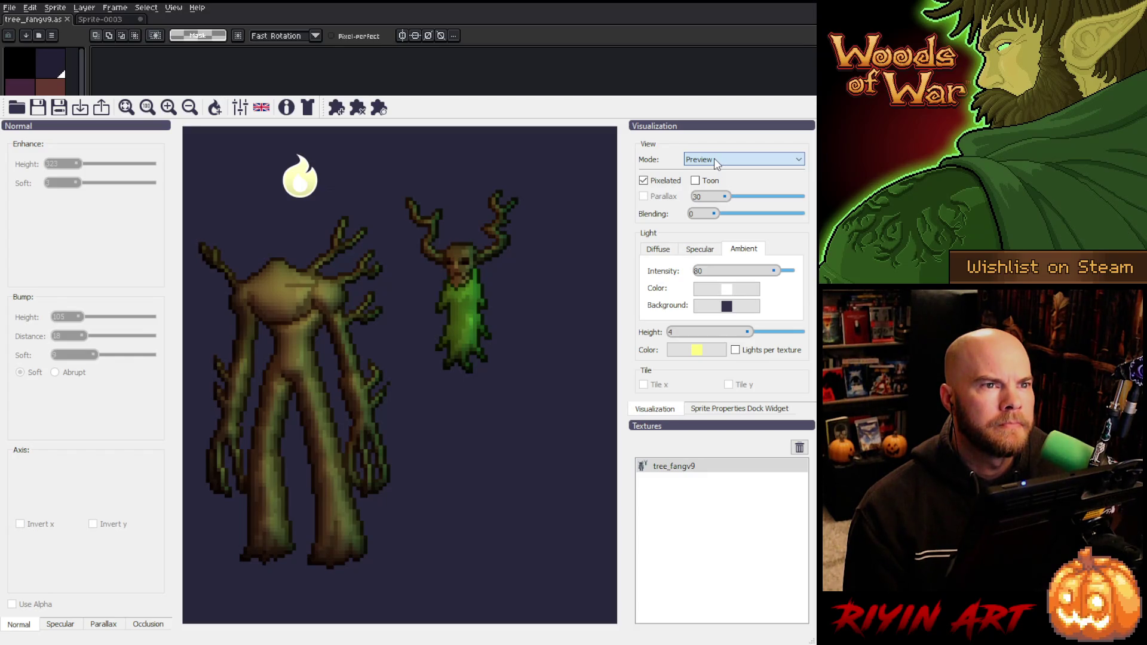
{"action": "key", "text": "Down"}
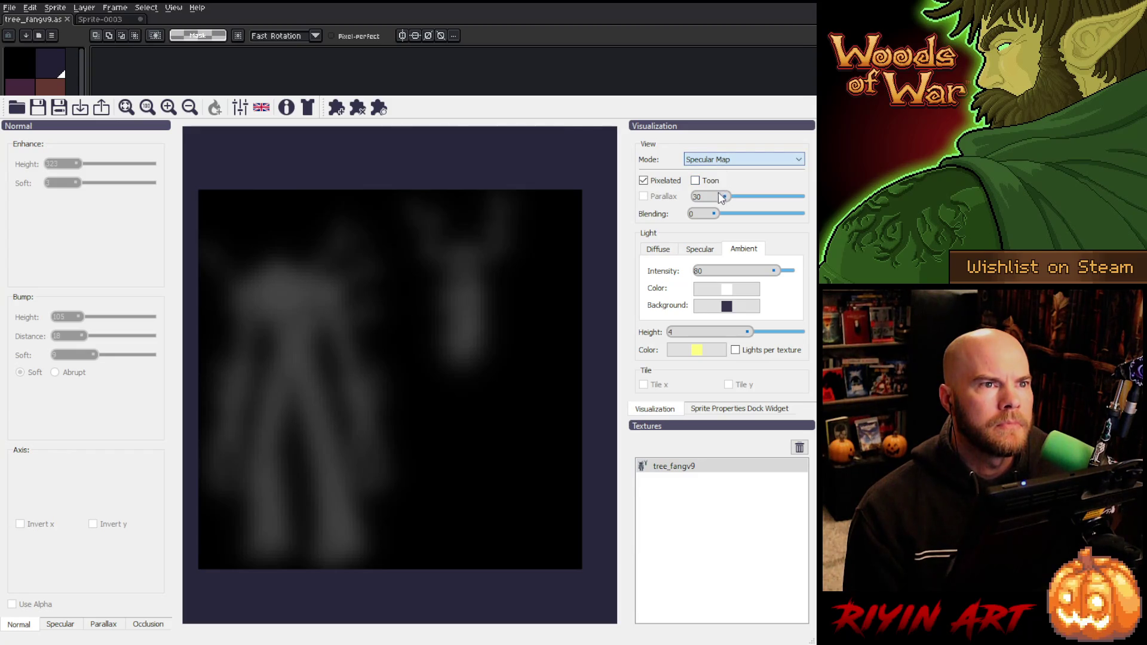
- Step the view through Parallax to the Occlusion Map and open the occlusion settings
{"action": "key", "text": "Down"}
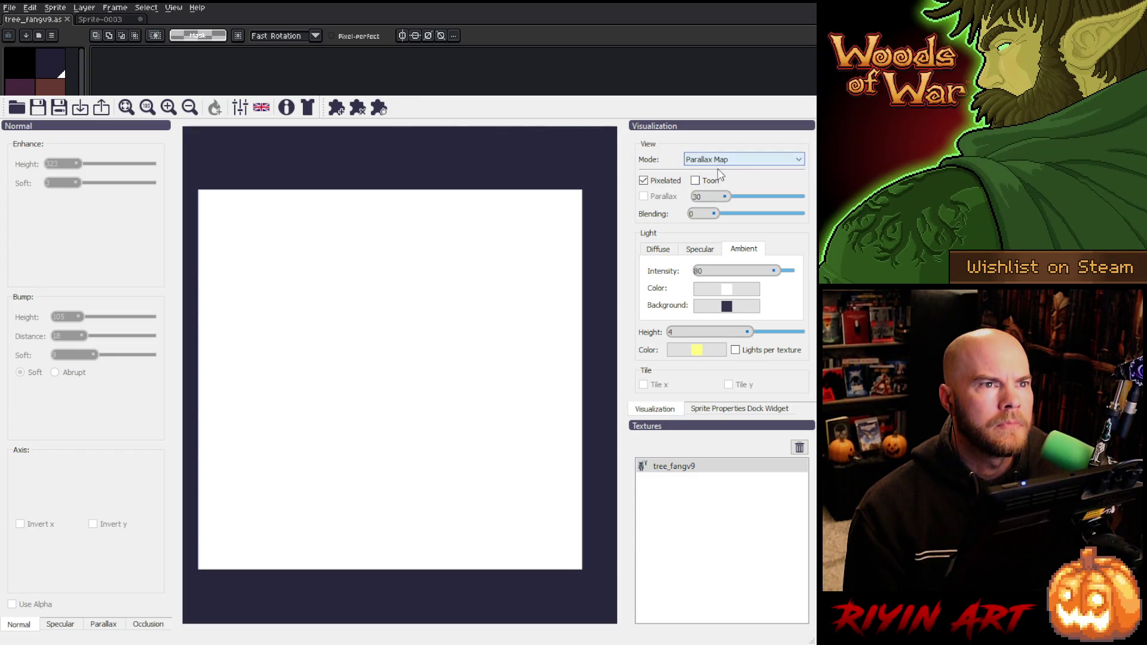
{"action": "key", "text": "Down"}
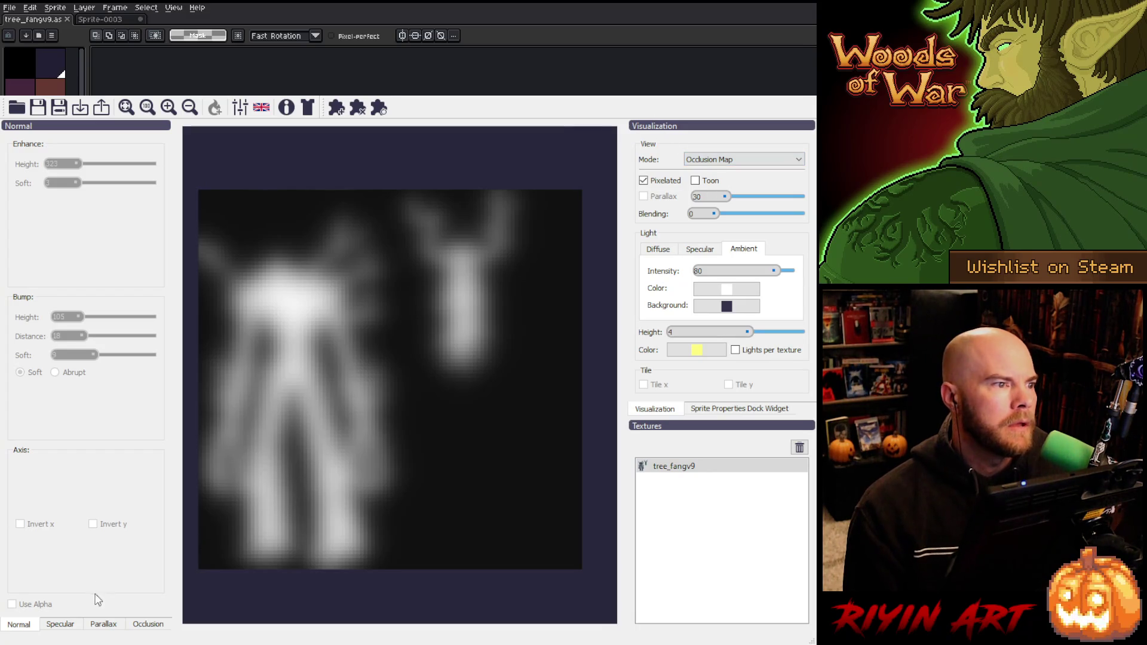
{"action": "left_click", "coordinate": [143, 624]}
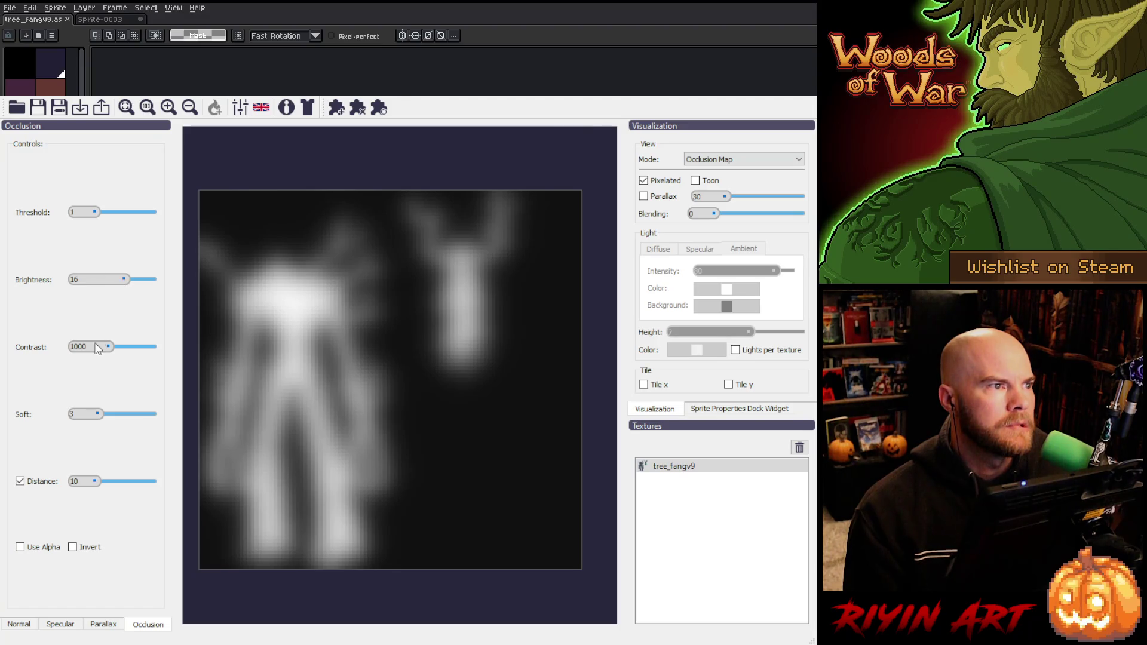
- Set occlusion Contrast 728, Brightness 12 and Threshold 29, with no blur and a larger distance
{"action": "left_click_drag", "start_coordinate": [110, 344], "coordinate": [107, 351]}
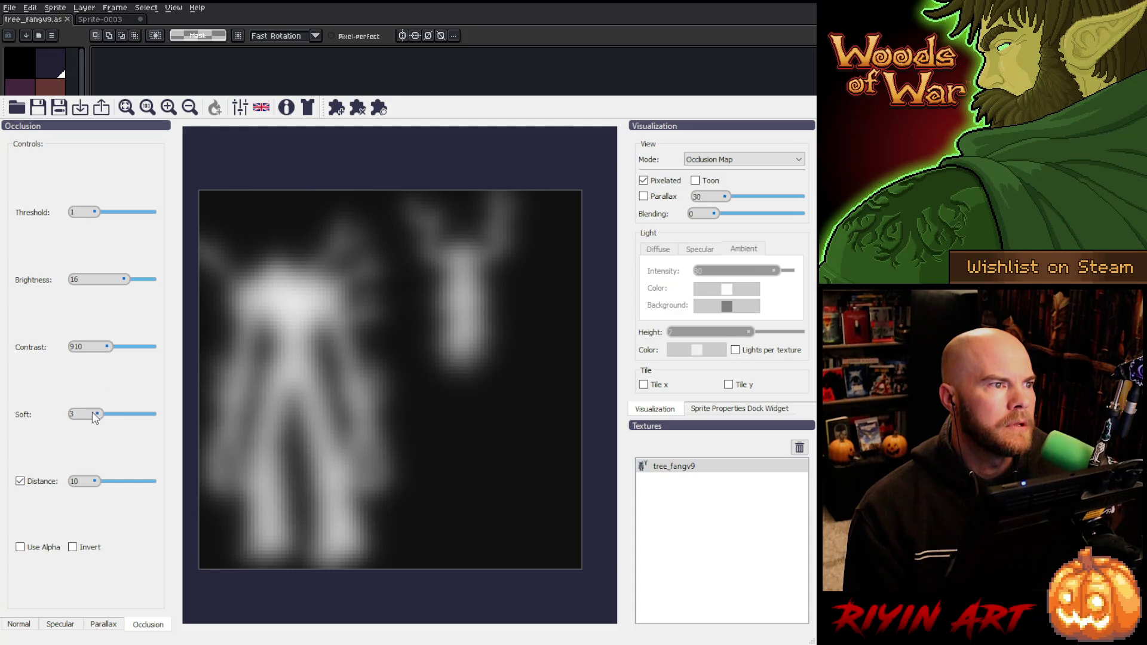
{"action": "left_click_drag", "start_coordinate": [92, 413], "coordinate": [83, 413]}
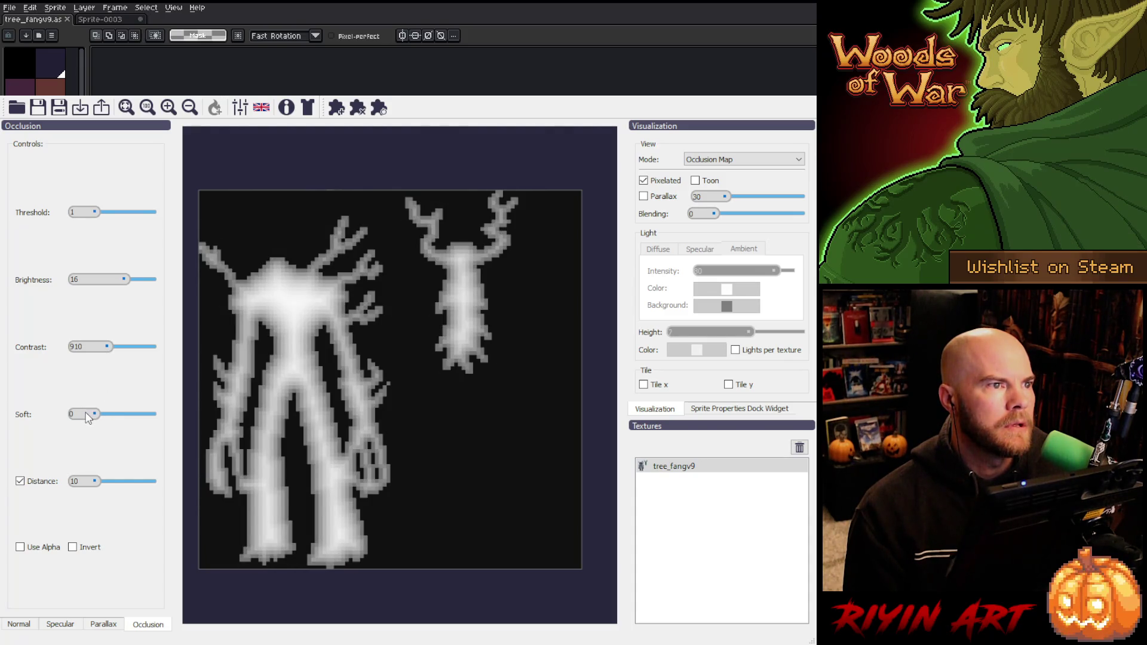
{"action": "left_click_drag", "start_coordinate": [89, 411], "coordinate": [86, 410]}
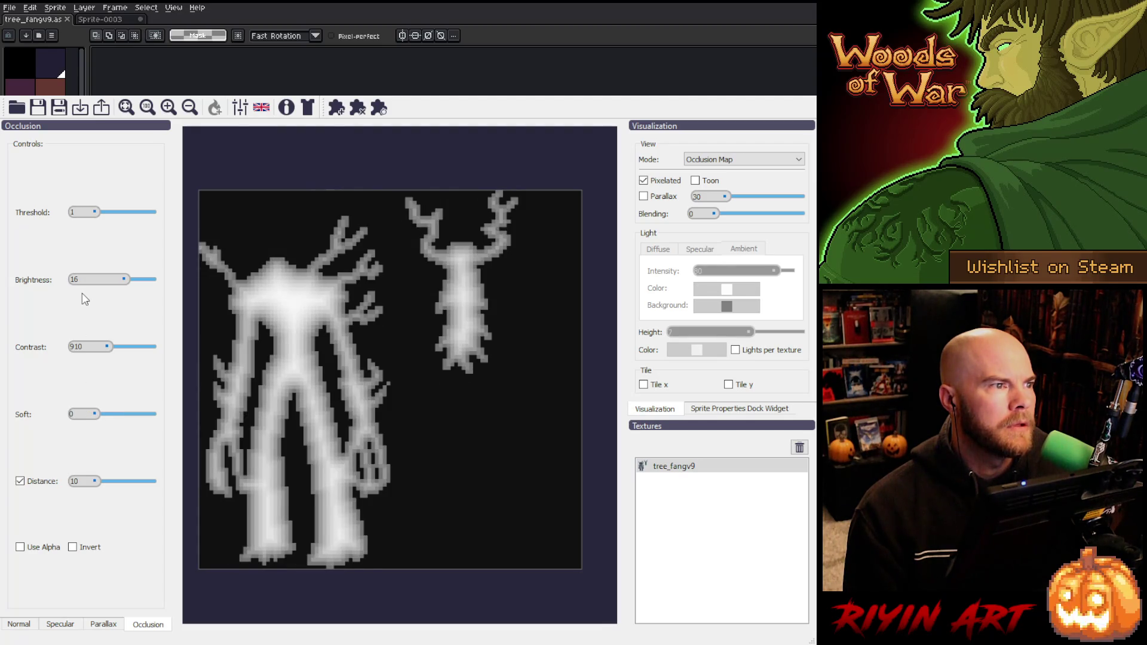
{"action": "left_click_drag", "start_coordinate": [92, 481], "coordinate": [93, 485]}
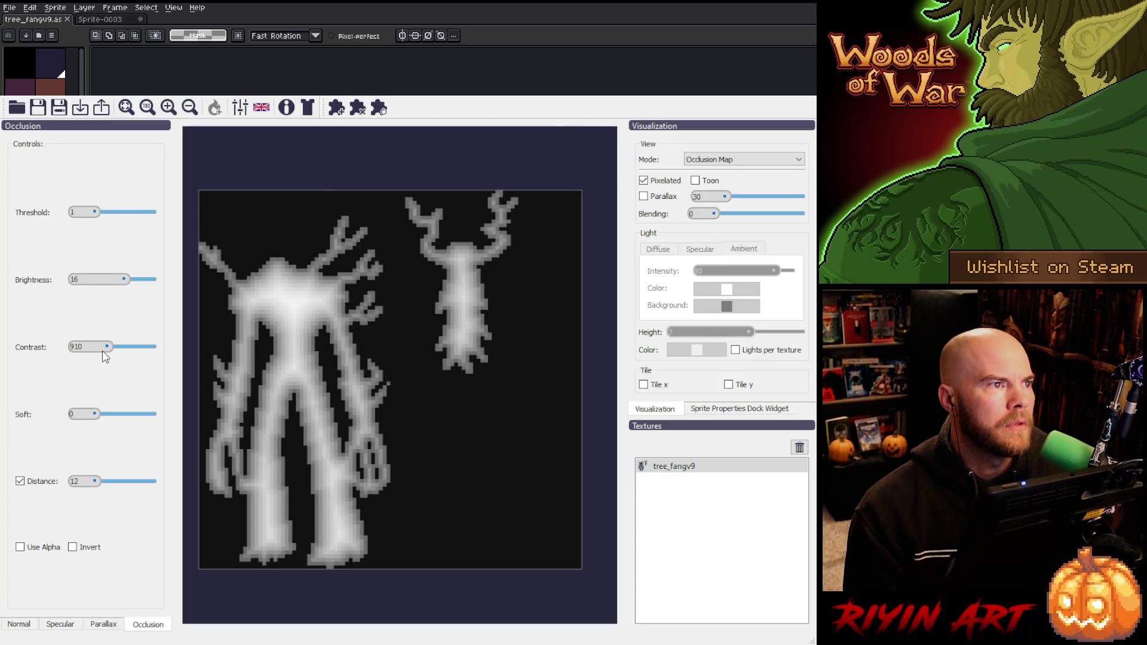
{"action": "left_click_drag", "start_coordinate": [102, 350], "coordinate": [100, 351]}
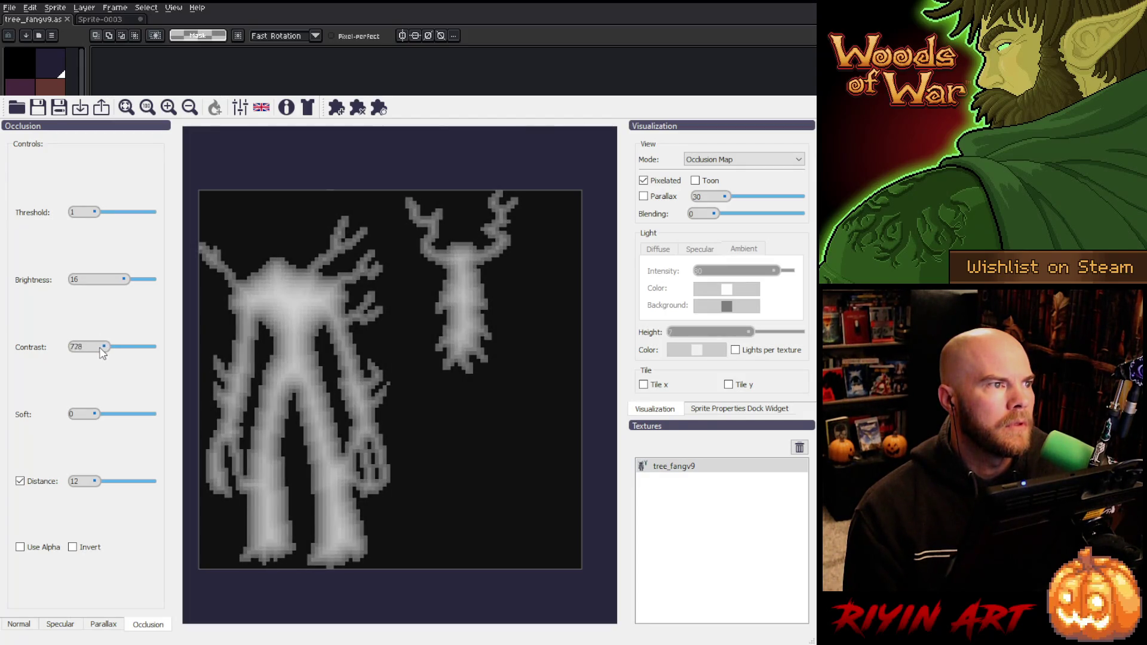
{"action": "mouse_move", "coordinate": [126, 282]}
{"action": "left_mouse_down"}
{"action": "mouse_move", "coordinate": [113, 289]}
{"action": "mouse_move", "coordinate": [125, 290]}
{"action": "left_mouse_up"}
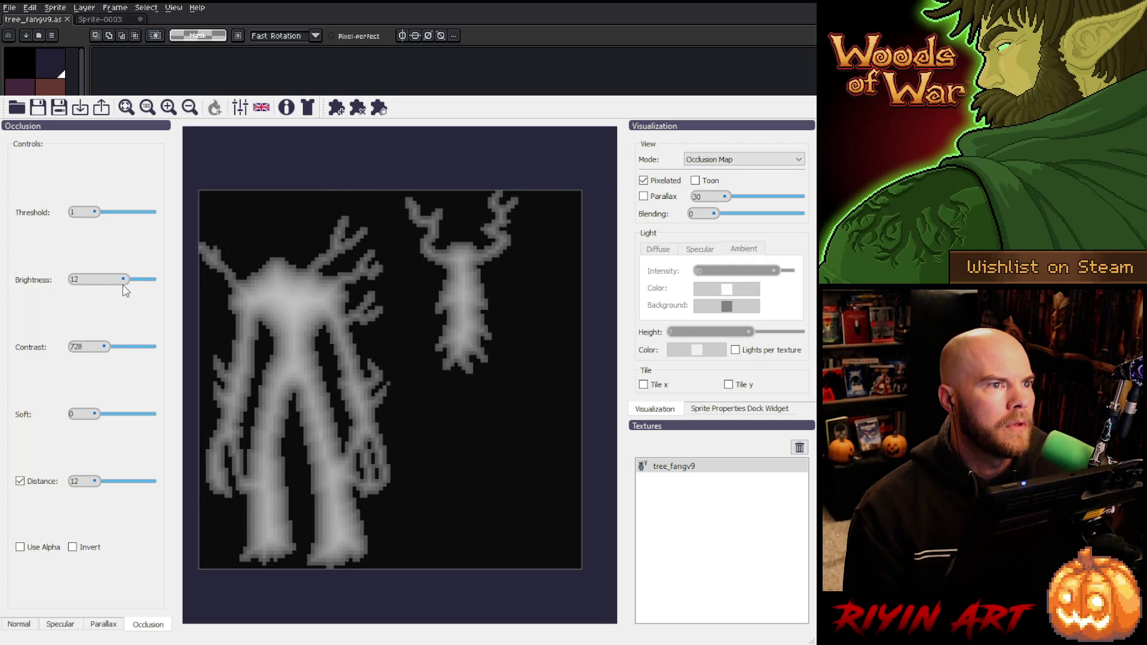
{"action": "left_click_drag", "start_coordinate": [96, 213], "coordinate": [100, 210]}
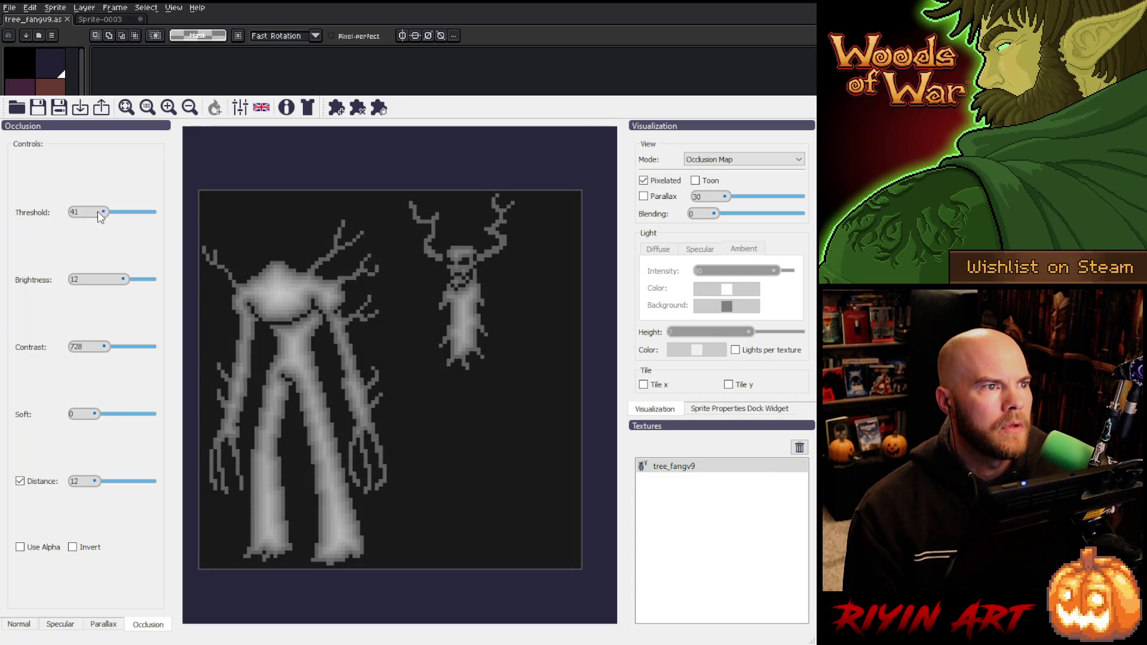
{"action": "left_click_drag", "start_coordinate": [98, 212], "coordinate": [95, 213]}
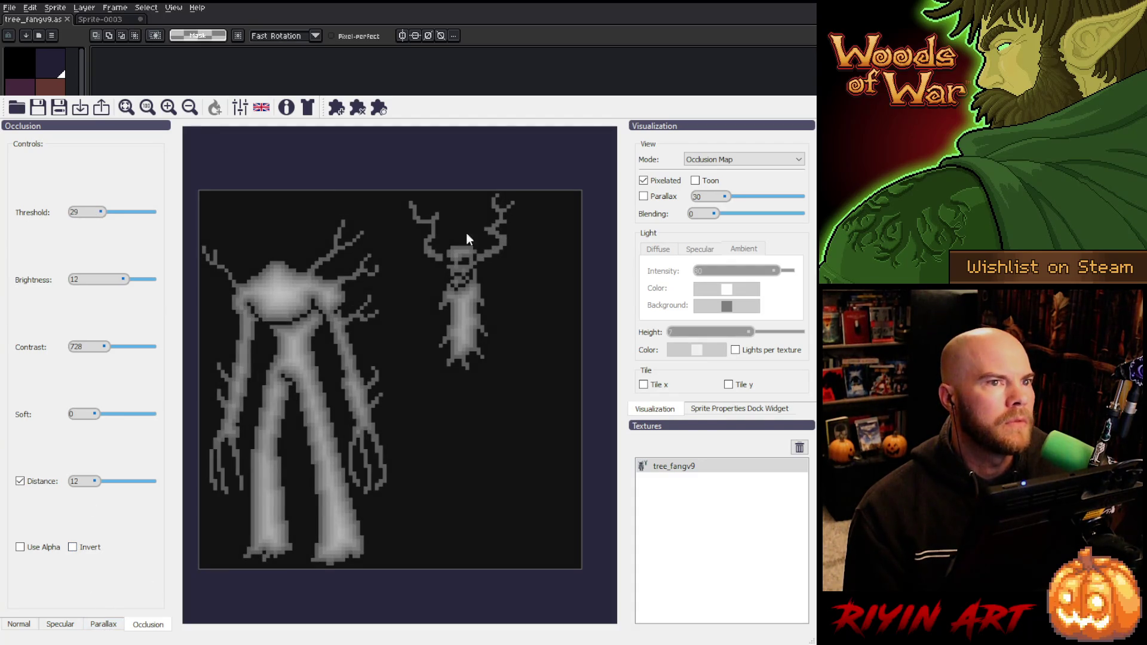
- Make the specular map crisp with Threshold 116, Brightness 0, Contrast 1001 and Soft 0
{"action": "scroll", "coordinate": [708, 161], "scroll_direction": "up", "scroll_amount": 2}
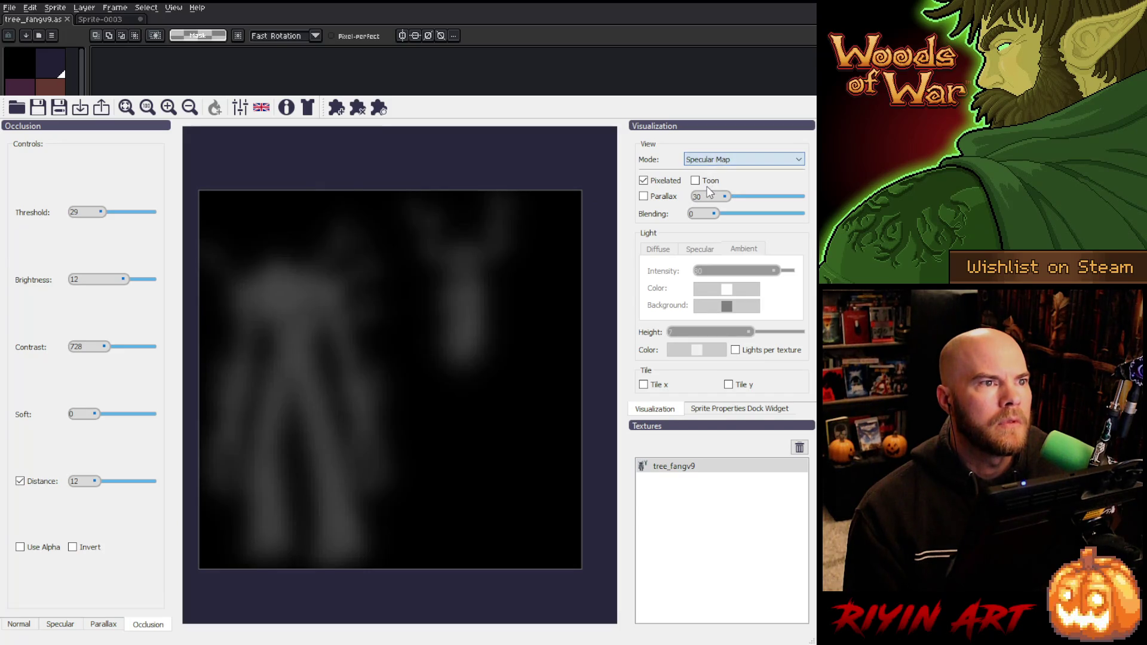
{"action": "left_click", "coordinate": [64, 623]}
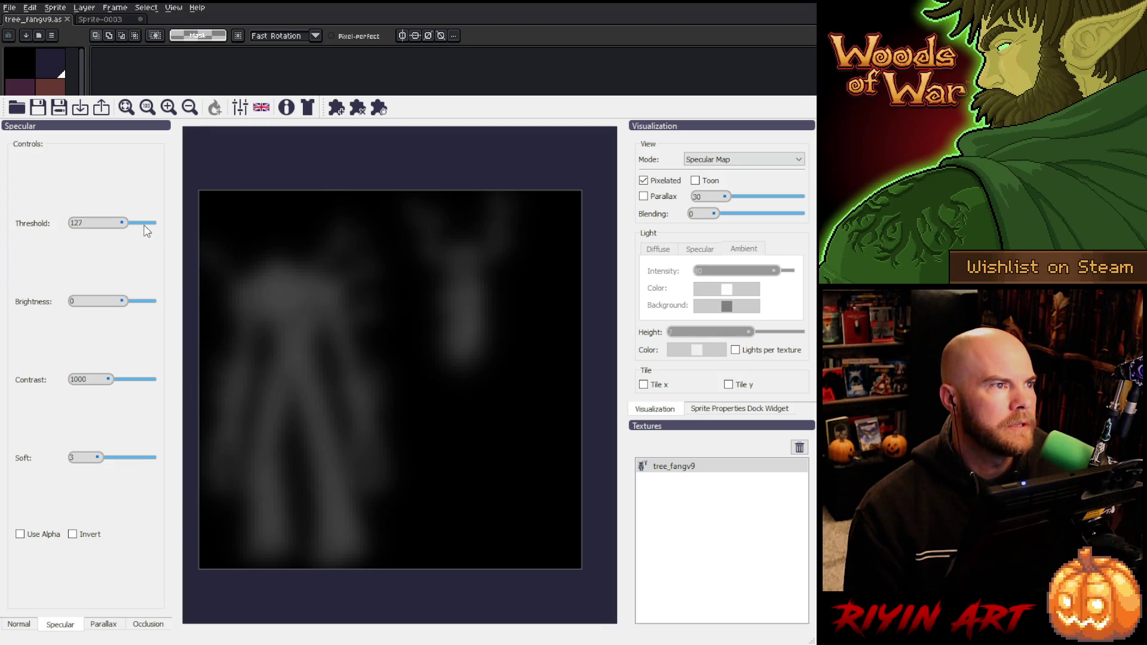
{"action": "mouse_move", "coordinate": [122, 223]}
{"action": "left_mouse_down"}
{"action": "mouse_move", "coordinate": [111, 224]}
{"action": "mouse_move", "coordinate": [120, 245]}
{"action": "left_mouse_up"}
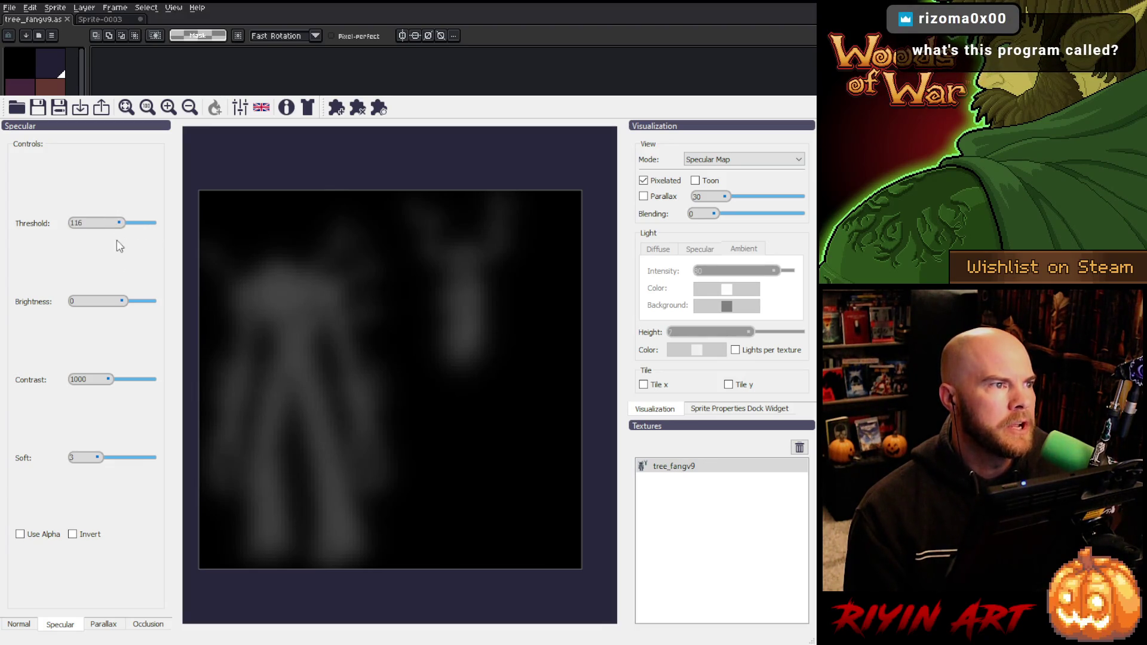
{"action": "left_click_drag", "start_coordinate": [123, 307], "coordinate": [121, 306]}
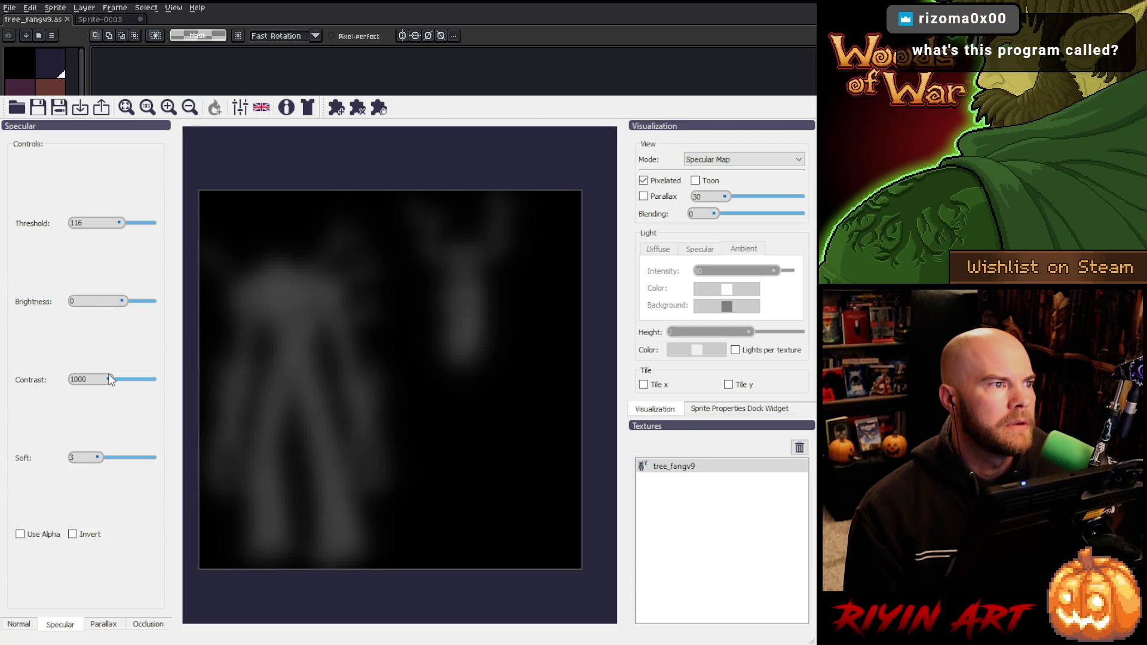
{"action": "left_click_drag", "start_coordinate": [111, 382], "coordinate": [110, 384]}
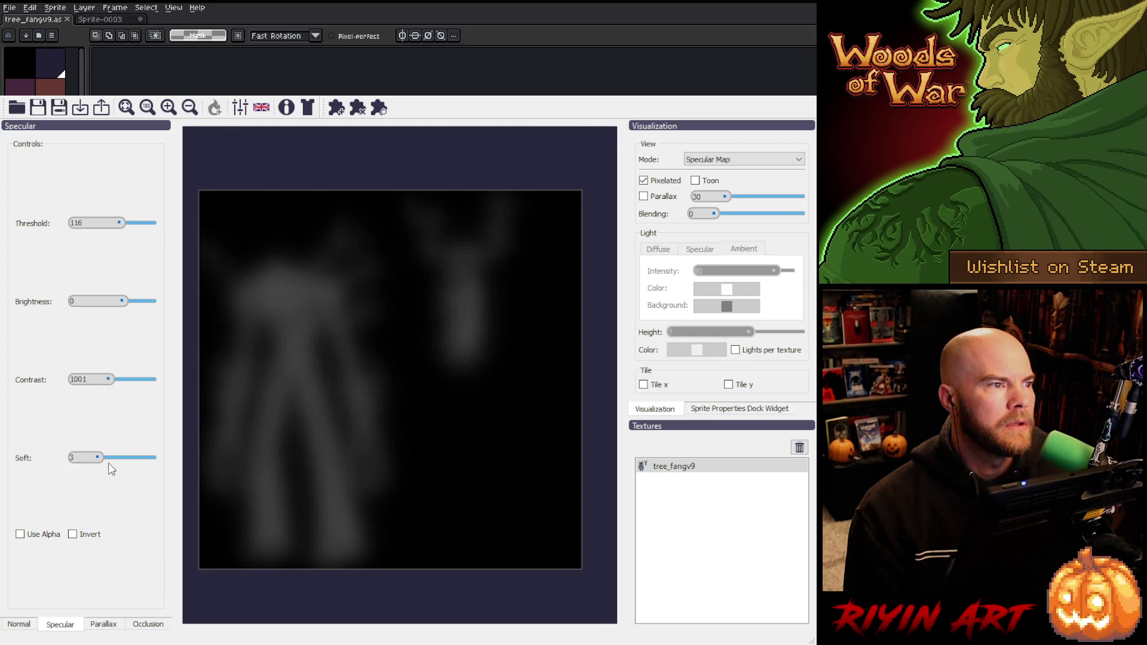
{"action": "left_click_drag", "start_coordinate": [99, 459], "coordinate": [88, 457]}
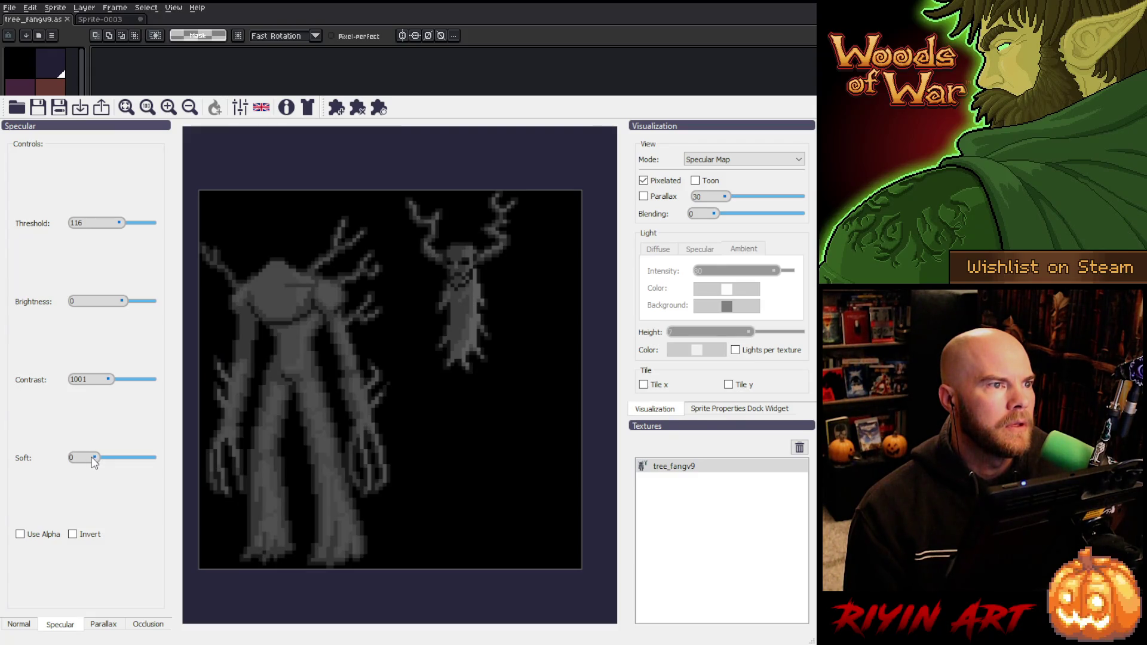
{"action": "left_click_drag", "start_coordinate": [92, 457], "coordinate": [91, 457]}
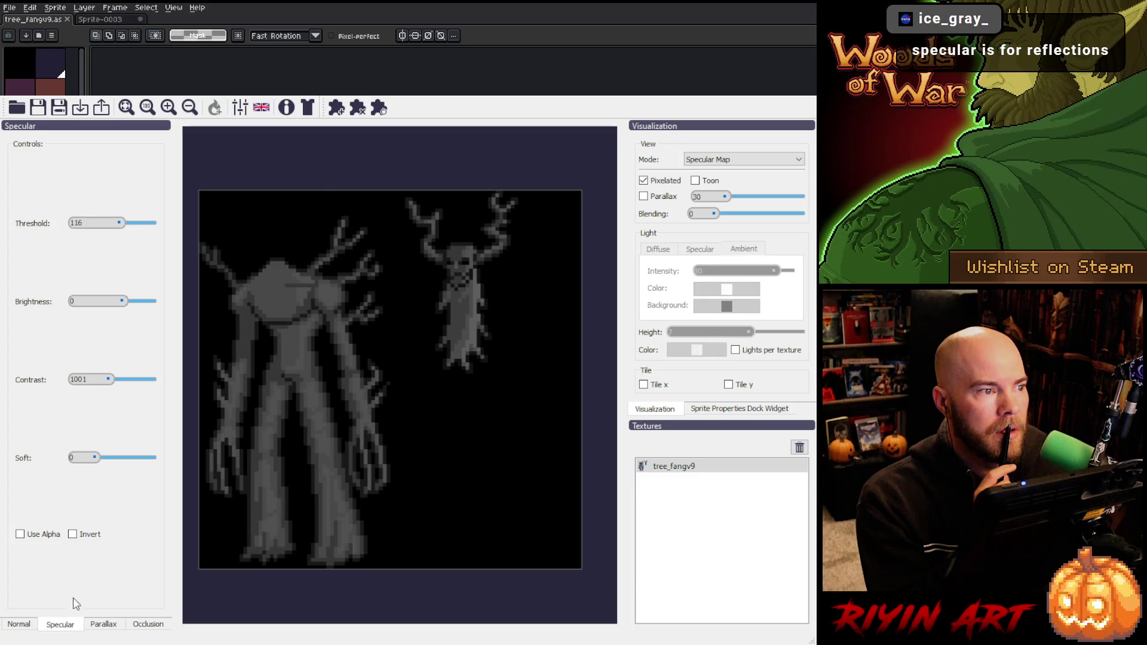
{"action": "left_click", "coordinate": [20, 625]}
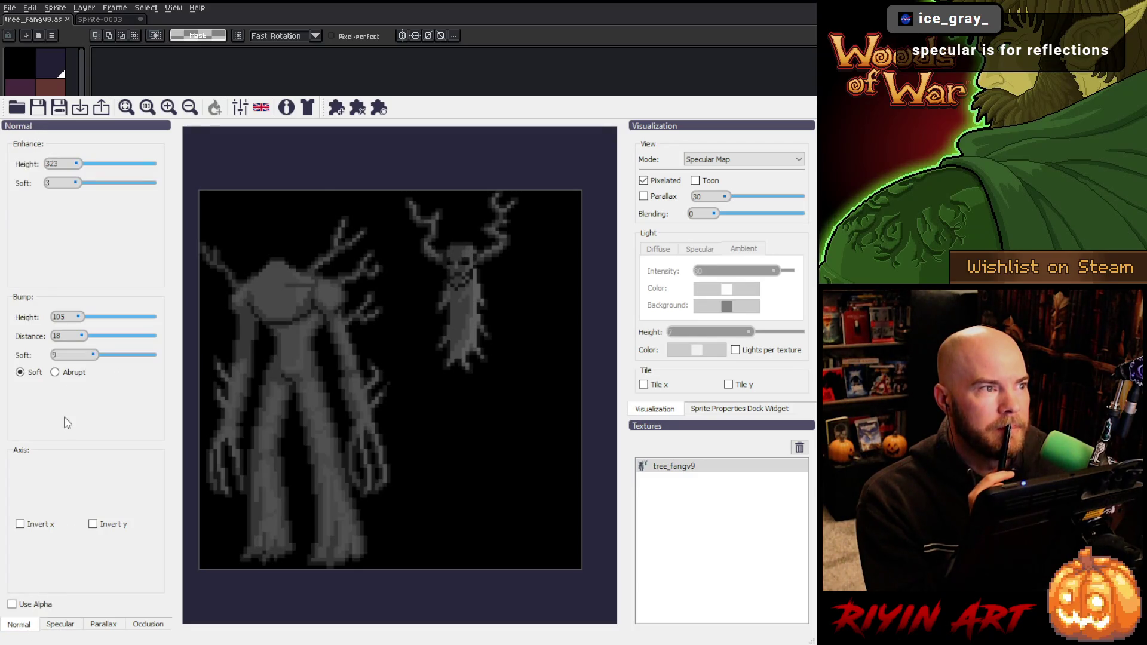
- Show the normal map and set Bump Height 140 and Bump Distance 9 with soft shaping
{"action": "key", "text": "Up"}
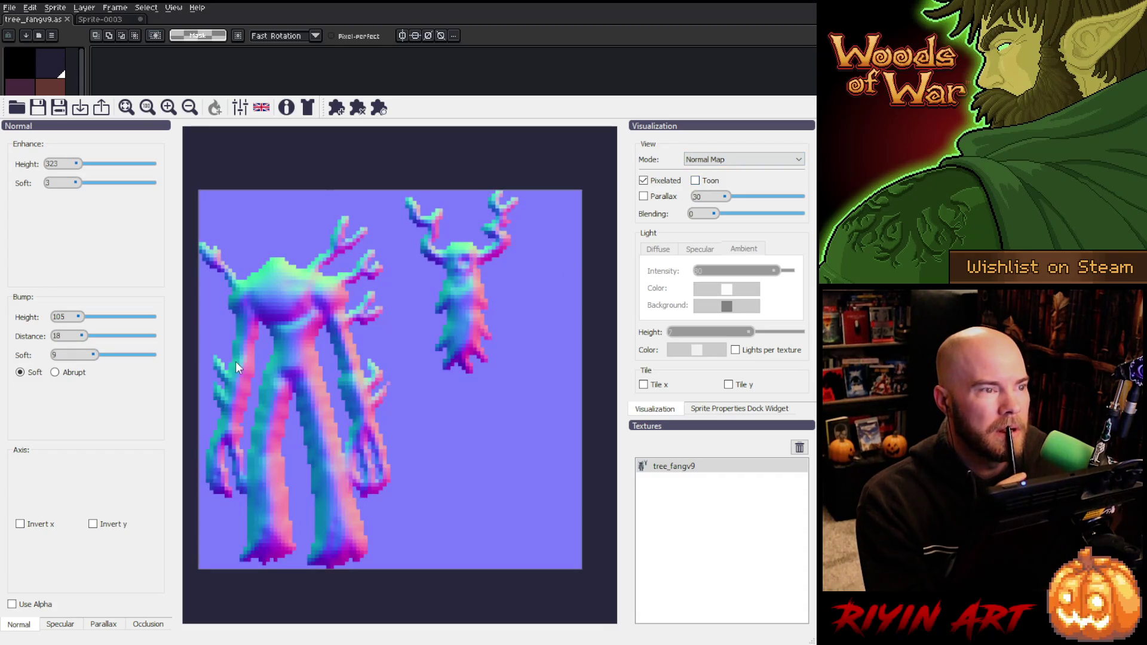
{"action": "left_click", "coordinate": [56, 373]}
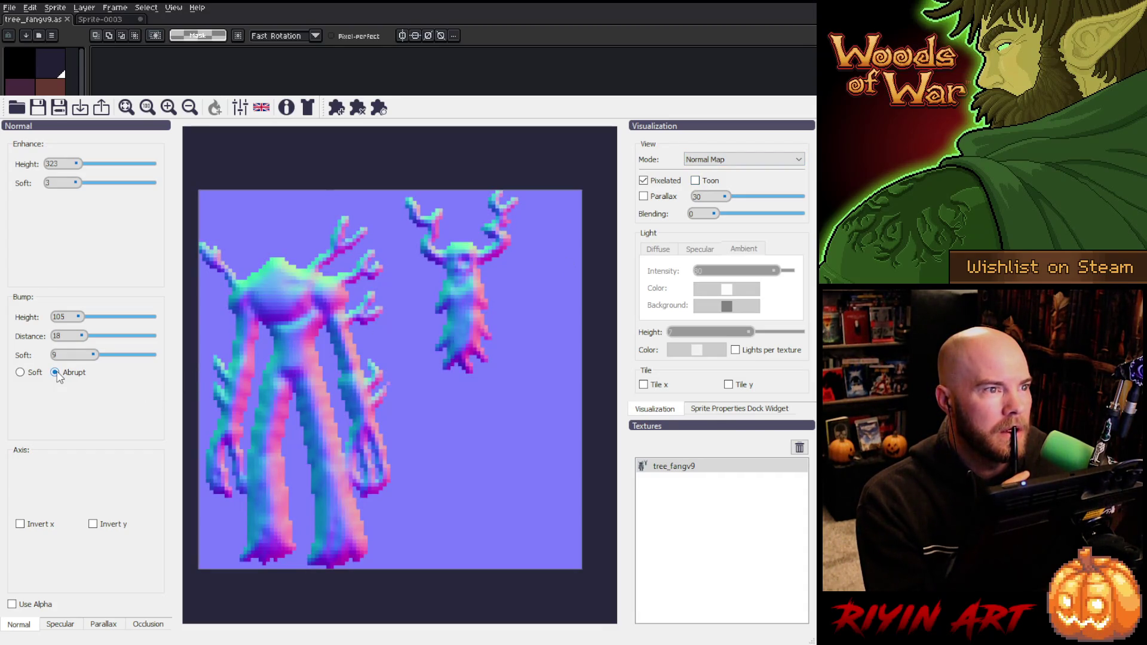
{"action": "left_click", "coordinate": [32, 377]}
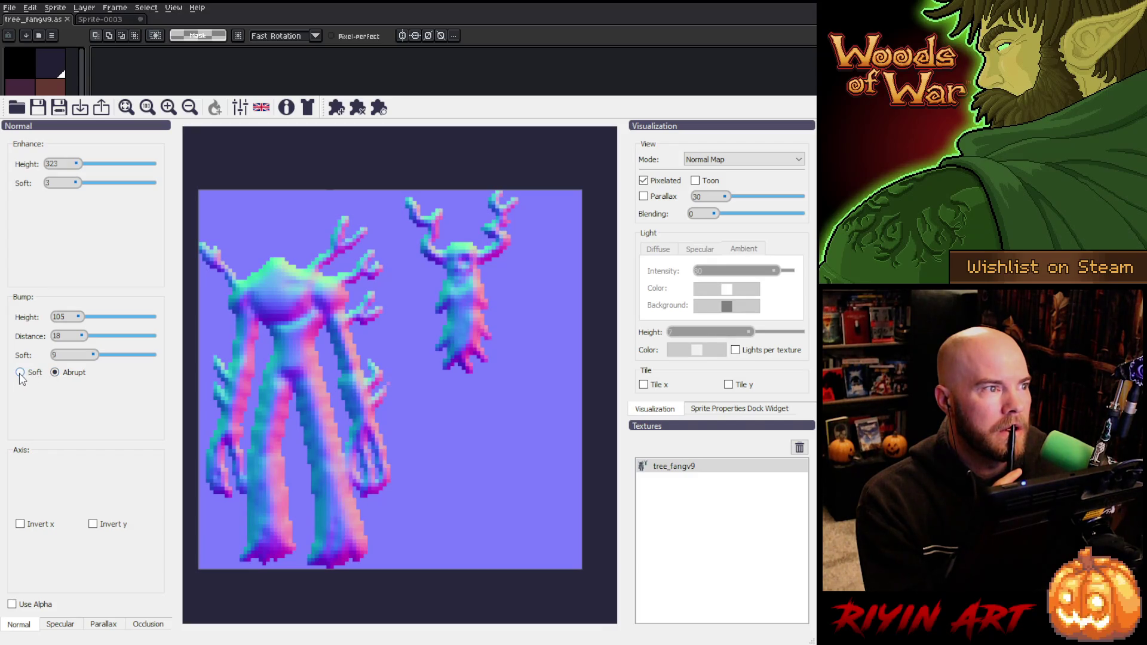
{"action": "mouse_move", "coordinate": [93, 355]}
{"action": "left_mouse_down"}
{"action": "mouse_move", "coordinate": [76, 362]}
{"action": "mouse_move", "coordinate": [73, 338]}
{"action": "left_mouse_up"}
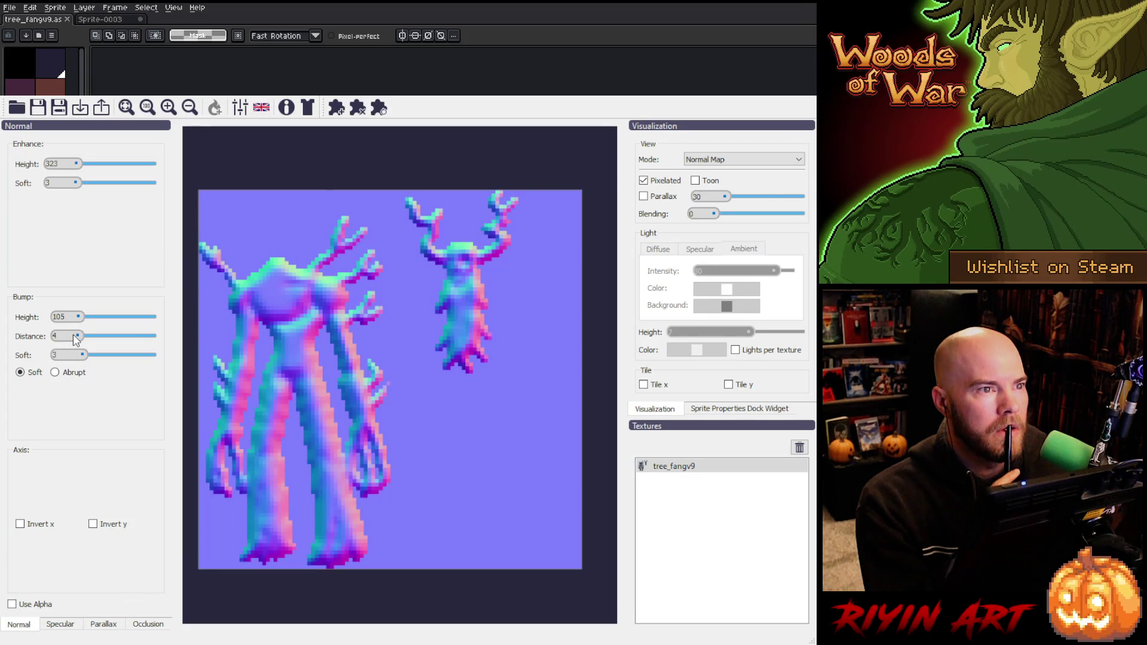
{"action": "left_click_drag", "start_coordinate": [73, 338], "coordinate": [75, 317]}
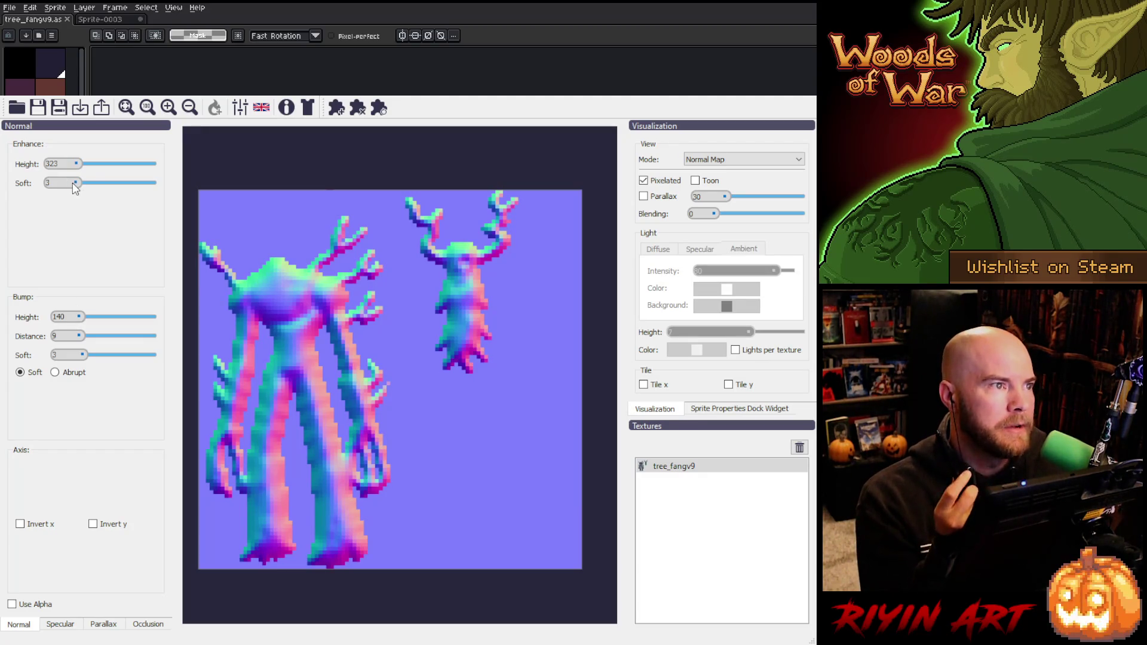
- Set Enhance Height 290 and Enhance Soft 2, then relight the sprites in the Preview
{"action": "left_click_drag", "start_coordinate": [73, 190], "coordinate": [66, 188]}
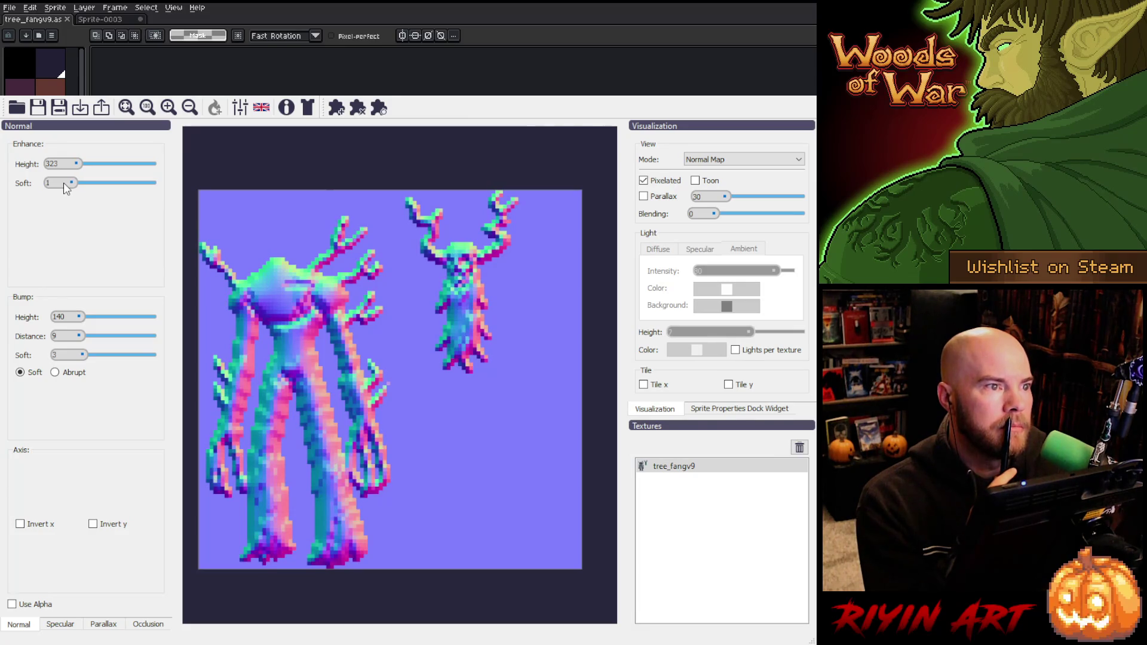
{"action": "mouse_move", "coordinate": [66, 189]}
{"action": "left_mouse_down"}
{"action": "mouse_move", "coordinate": [64, 168]}
{"action": "mouse_move", "coordinate": [101, 171]}
{"action": "mouse_move", "coordinate": [66, 170]}
{"action": "left_mouse_up"}
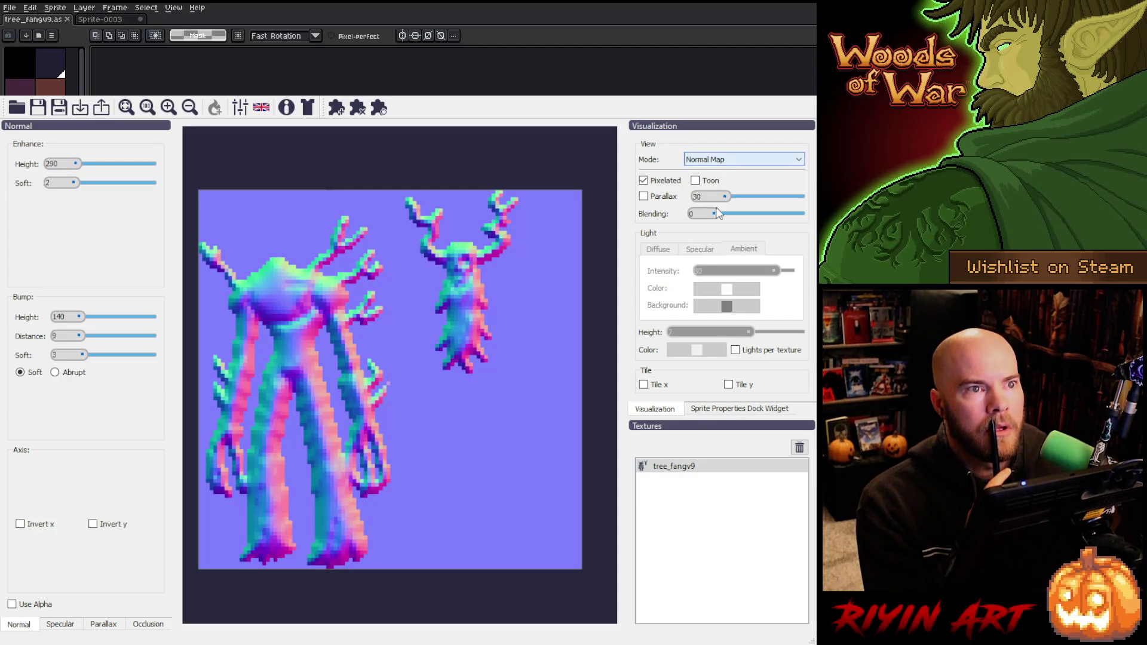
{"action": "key", "text": "Up"}
{"action": "mouse_move", "coordinate": [300, 184]}
{"action": "left_mouse_down"}
{"action": "mouse_move", "coordinate": [512, 181]}
{"action": "mouse_move", "coordinate": [513, 201]}
{"action": "mouse_move", "coordinate": [310, 165]}
{"action": "mouse_move", "coordinate": [465, 377]}
{"action": "mouse_move", "coordinate": [242, 535]}
{"action": "mouse_move", "coordinate": [465, 344]}
{"action": "mouse_move", "coordinate": [245, 195]}
{"action": "mouse_move", "coordinate": [301, 210]}
{"action": "left_mouse_up"}
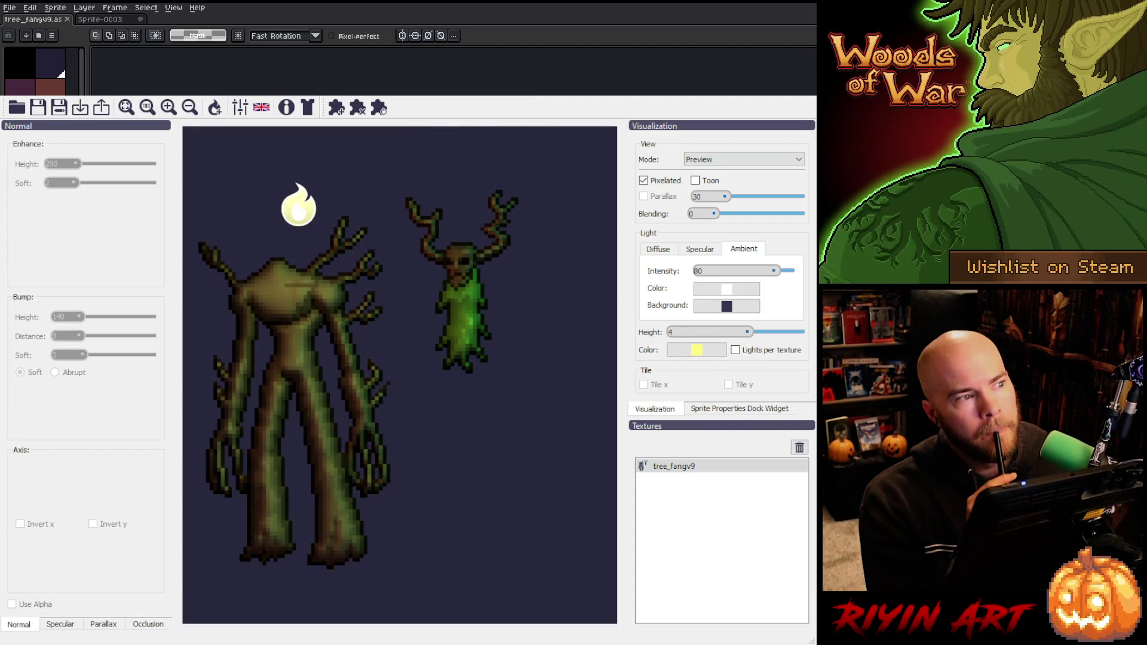
- Show the normal map and test the Invert x and Invert y options, ending with Invert x on
{"action": "left_click", "coordinate": [709, 182]}
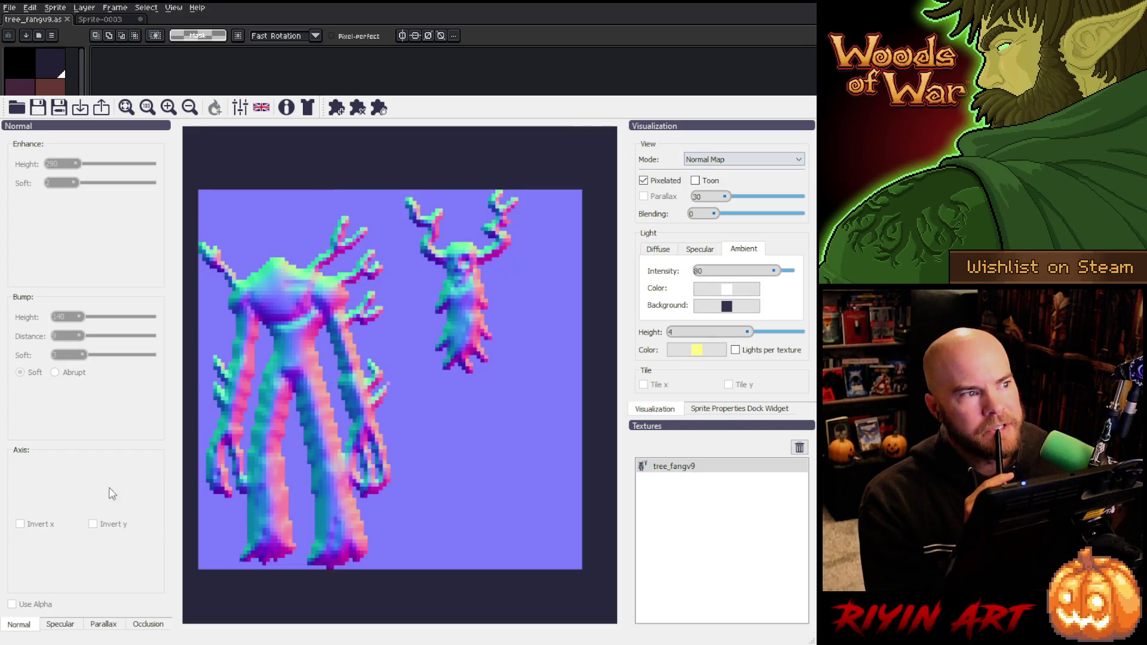
{"action": "left_click", "coordinate": [20, 525]}
{"action": "left_click", "coordinate": [20, 526]}
{"action": "left_click", "coordinate": [21, 525]}
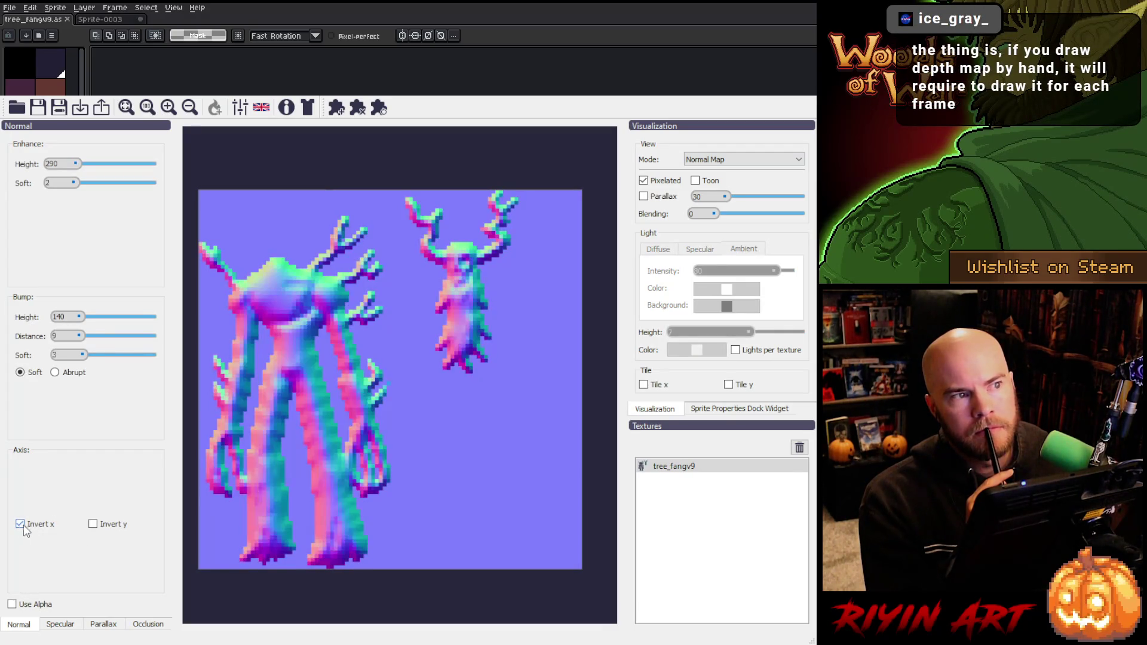
{"action": "left_click", "coordinate": [100, 529]}
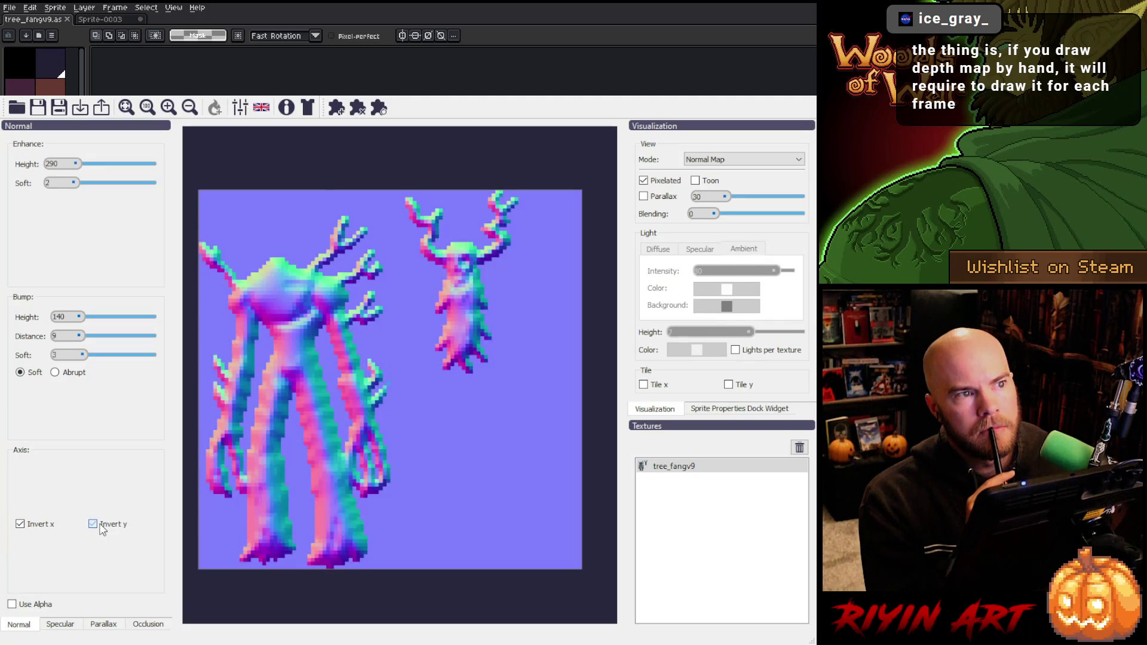
{"action": "left_click", "coordinate": [100, 528]}
{"action": "left_click", "coordinate": [101, 528]}
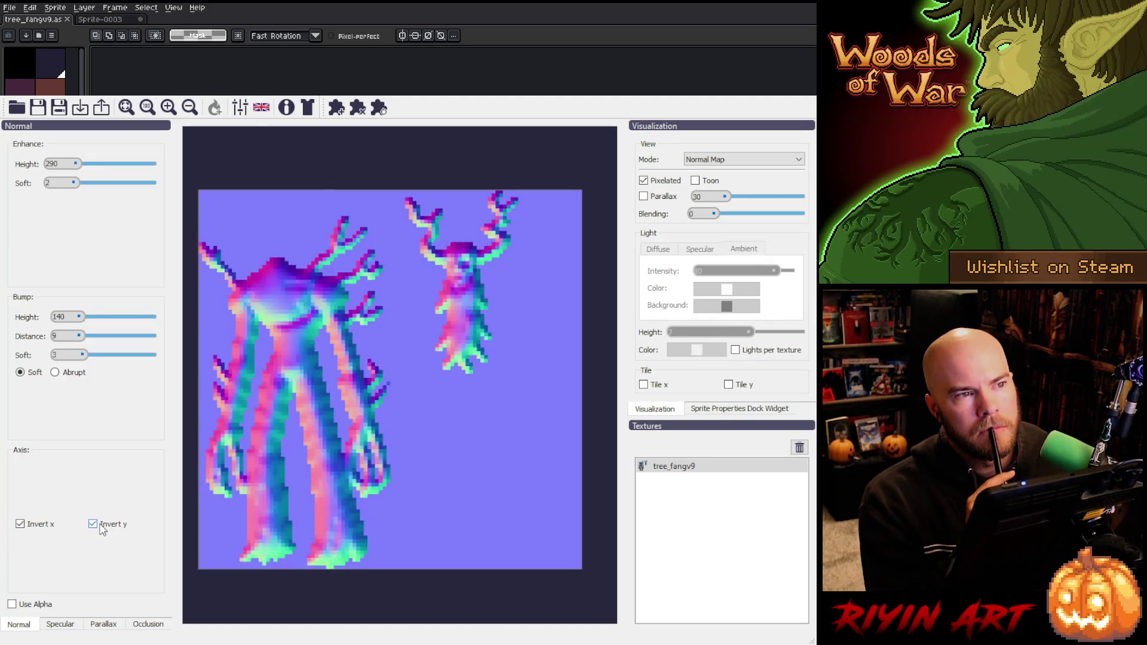
{"action": "left_click", "coordinate": [100, 528]}
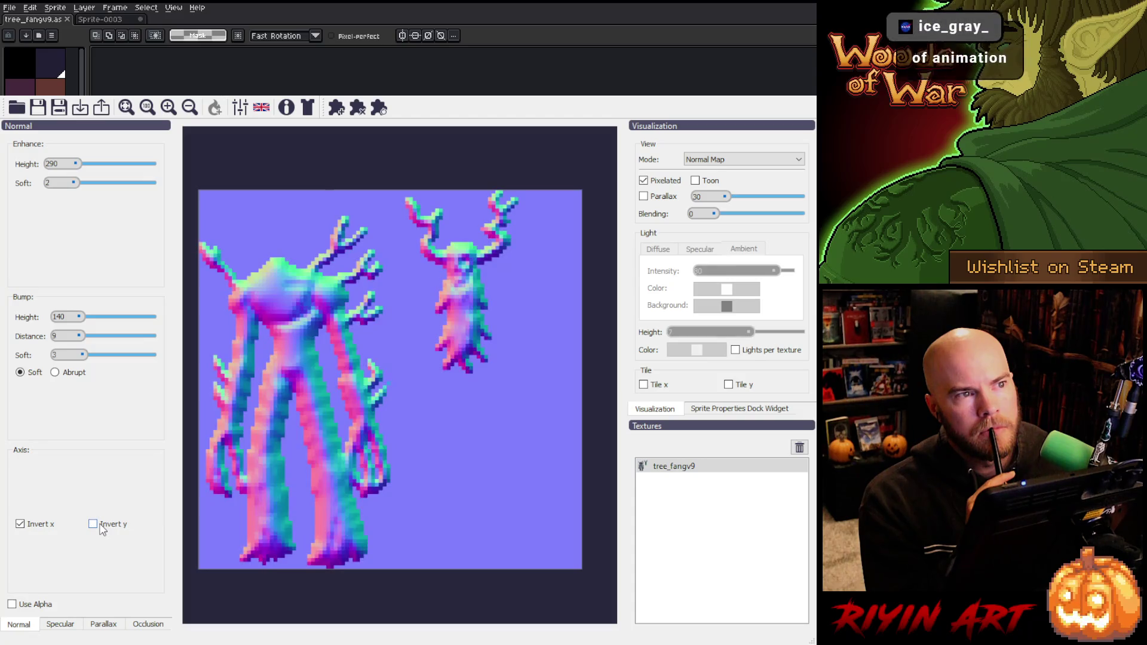
{"action": "left_click", "coordinate": [21, 526]}
{"action": "left_click", "coordinate": [21, 526]}
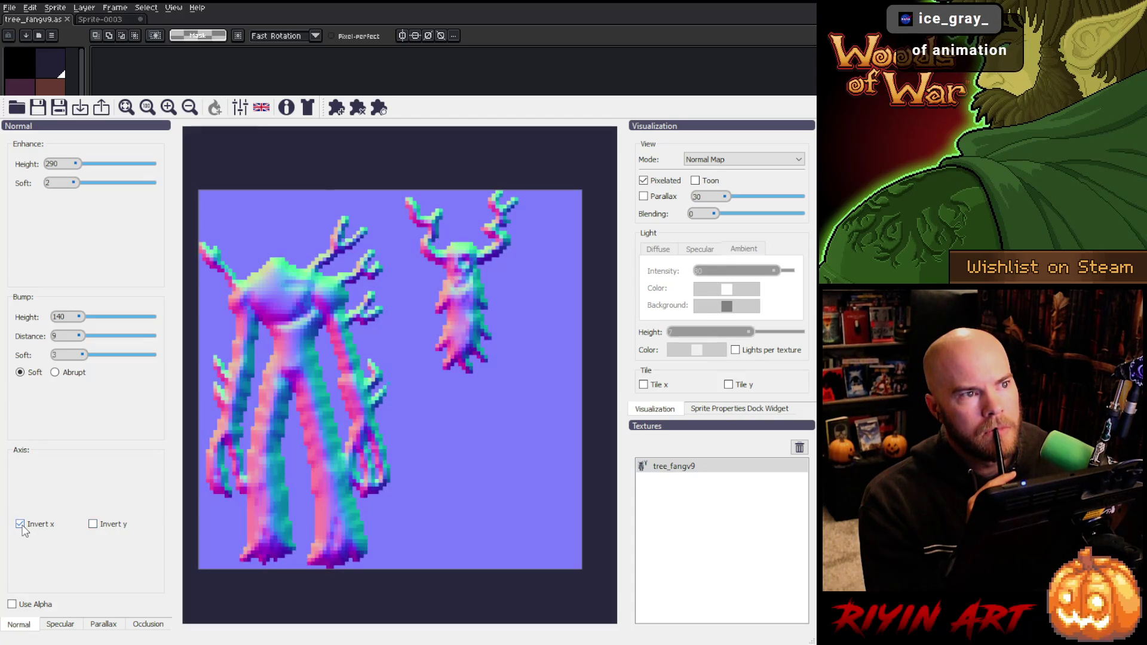
{"action": "left_click", "coordinate": [21, 525]}
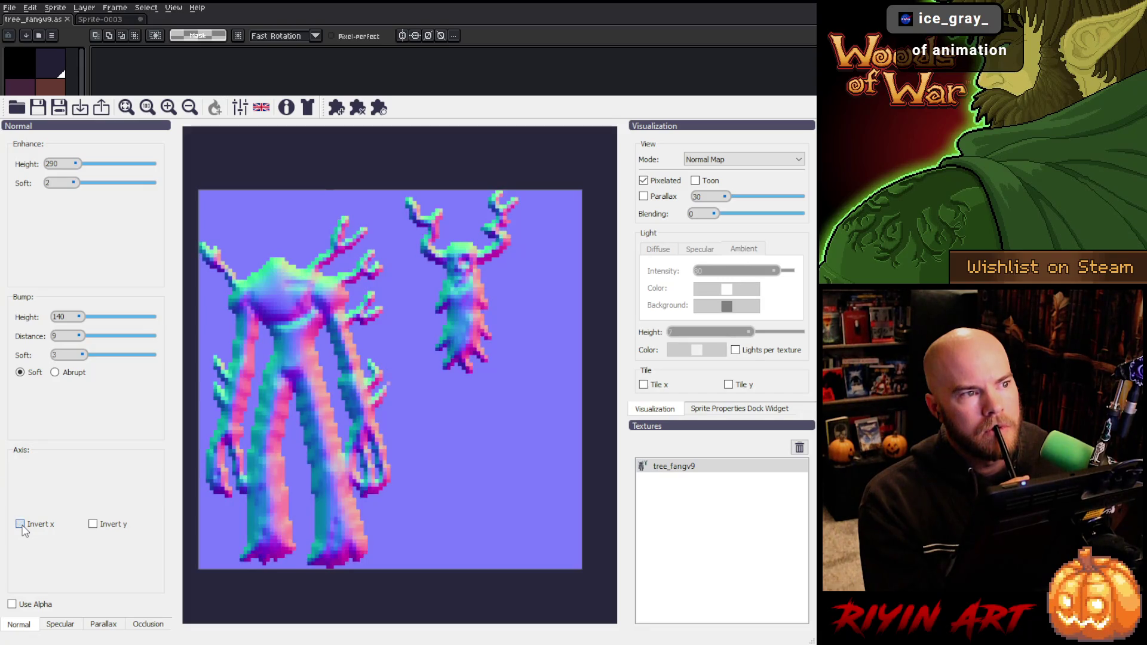
{"action": "left_click", "coordinate": [22, 526]}
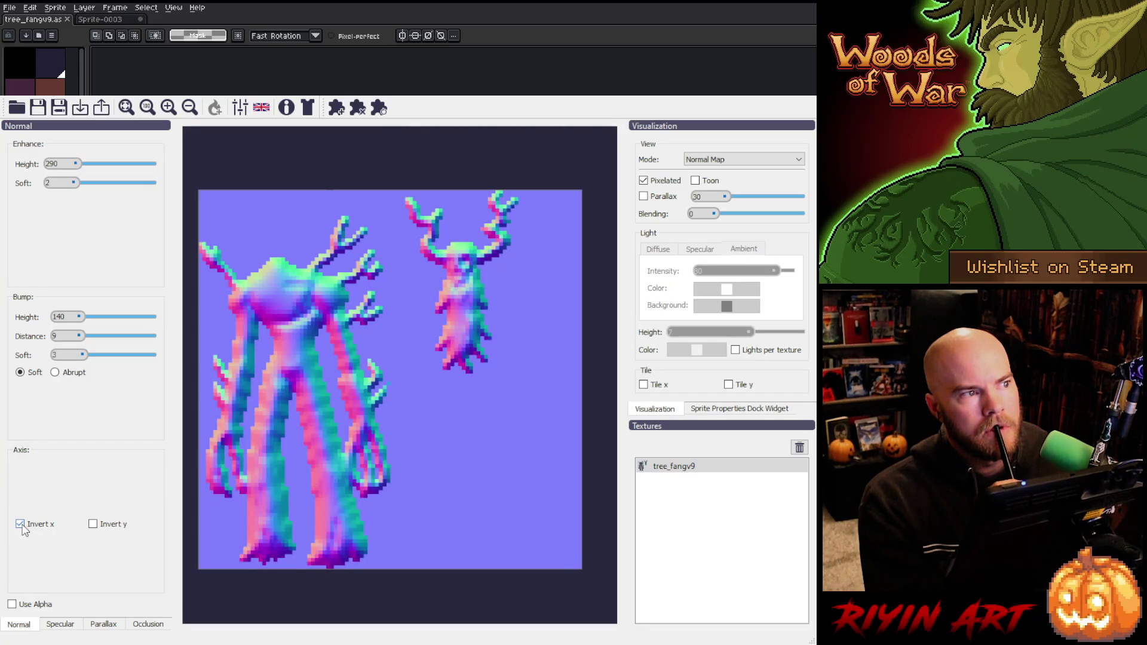
- Check the inverted normal map in the lit Preview by sweeping the light across the sprites
{"action": "left_click", "coordinate": [715, 161]}
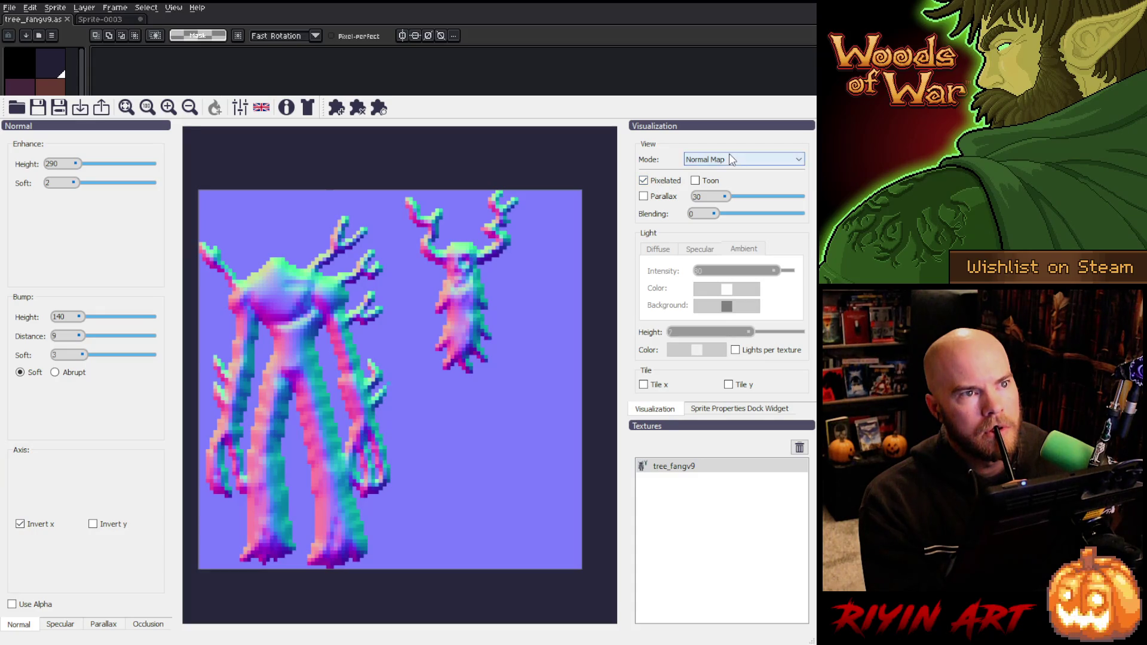
{"action": "key", "text": "p"}
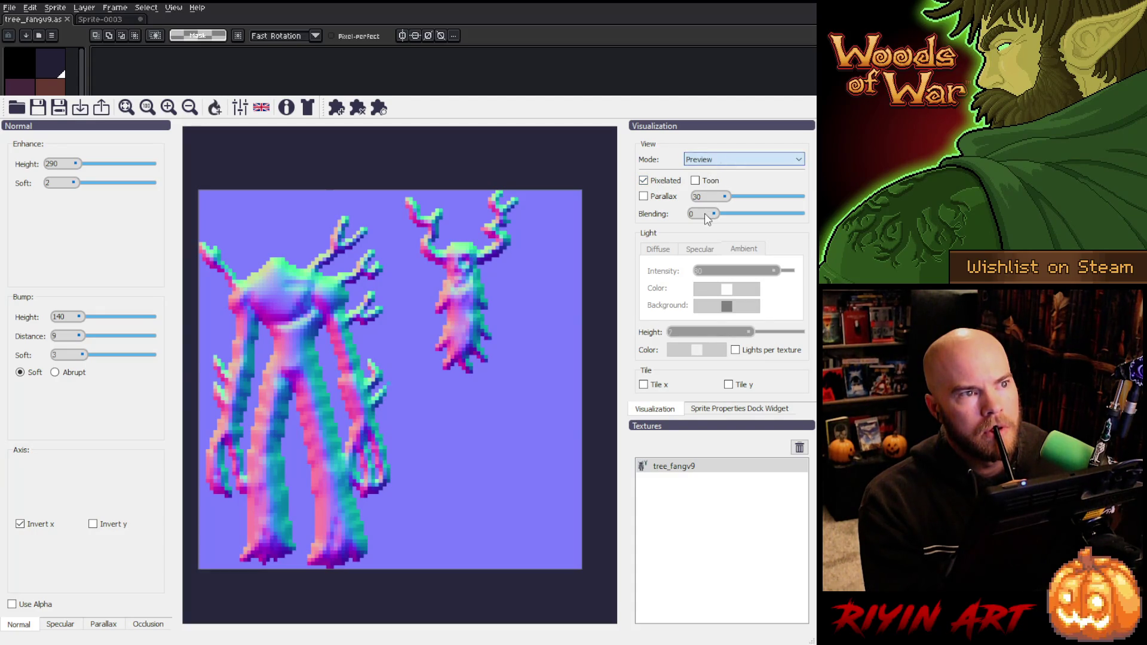
{"action": "mouse_move", "coordinate": [297, 209]}
{"action": "left_mouse_down"}
{"action": "mouse_move", "coordinate": [510, 187]}
{"action": "mouse_move", "coordinate": [560, 206]}
{"action": "mouse_move", "coordinate": [254, 197]}
{"action": "mouse_move", "coordinate": [494, 201]}
{"action": "left_mouse_up"}
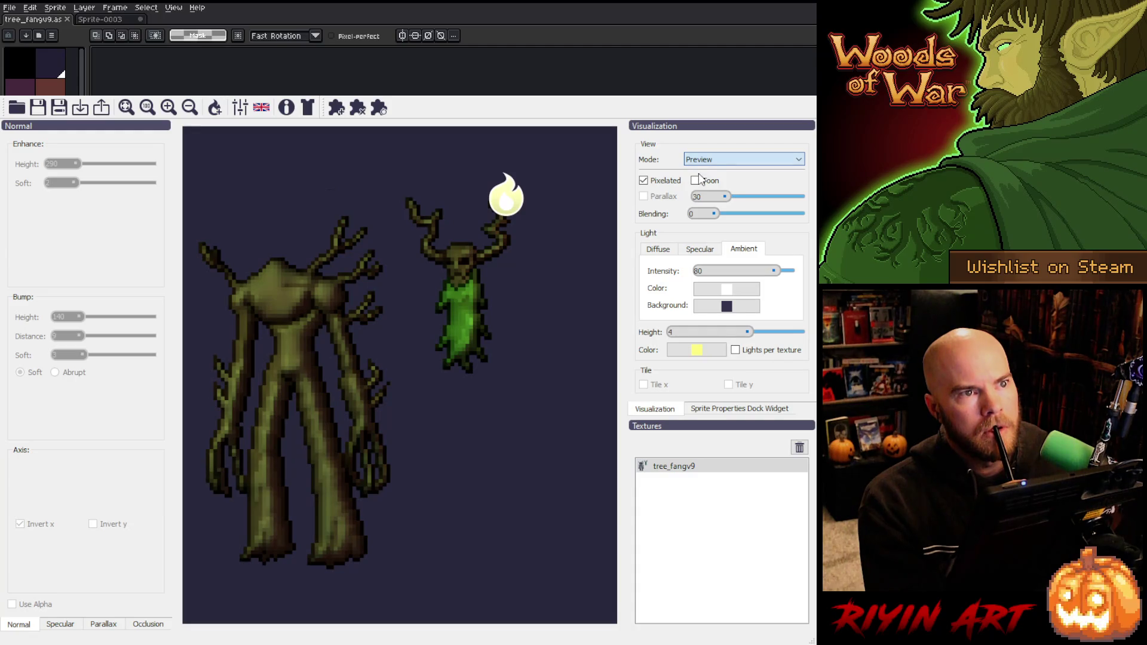
- Untick Invert x, recheck the Preview with the light above the left tree, then leave Laigter
{"action": "key", "text": "Up"}
{"action": "key", "text": "Up"}
{"action": "key", "text": "Up"}
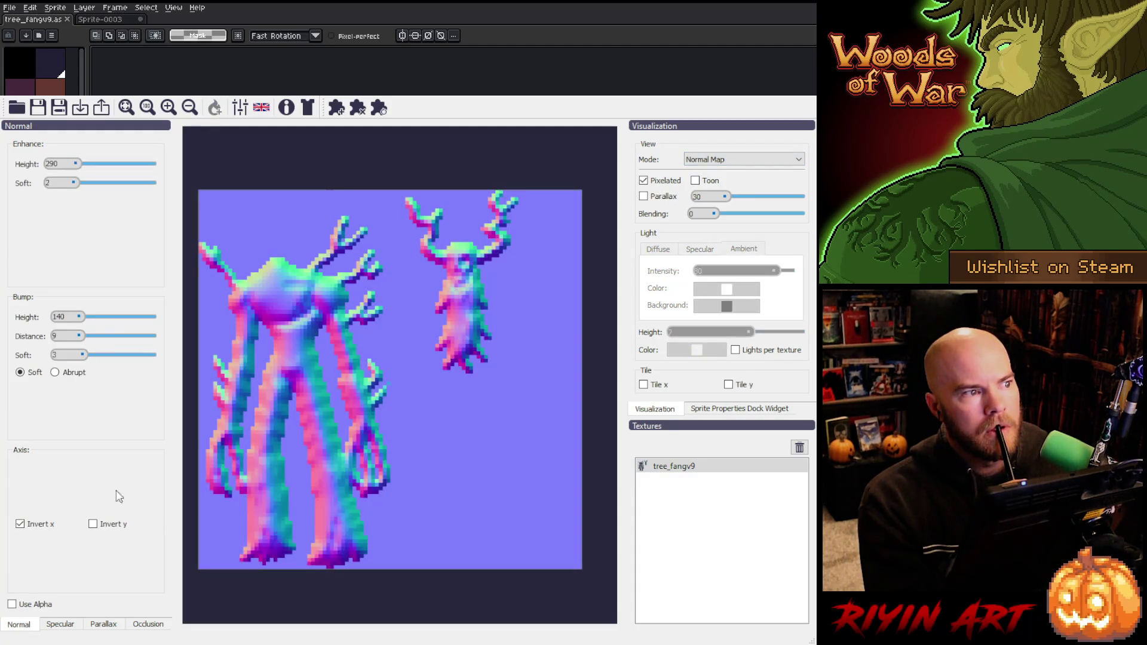
{"action": "left_click", "coordinate": [20, 524]}
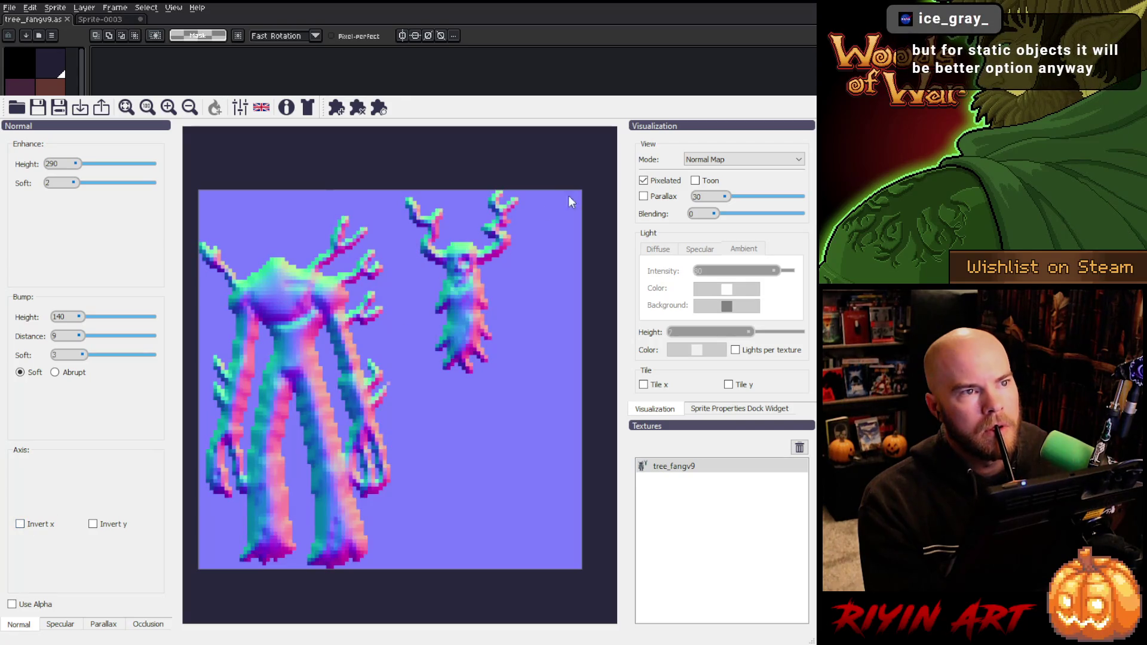
{"action": "key", "text": "Down"}
{"action": "key", "text": "Down"}
{"action": "key", "text": "Down"}
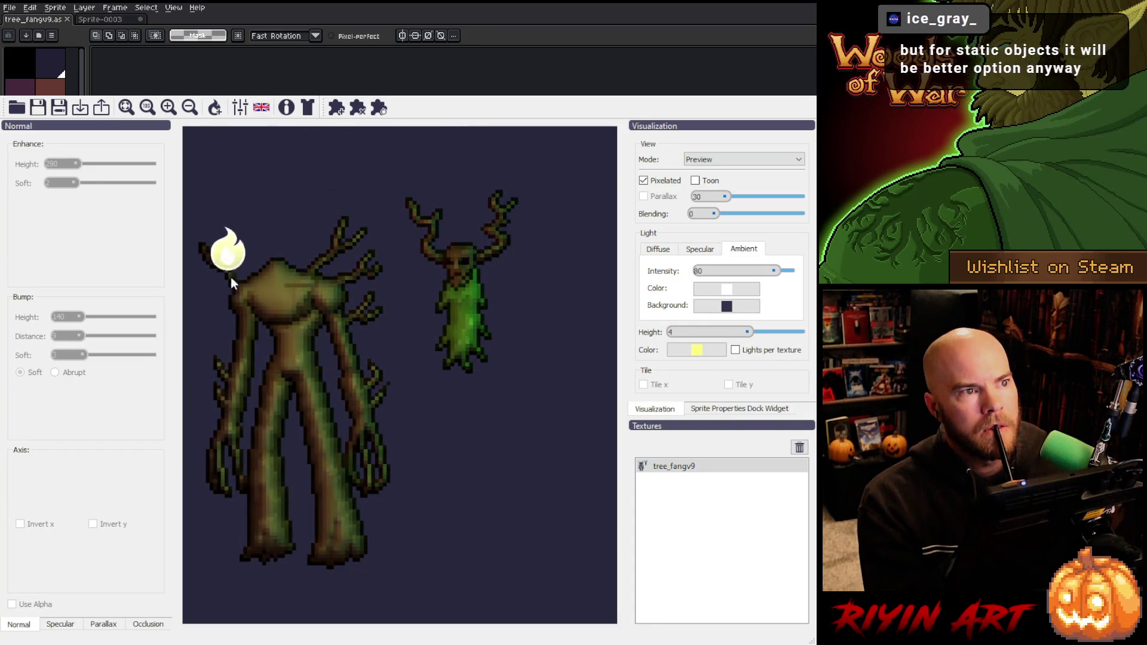
{"action": "left_click_drag", "start_coordinate": [327, 222], "coordinate": [292, 218]}
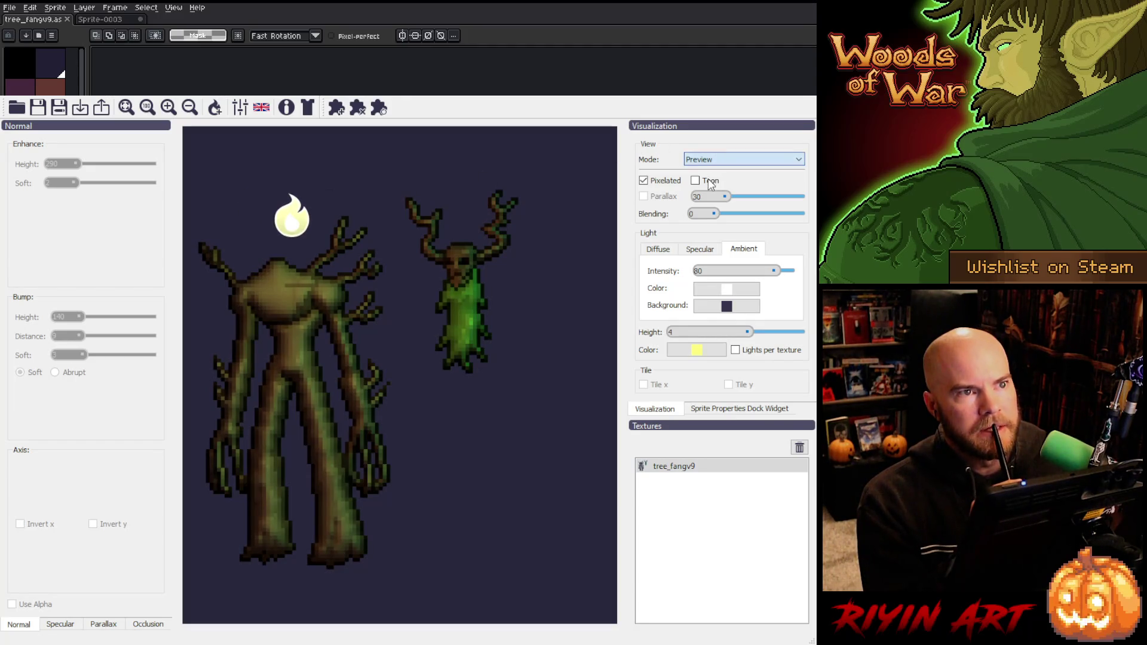
{"action": "key", "text": "Down"}
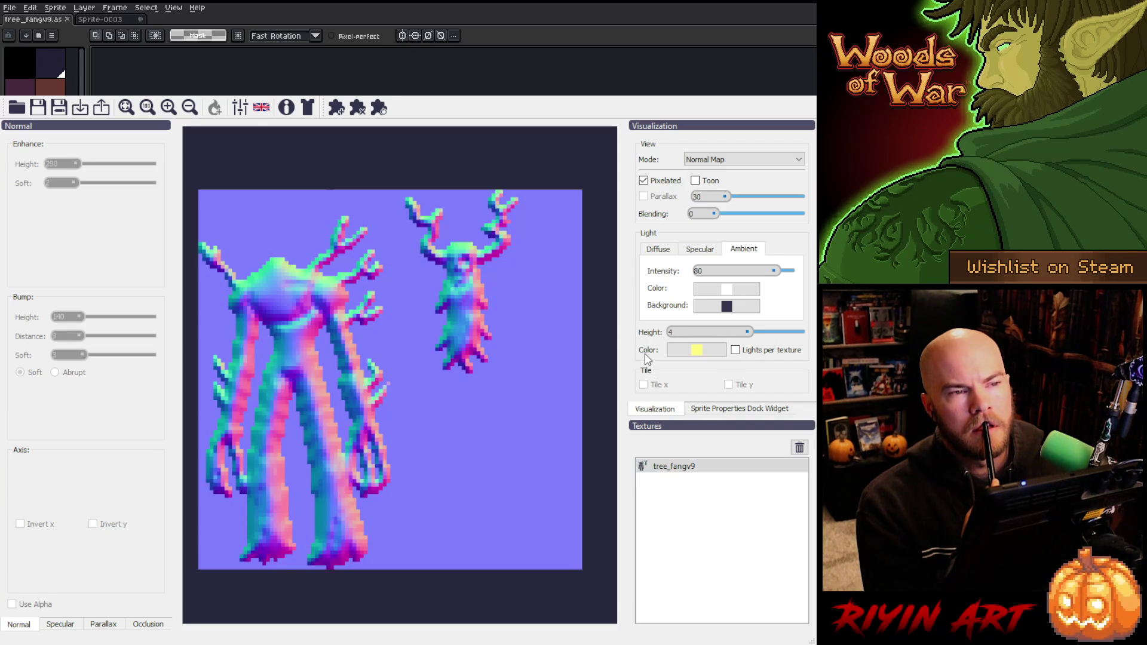
{"action": "key", "text": "alt+Tab"}
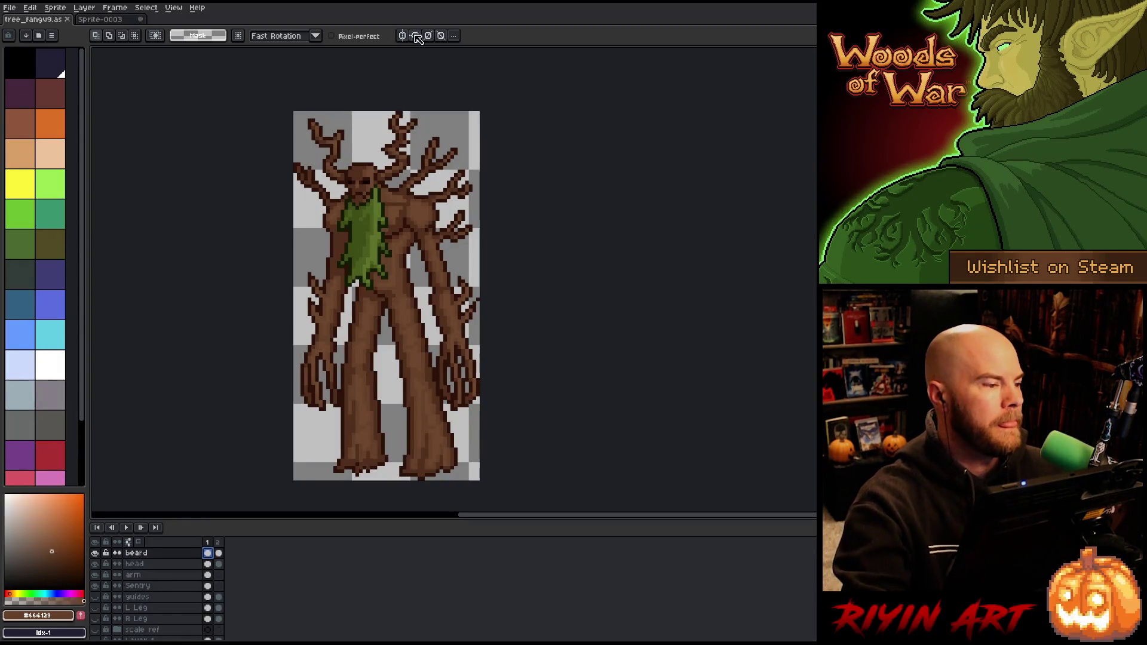
- Open tree_fangv9_n.png from the end of the TreeRevenge folder, then view Sprite-0003 alongside it
{"action": "left_click", "coordinate": [18, 10]}
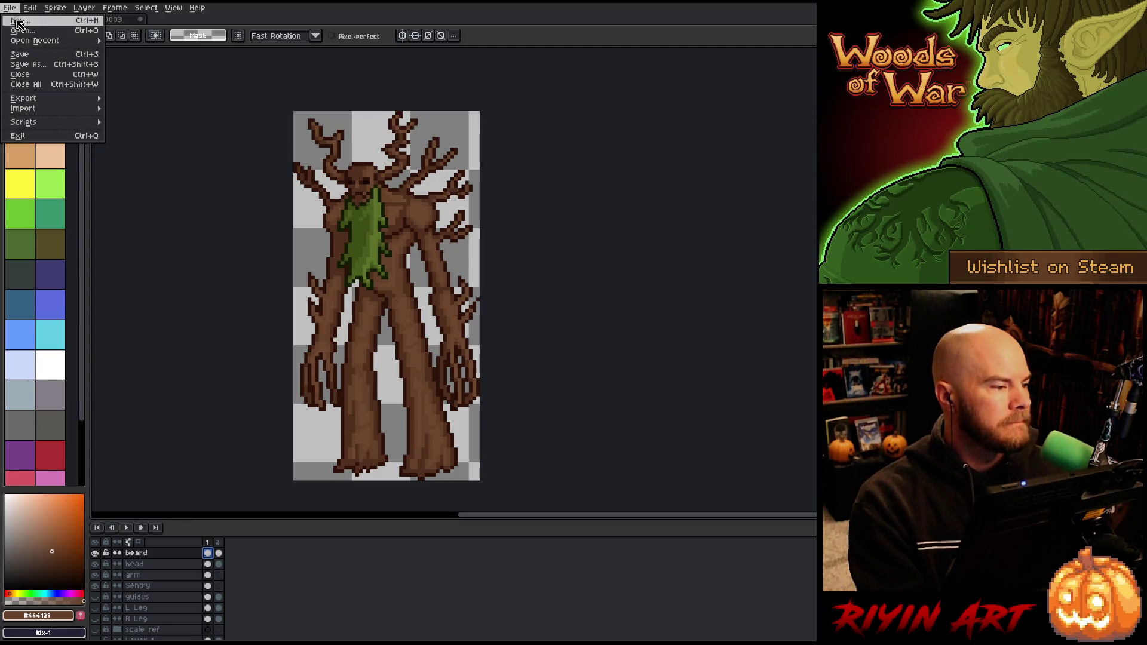
{"action": "left_click", "coordinate": [22, 34]}
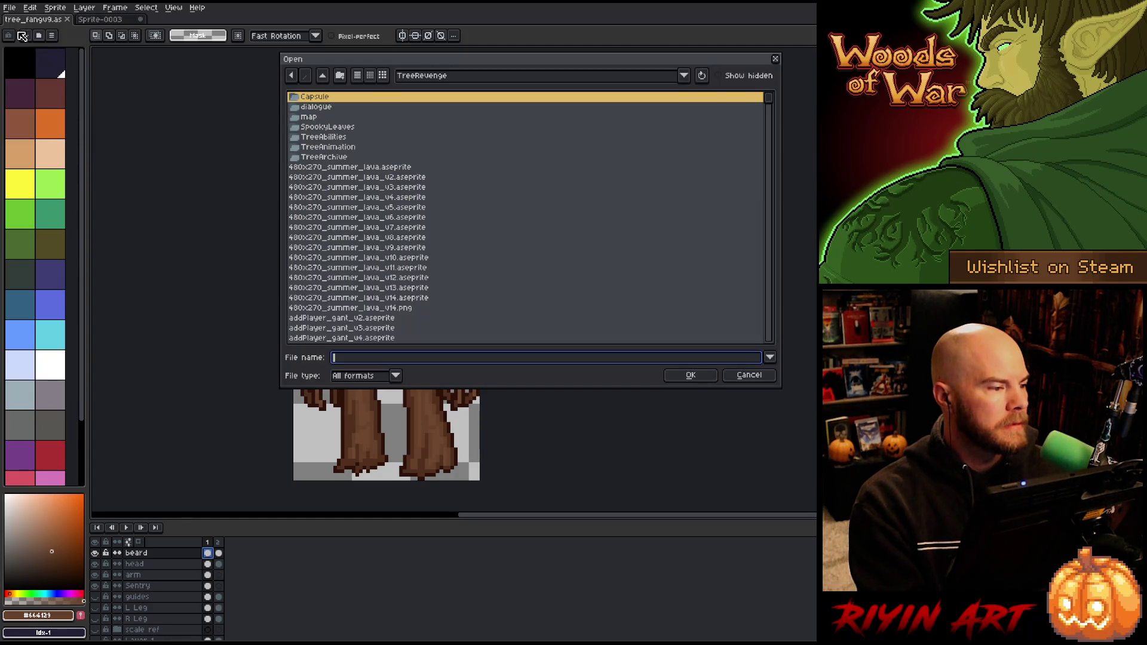
{"action": "left_click", "coordinate": [385, 238]}
{"action": "key", "text": "End"}
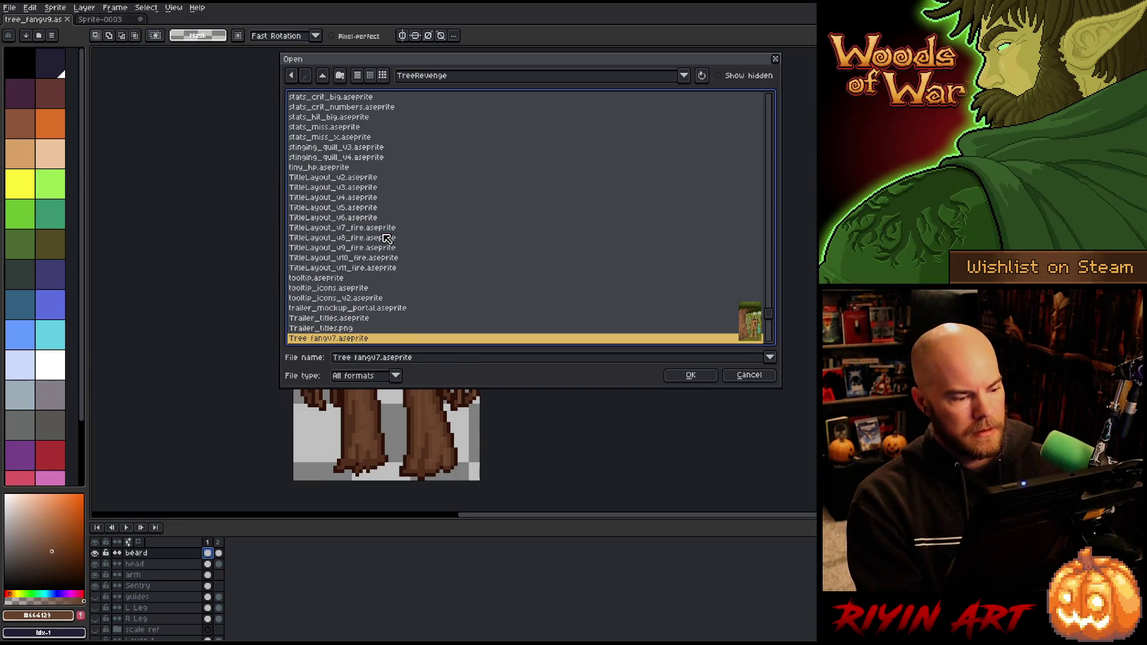
{"action": "scroll", "coordinate": [392, 240], "scroll_direction": "down", "scroll_amount": 3}
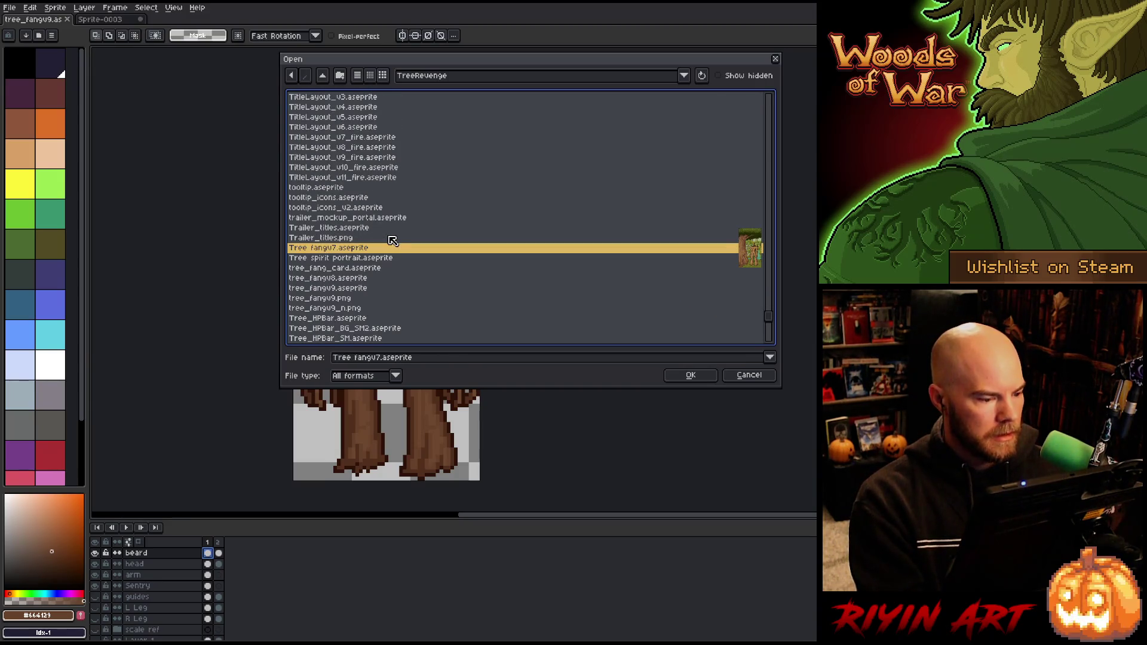
{"action": "double_click", "coordinate": [351, 312]}
{"action": "scroll", "coordinate": [642, 267], "scroll_direction": "up", "scroll_amount": 5}
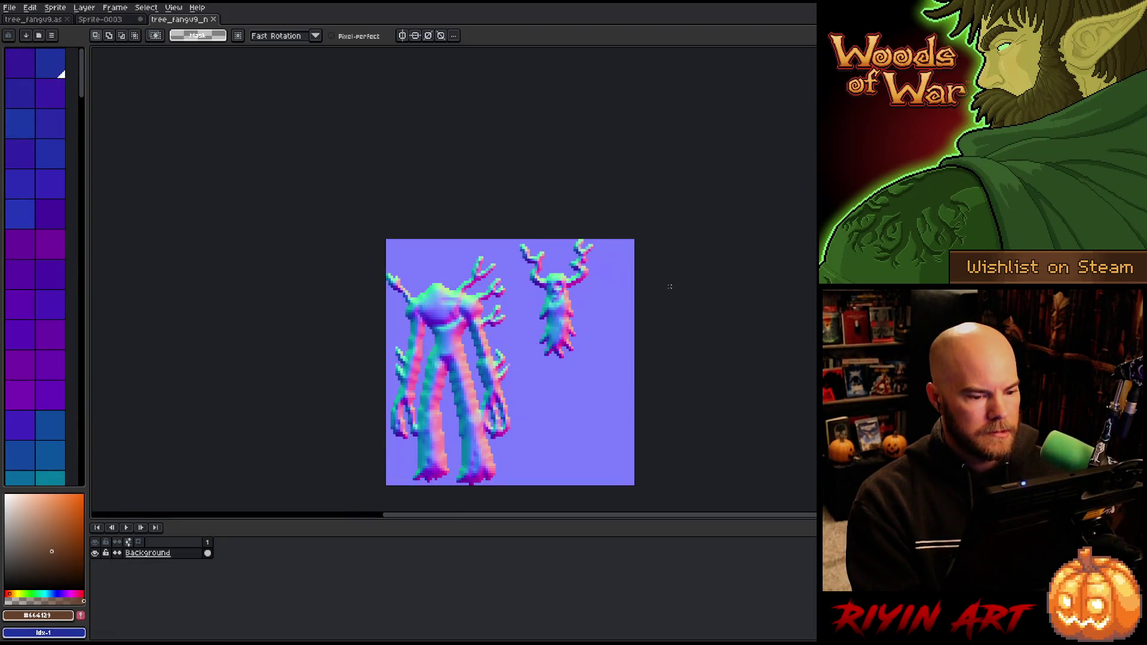
{"action": "scroll", "coordinate": [505, 214], "scroll_direction": "down", "scroll_amount": 1}
{"action": "left_click_drag", "start_coordinate": [505, 214], "coordinate": [490, 249]}
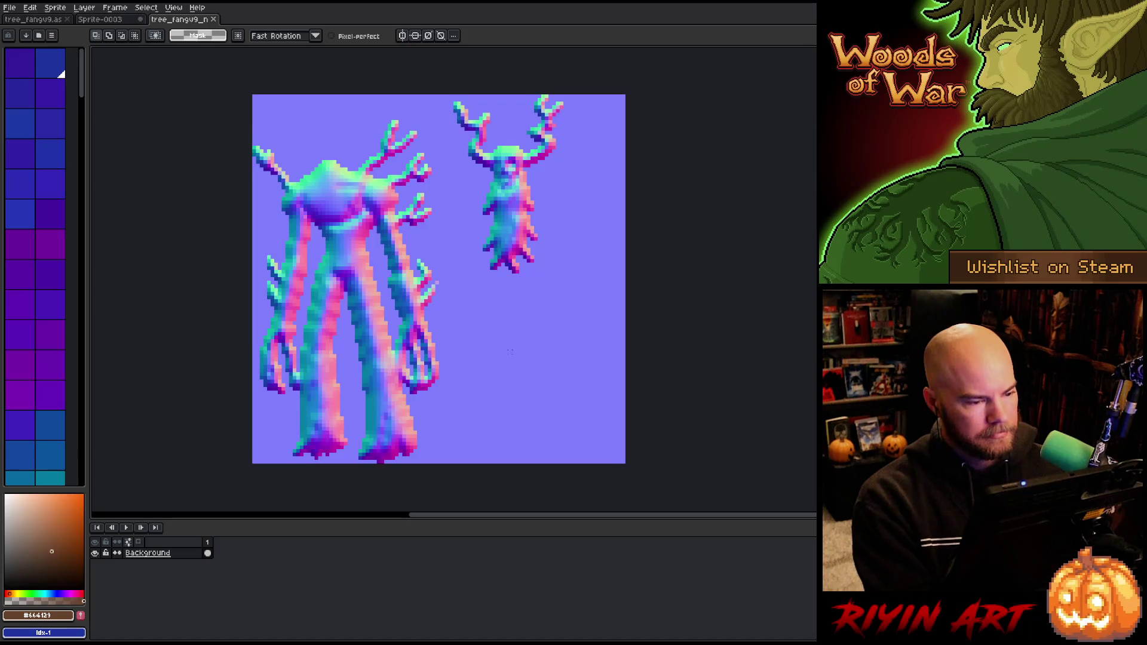
{"action": "left_click", "coordinate": [102, 19]}
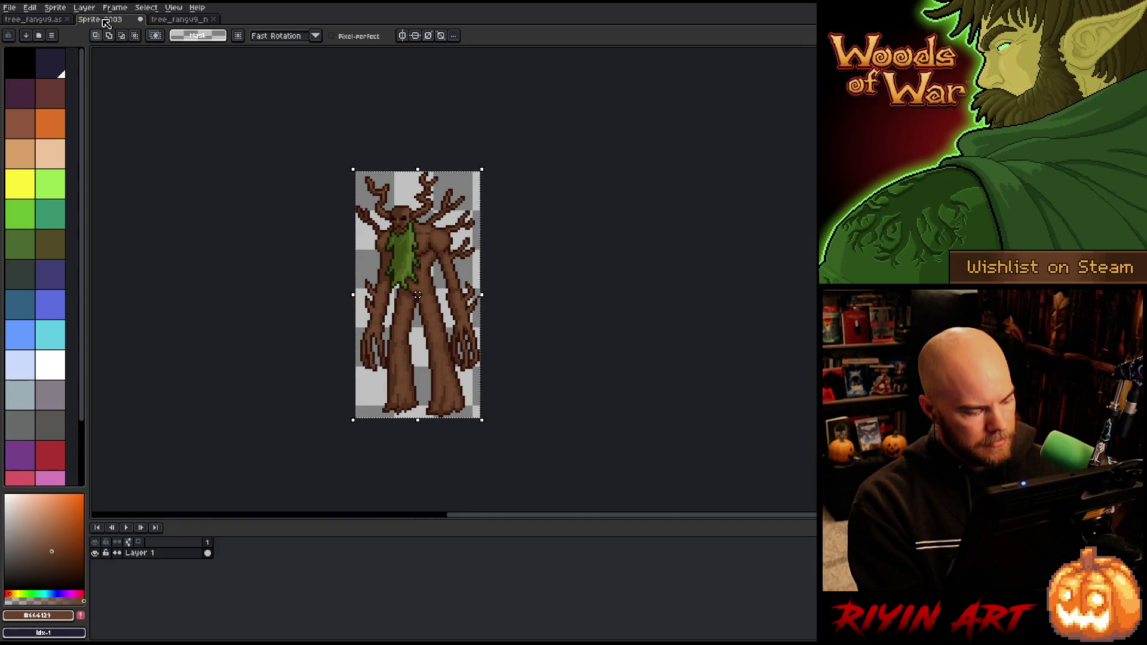
- Import the tree_fangv9_n normal map as a sprite sheet with 2 columns and 1 row
{"action": "left_click", "coordinate": [193, 20]}
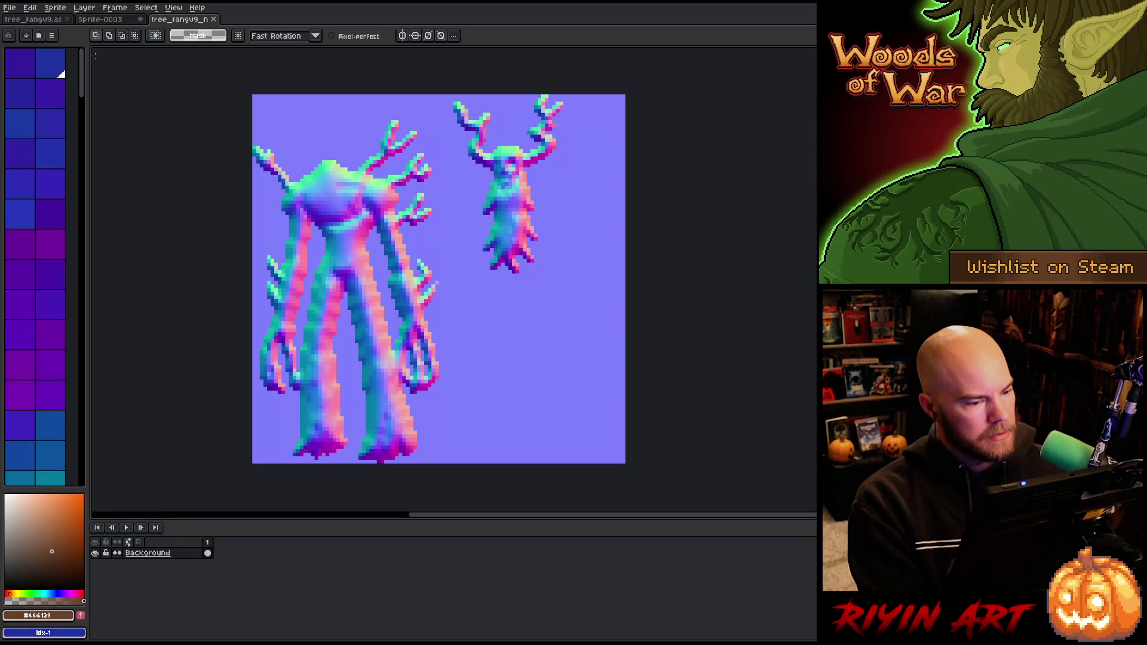
{"action": "left_click", "coordinate": [11, 7]}
{"action": "mouse_move", "coordinate": [42, 111]}
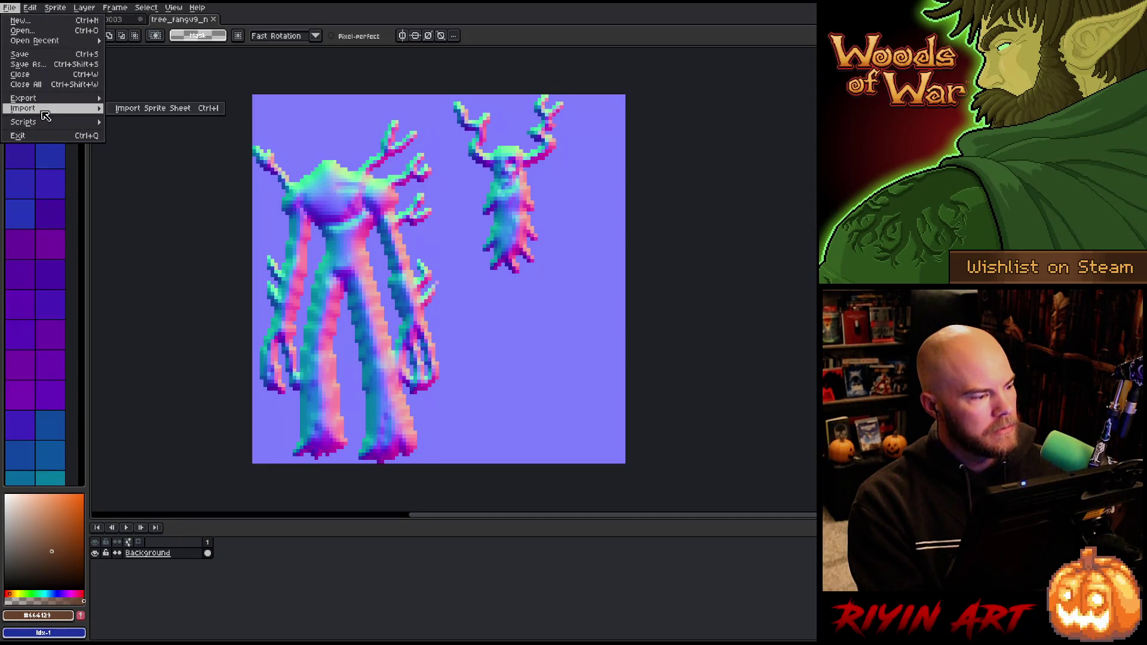
{"action": "left_click", "coordinate": [146, 111]}
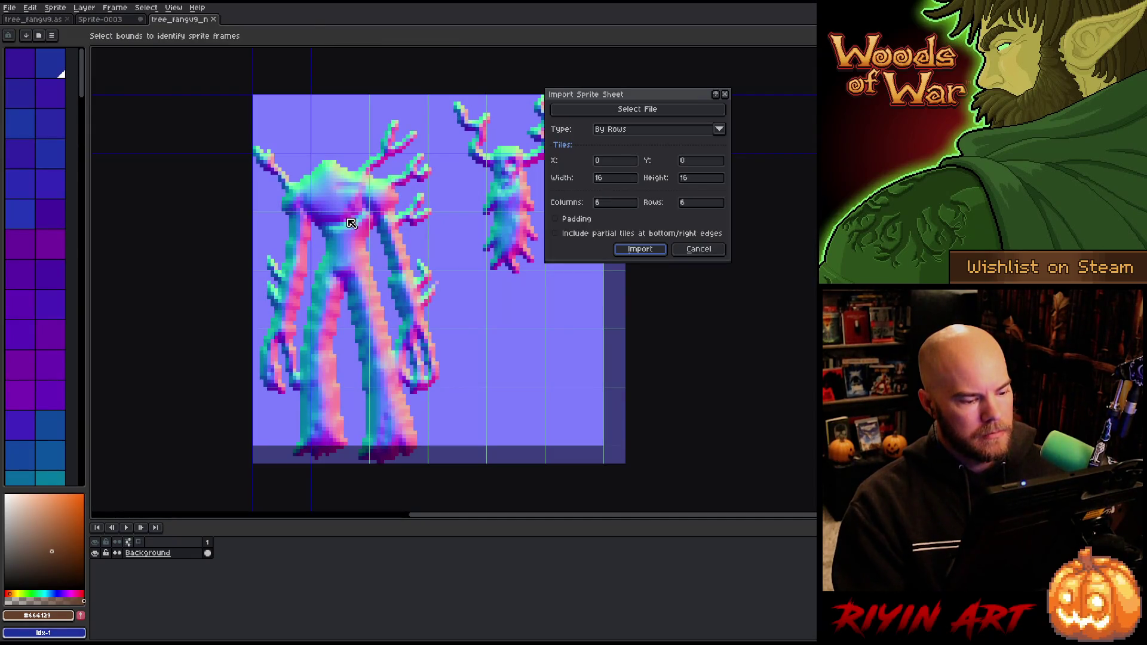
{"action": "left_click", "coordinate": [615, 202]}
{"action": "type", "text": "2"}
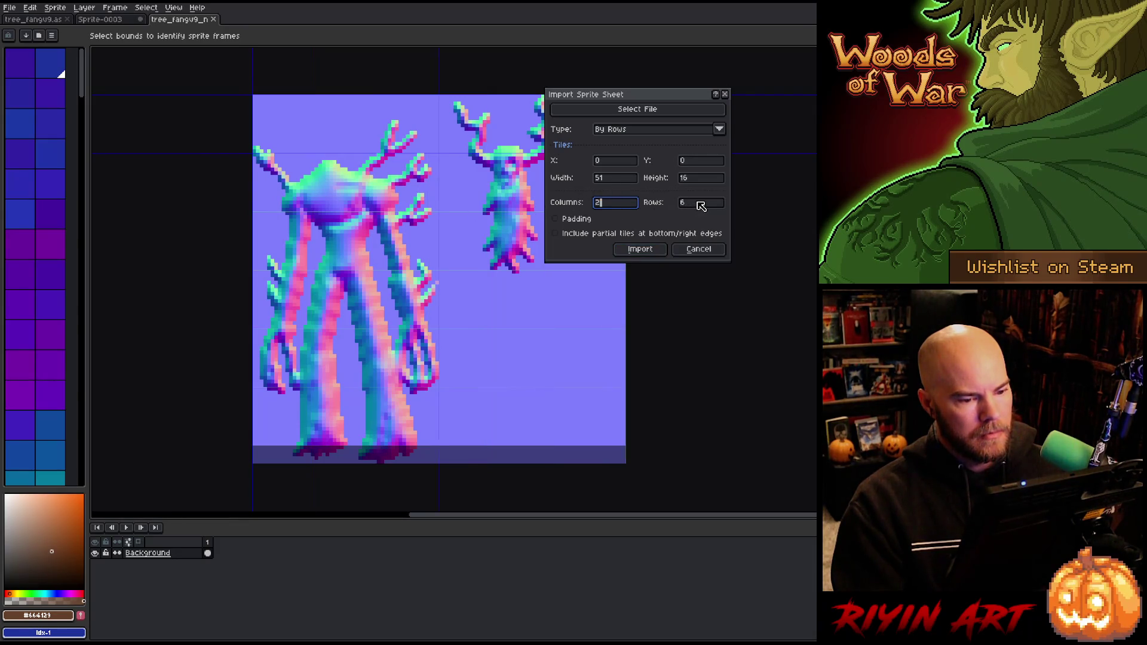
{"action": "left_click", "coordinate": [693, 203]}
{"action": "type", "text": "1"}
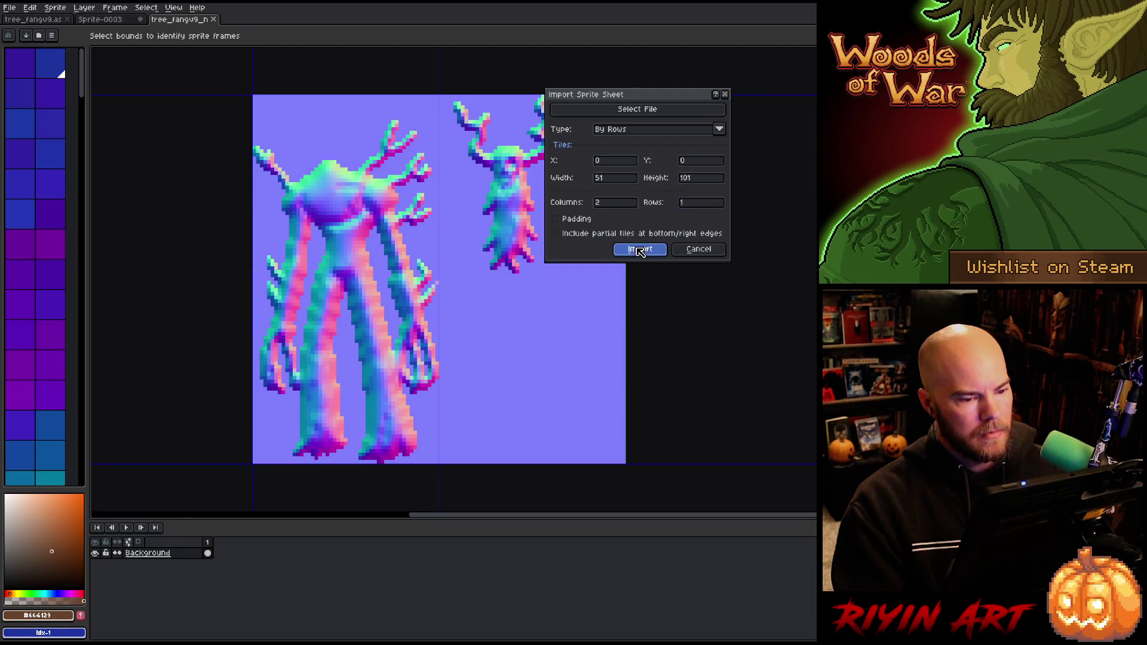
{"action": "left_click", "coordinate": [640, 249]}
{"action": "key", "text": "Return"}
{"action": "key", "text": "Return"}
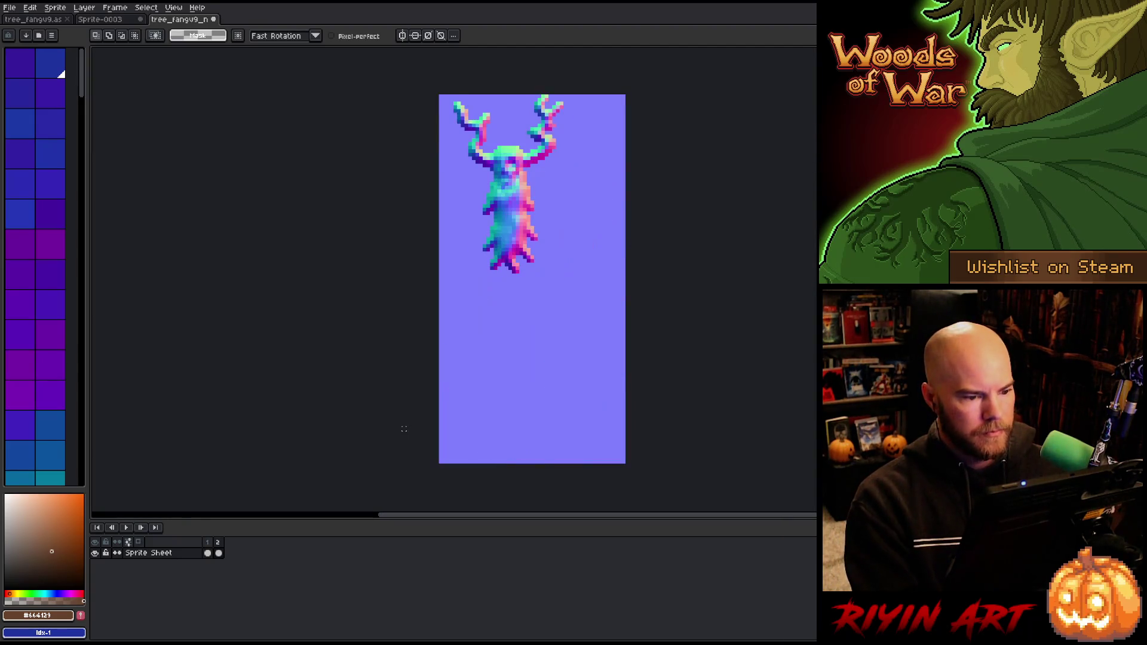
- Add a new empty Layer 1 above the Sprite Sheet layer
{"action": "left_click", "coordinate": [217, 554]}
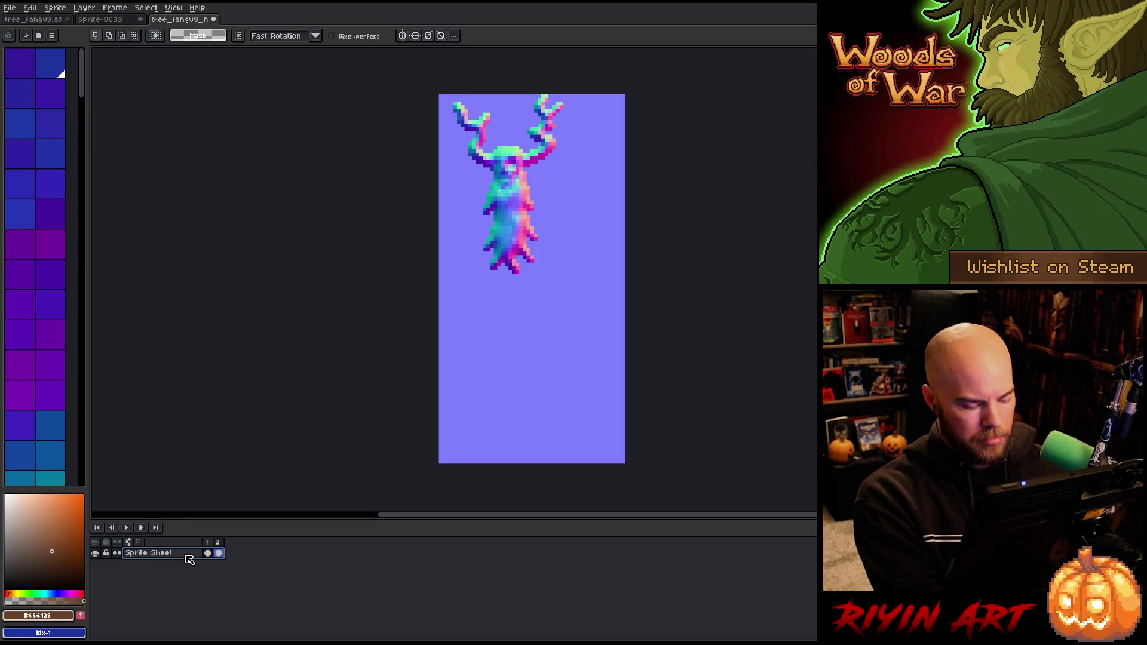
{"action": "key", "text": "shift+n"}
{"action": "left_click", "coordinate": [219, 564]}
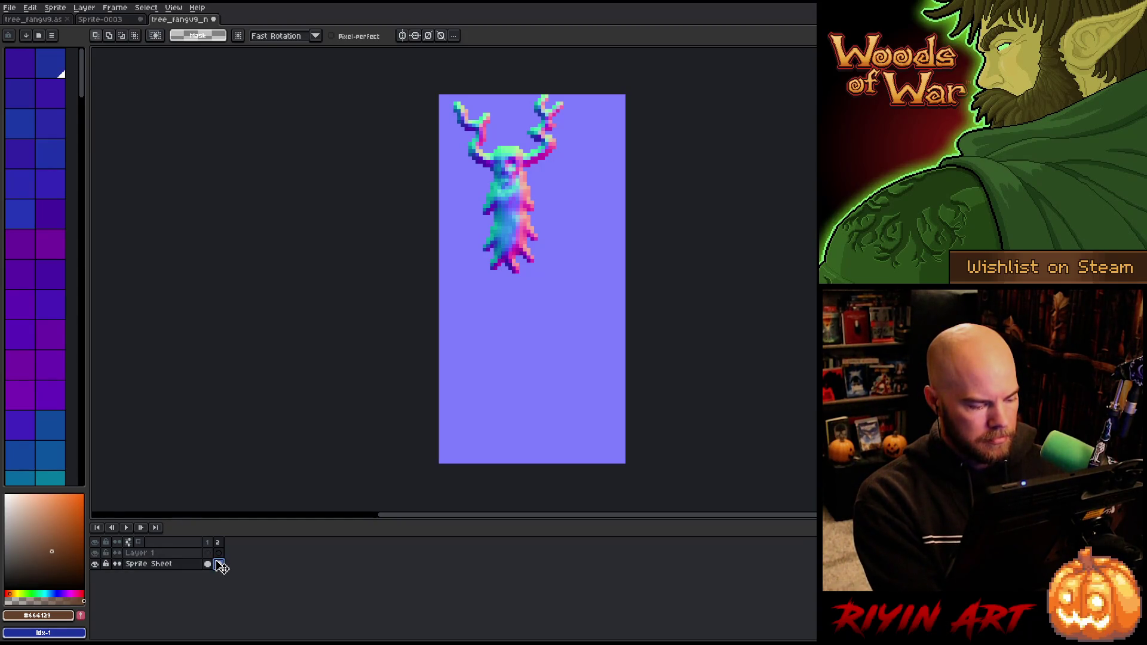
- Paste the large tree's normal map into Layer 1, merge it down into Sprite Sheet, and select all
{"action": "left_click", "coordinate": [207, 553]}
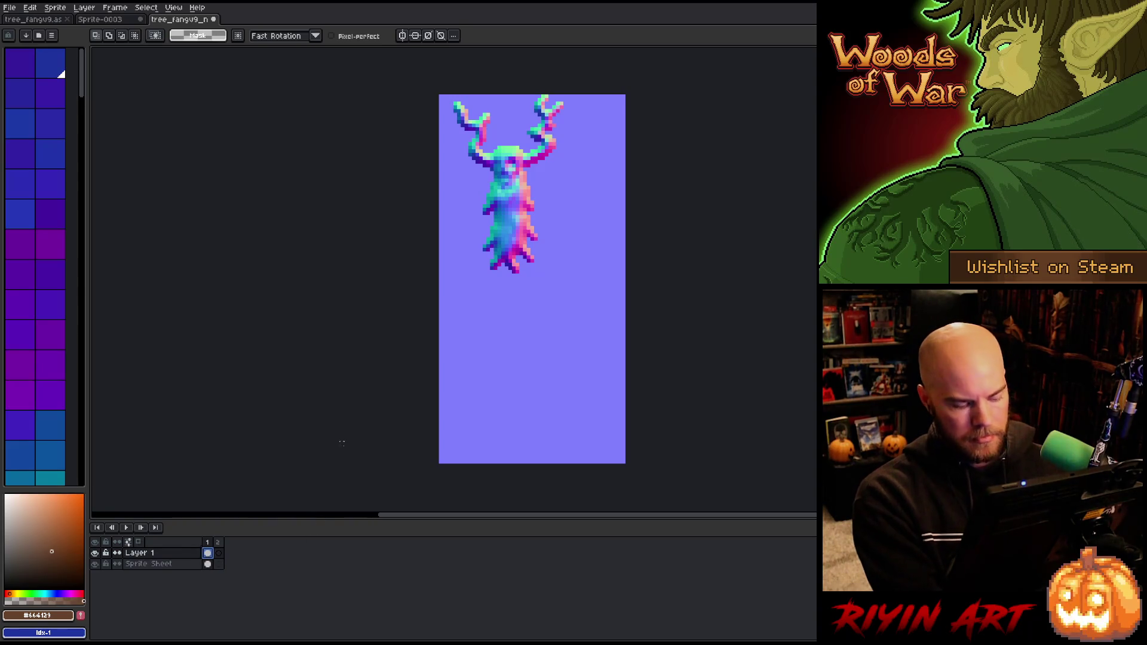
{"action": "key", "text": "w"}
{"action": "key", "text": "ctrl+v"}
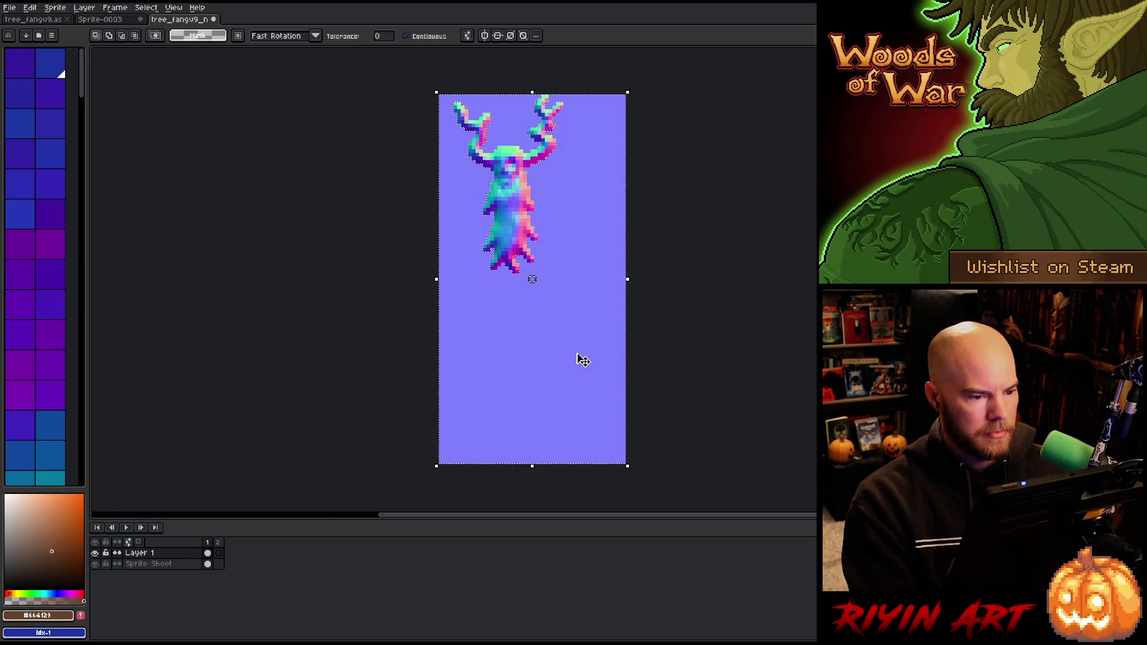
{"action": "key", "text": "Return"}
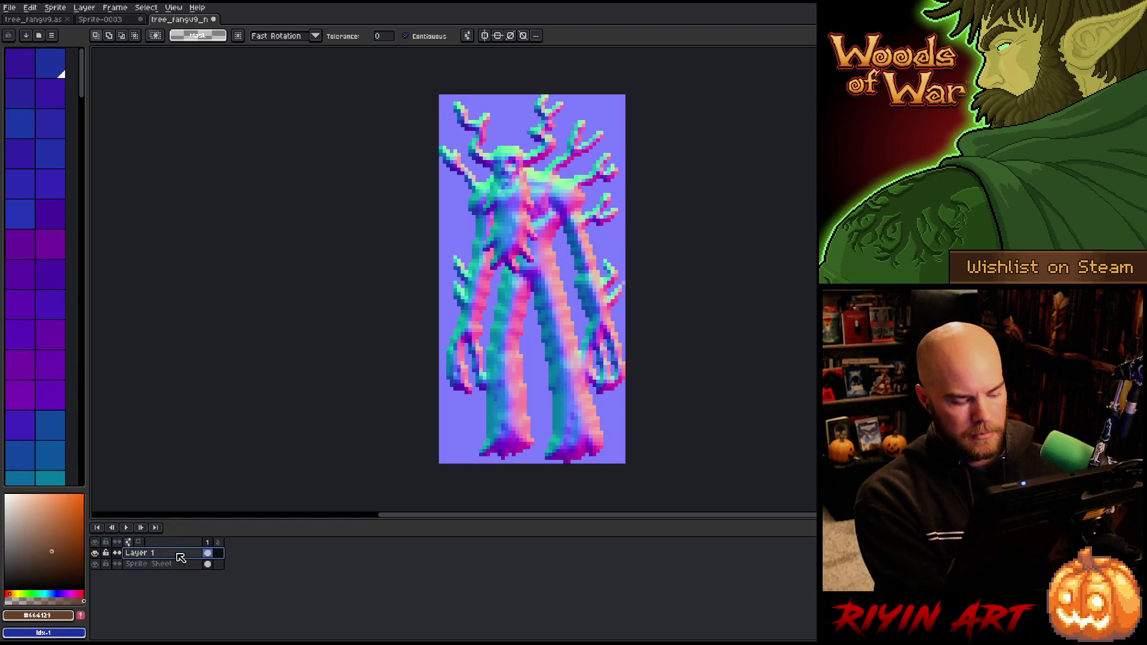
{"action": "key", "text": "ctrl+e"}
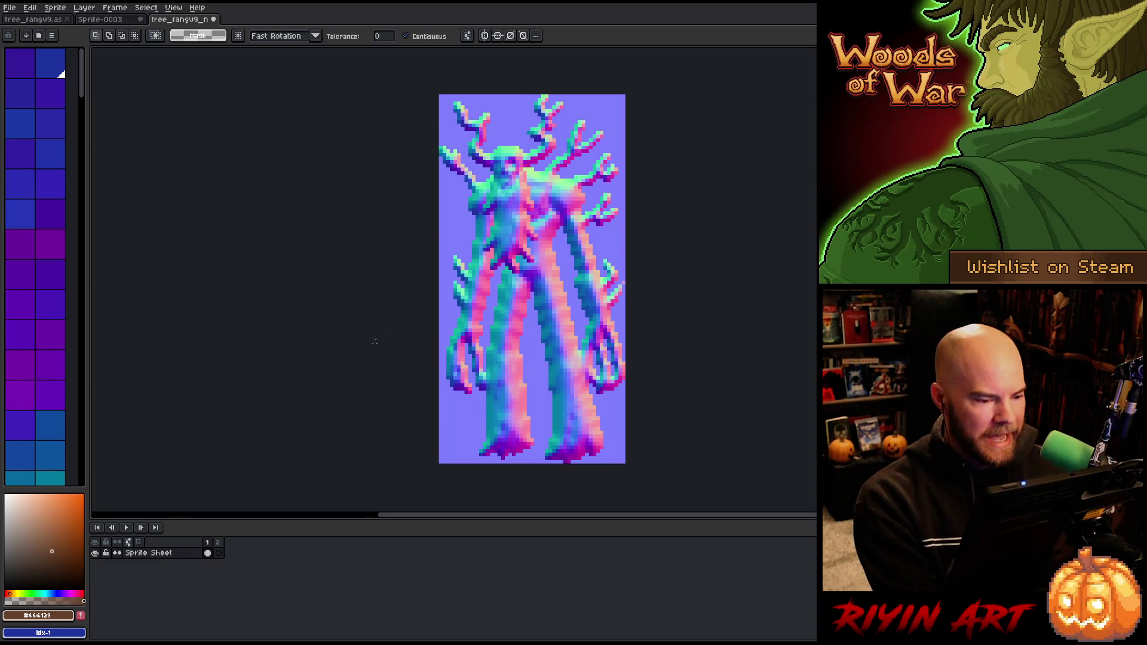
{"action": "key", "text": "ctrl+a"}
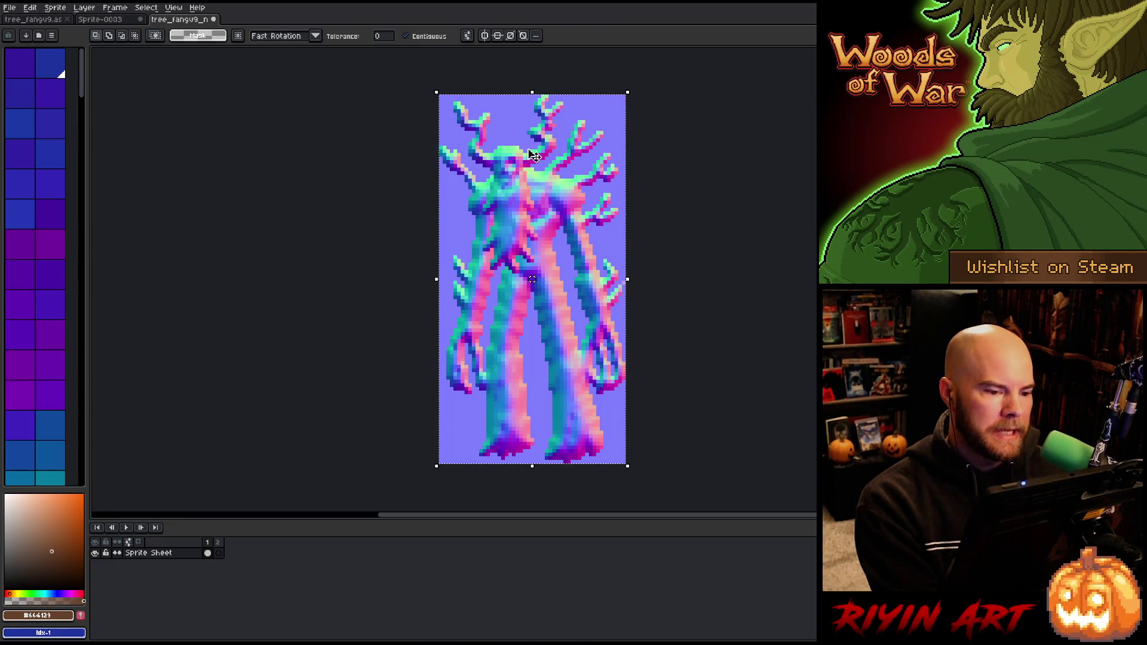
{"action": "scroll", "coordinate": [523, 236], "scroll_direction": "up", "scroll_amount": 2}
{"action": "key", "text": "v"}
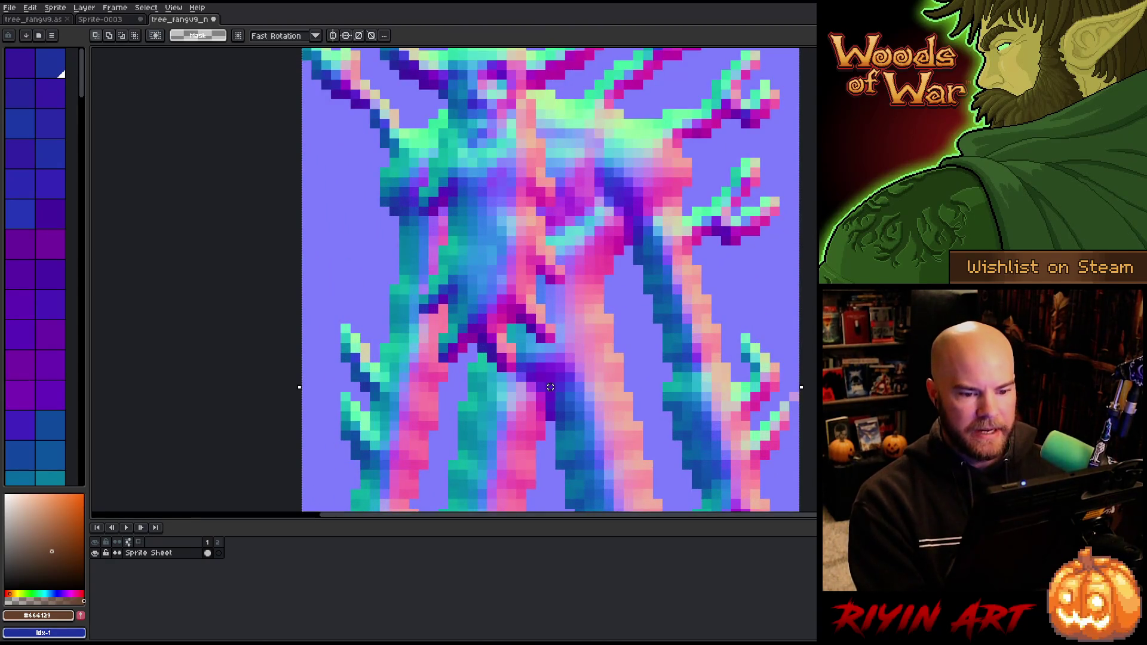
{"action": "mouse_move", "coordinate": [605, 206]}
{"action": "left_mouse_down"}
{"action": "mouse_move", "coordinate": [474, 333]}
{"action": "mouse_move", "coordinate": [494, 338]}
{"action": "mouse_move", "coordinate": [495, 375]}
{"action": "left_mouse_up"}
{"action": "scroll", "coordinate": [526, 277], "scroll_direction": "down", "scroll_amount": 4}
{"action": "left_click_drag", "start_coordinate": [796, 277], "coordinate": [524, 277]}
{"action": "scroll", "coordinate": [426, 251], "scroll_direction": "up", "scroll_amount": 4}
{"action": "left_click_drag", "start_coordinate": [452, 167], "coordinate": [375, 287]}
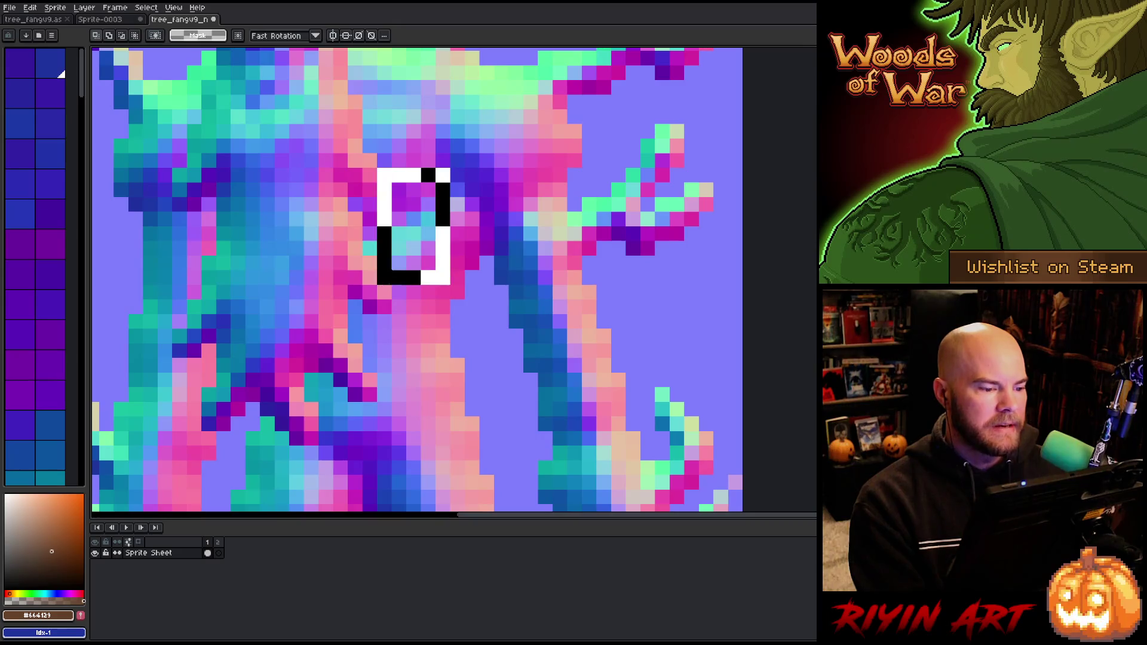
{"action": "scroll", "coordinate": [413, 234], "scroll_direction": "down", "scroll_amount": 4}
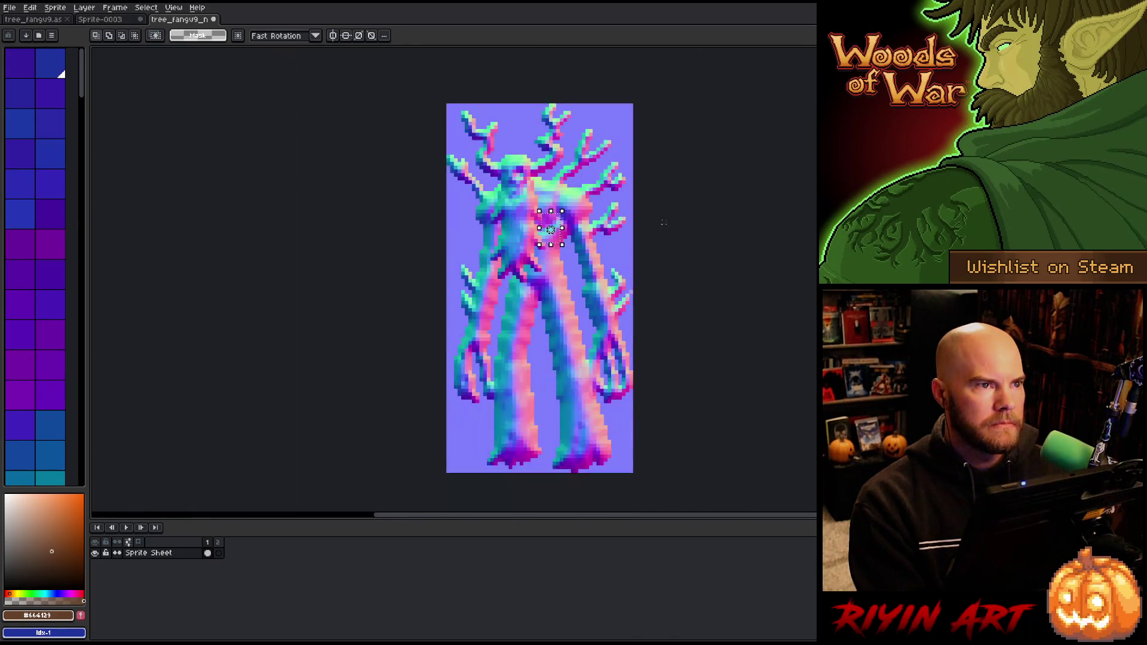
{"action": "scroll", "coordinate": [538, 239], "scroll_direction": "up", "scroll_amount": 1}
{"action": "left_click_drag", "start_coordinate": [678, 236], "coordinate": [626, 256]}
{"action": "scroll", "coordinate": [621, 254], "scroll_direction": "down", "scroll_amount": 1}
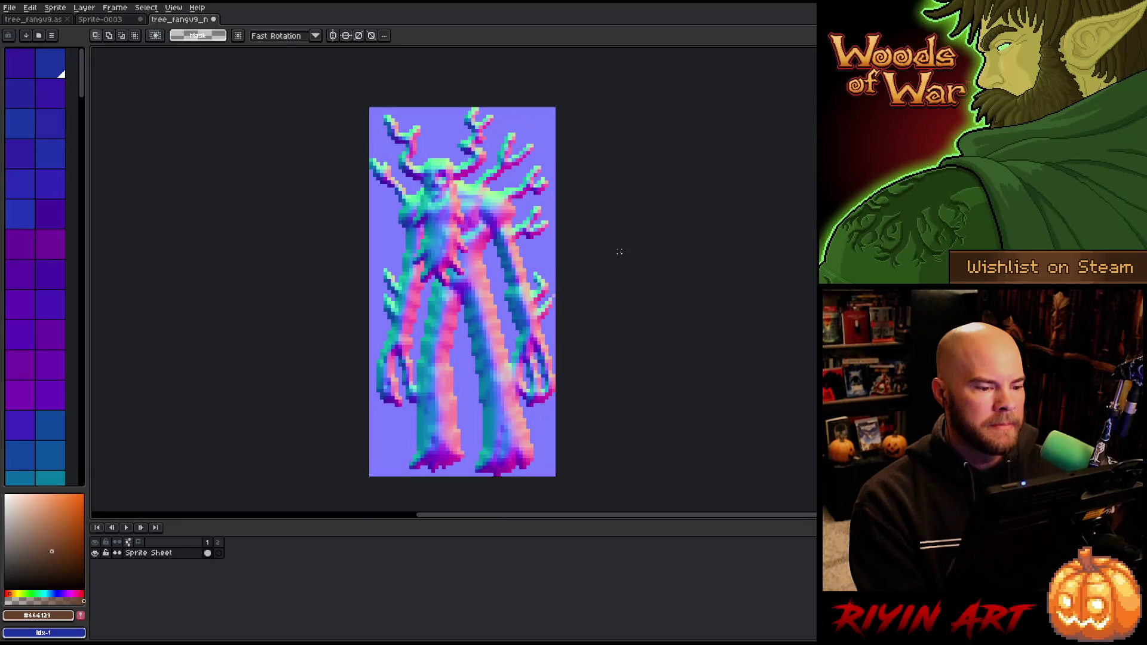
{"action": "key", "text": "ctrl+a"}
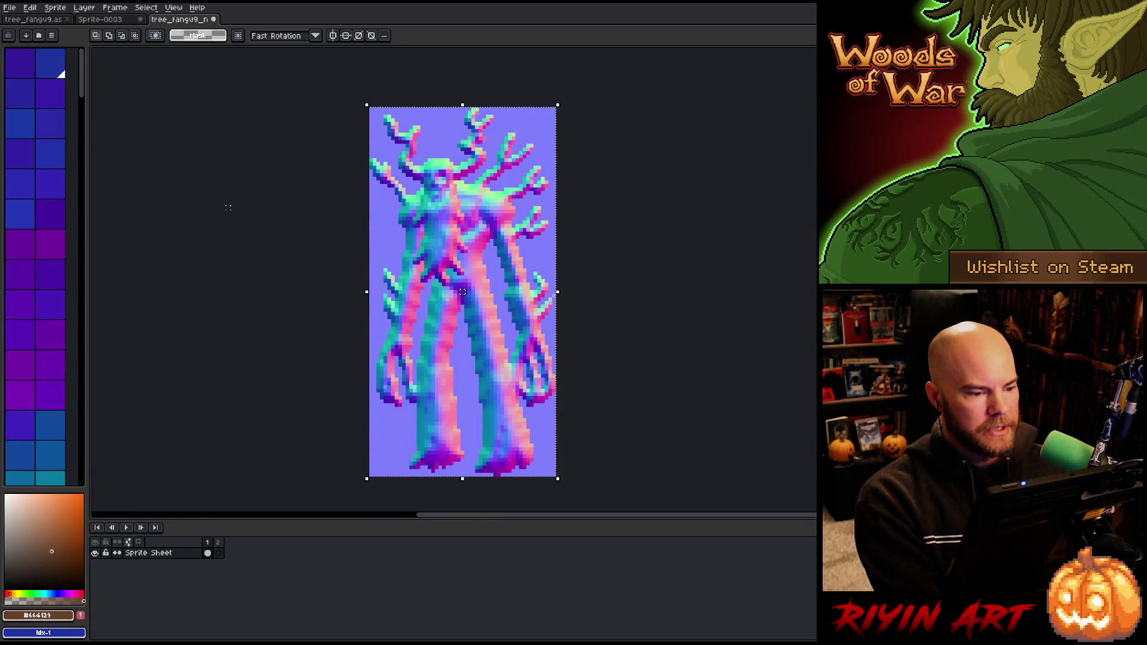
{"action": "left_click", "coordinate": [220, 210]}
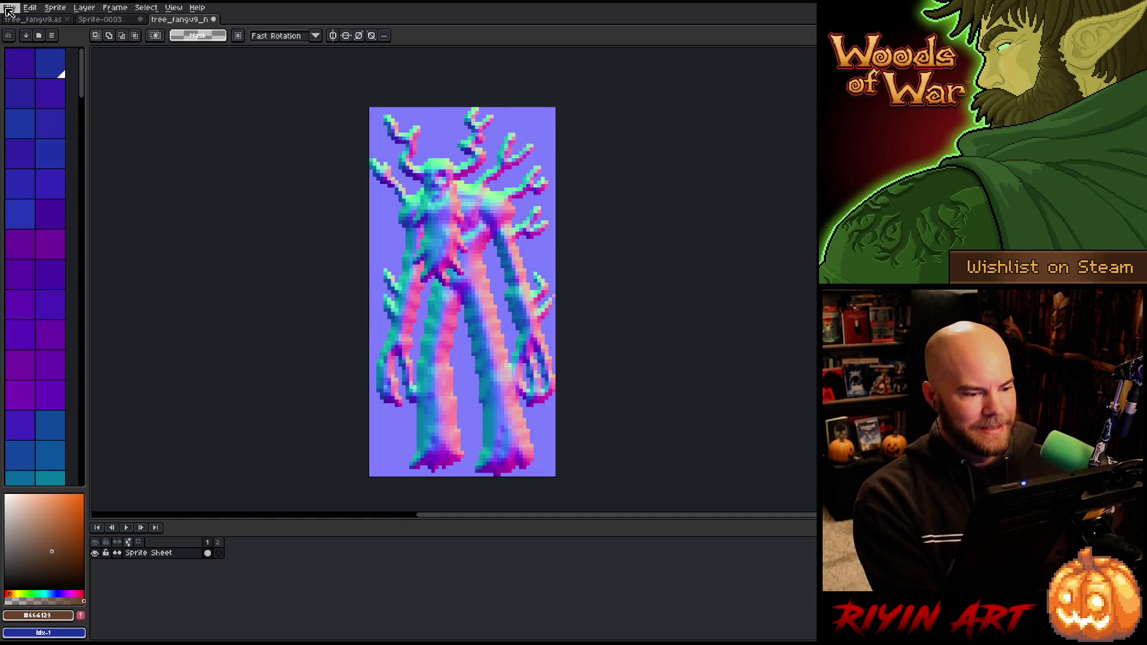
- Save the normal map as tree_fangv9_n_edit.png and delete its empty second frame
{"action": "key", "text": "ctrl+s"}
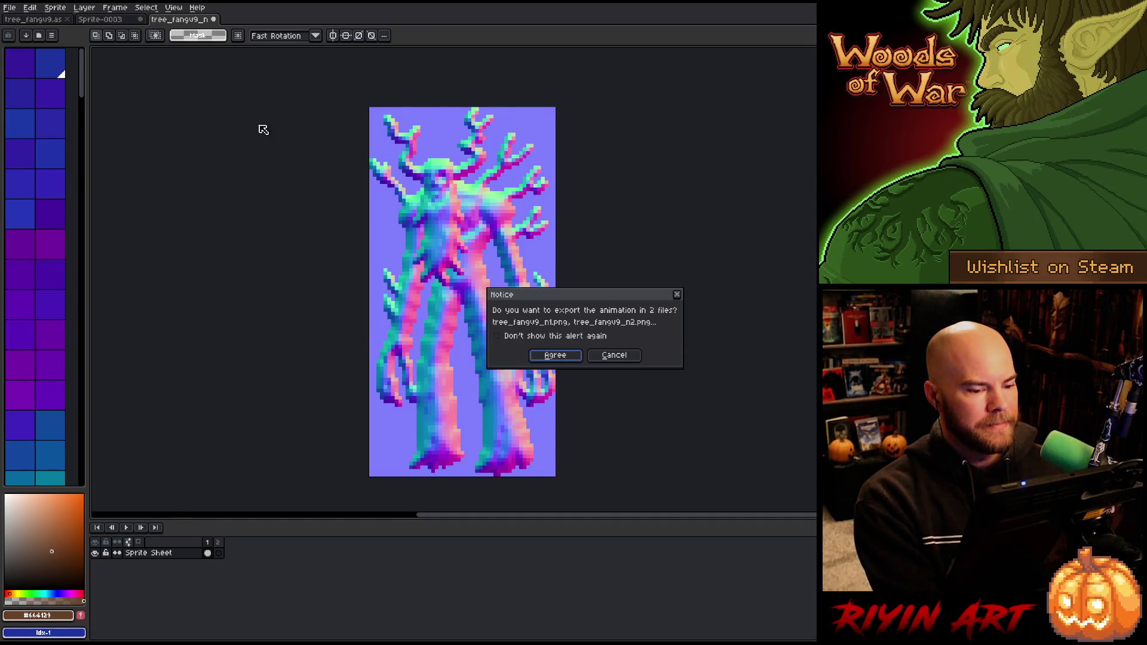
{"action": "left_click", "coordinate": [679, 295]}
{"action": "left_click", "coordinate": [9, 7]}
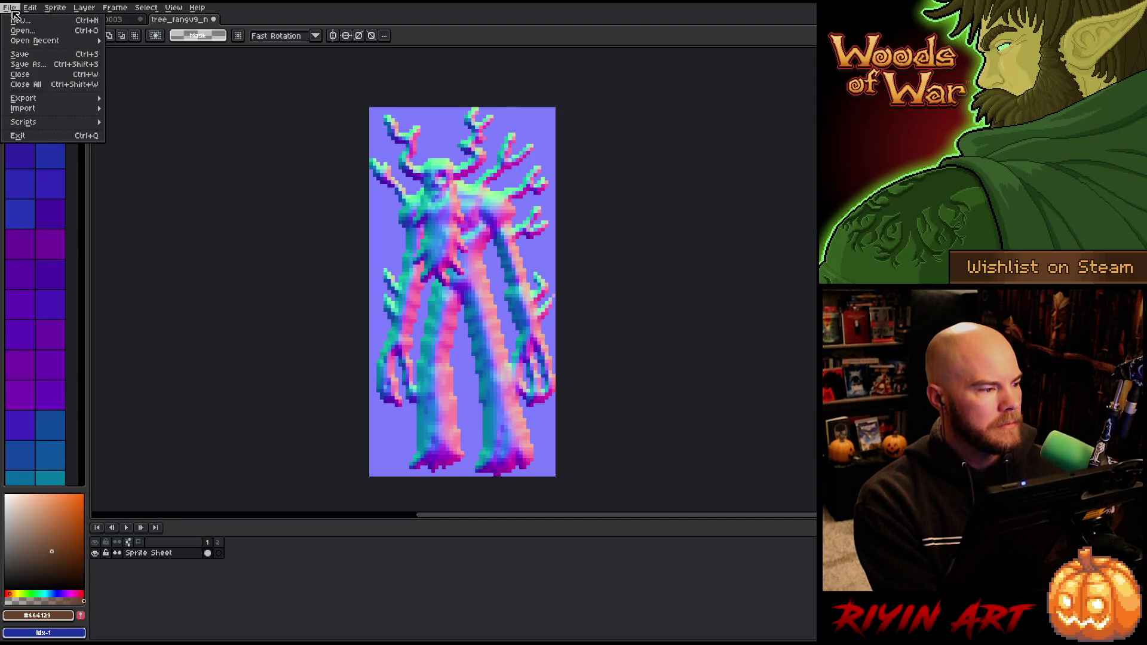
{"action": "left_click", "coordinate": [38, 64]}
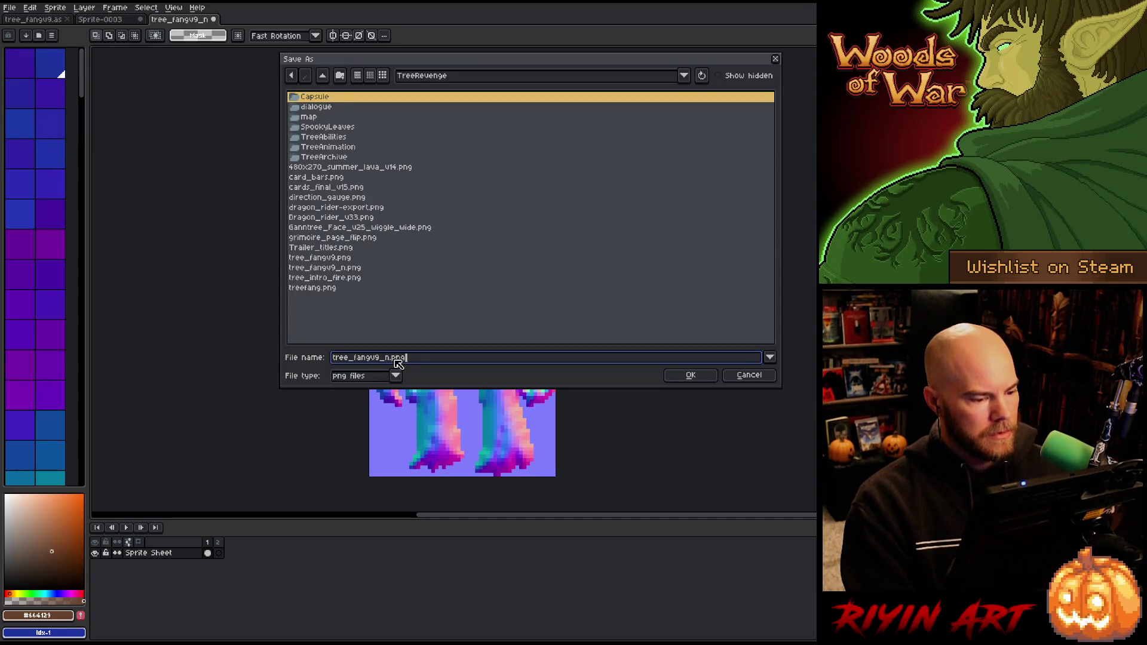
{"action": "key", "text": "Left"}
{"action": "key", "text": "Left"}
{"action": "key", "text": "Left"}
{"action": "type", "text": "_ed"}
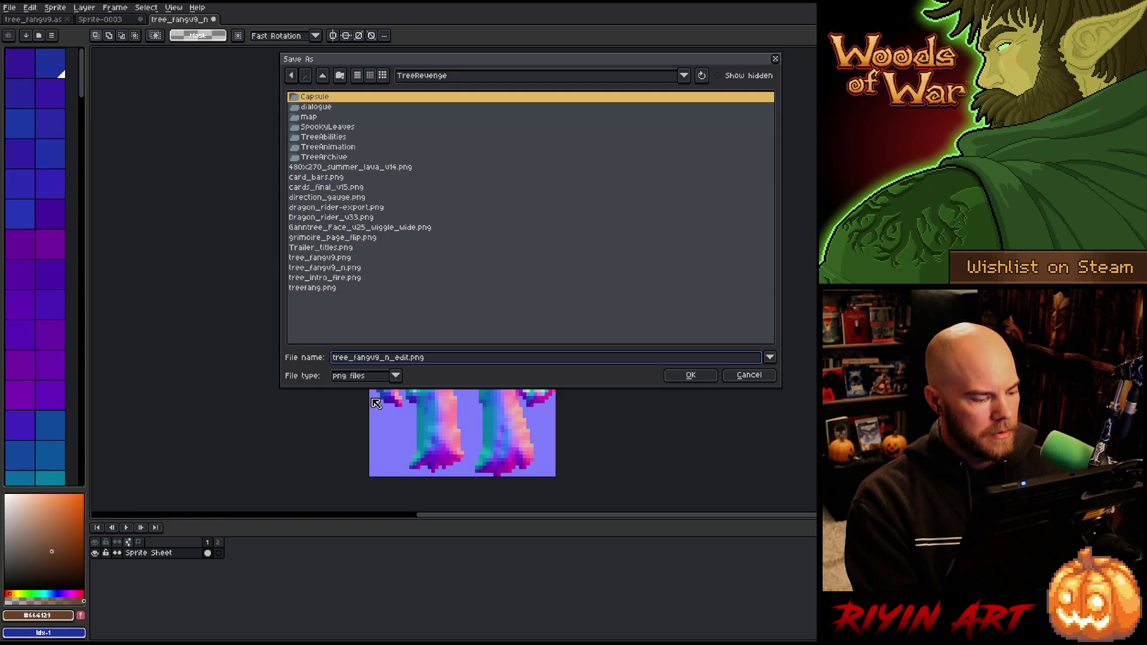
{"action": "key", "text": "Return"}
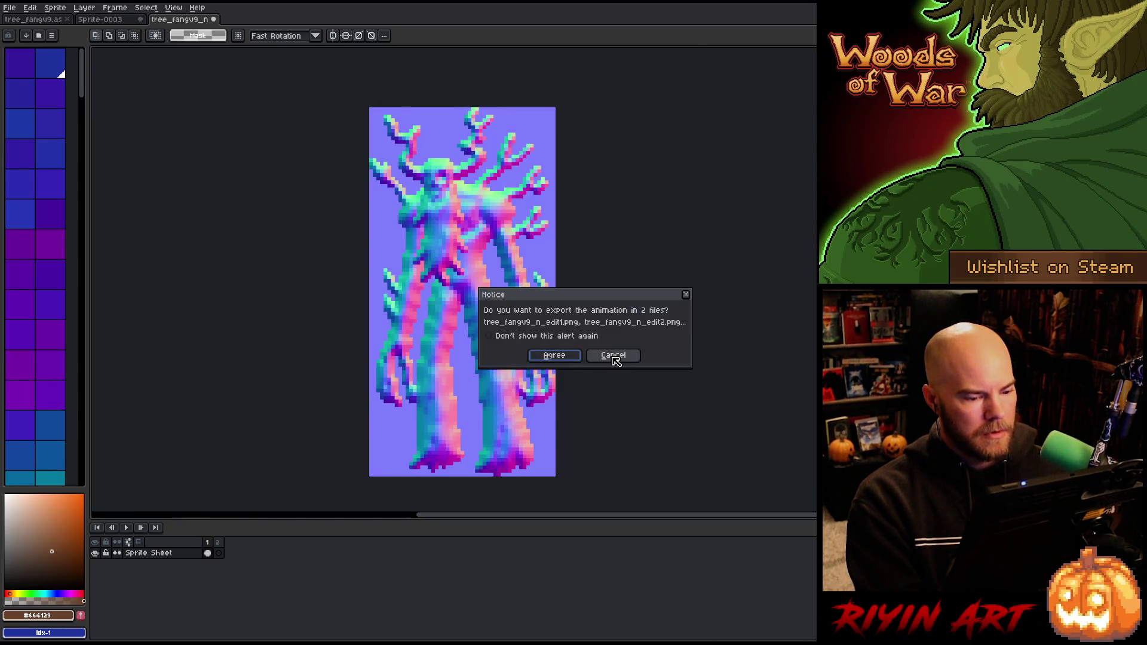
{"action": "left_click", "coordinate": [612, 355]}
{"action": "right_click", "coordinate": [220, 552]}
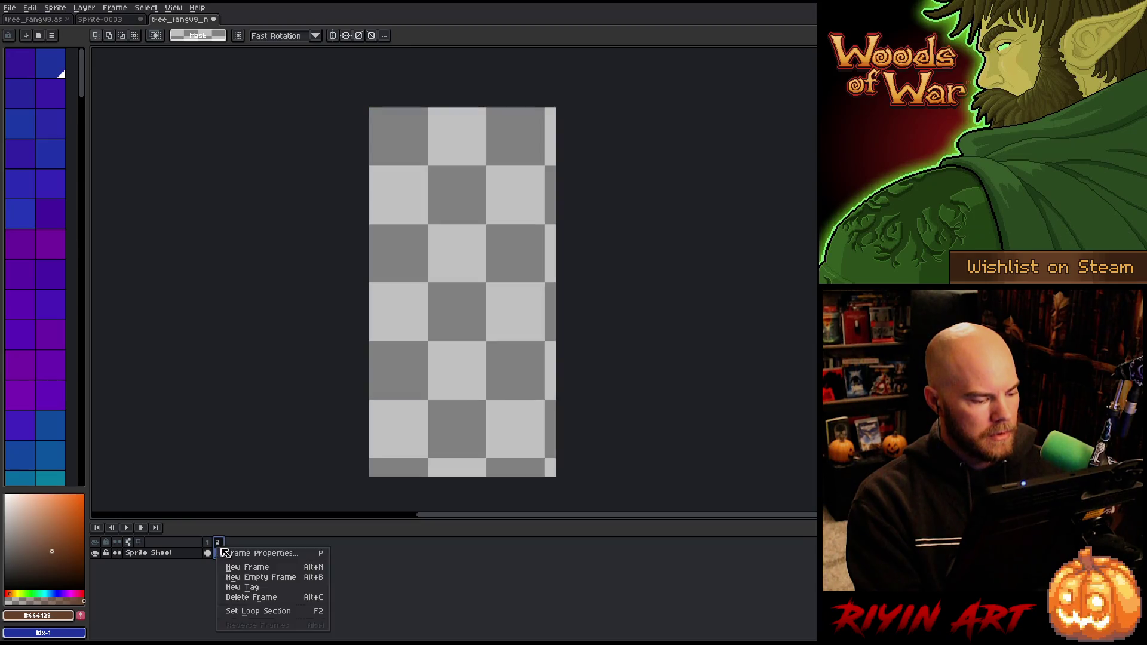
{"action": "left_click", "coordinate": [251, 597]}
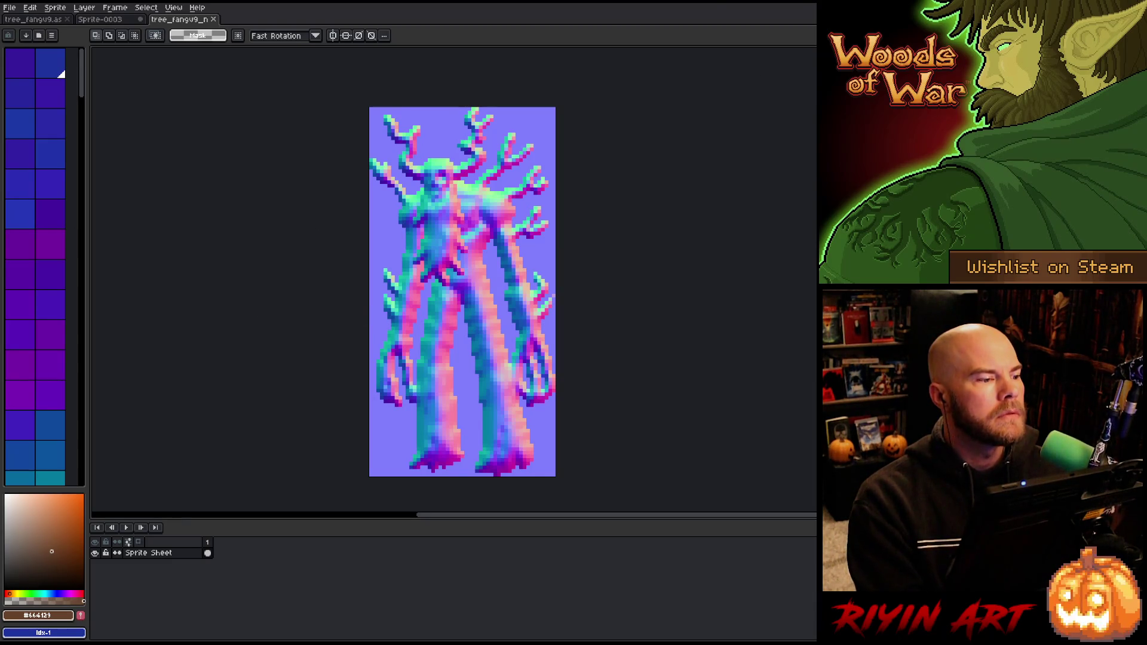
- Bring Laigter forward and load the tree_fangv9_n normal map into Textures
{"action": "left_click", "coordinate": [107, 21]}
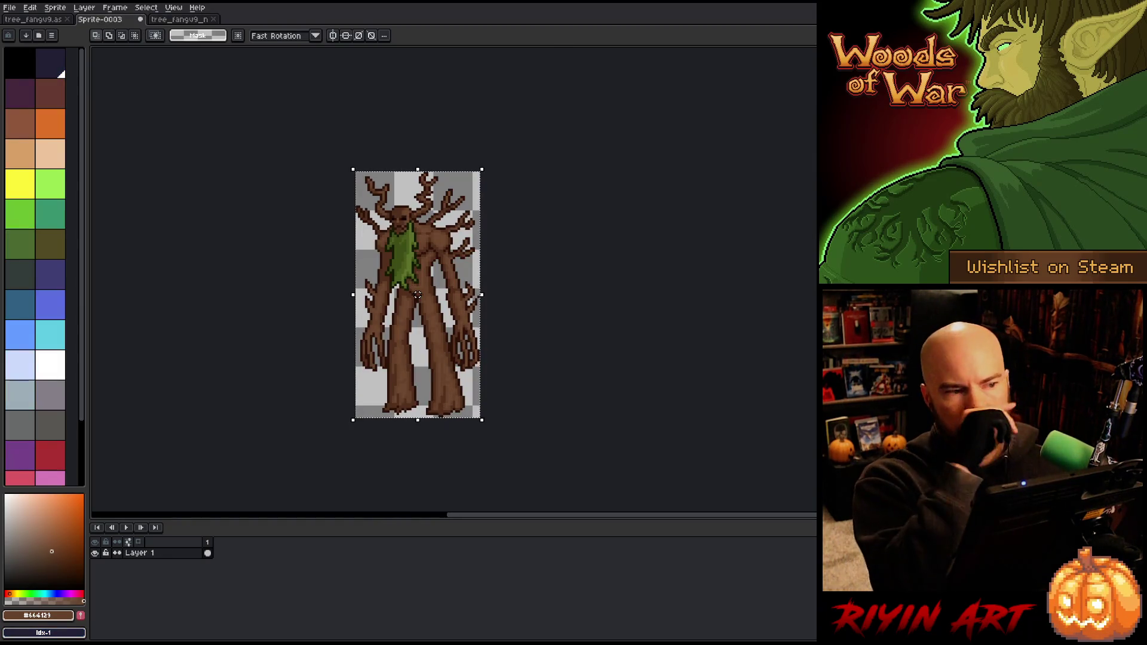
{"action": "key", "text": "alt+Tab"}
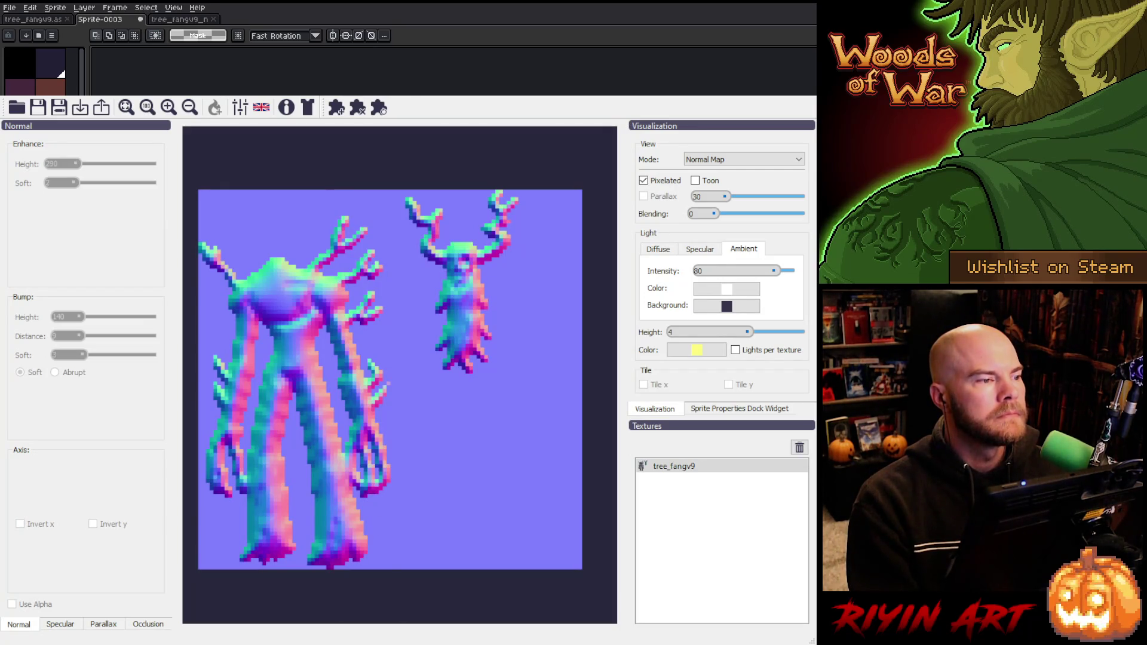
{"action": "scroll", "coordinate": [696, 165], "scroll_direction": "up", "scroll_amount": 1}
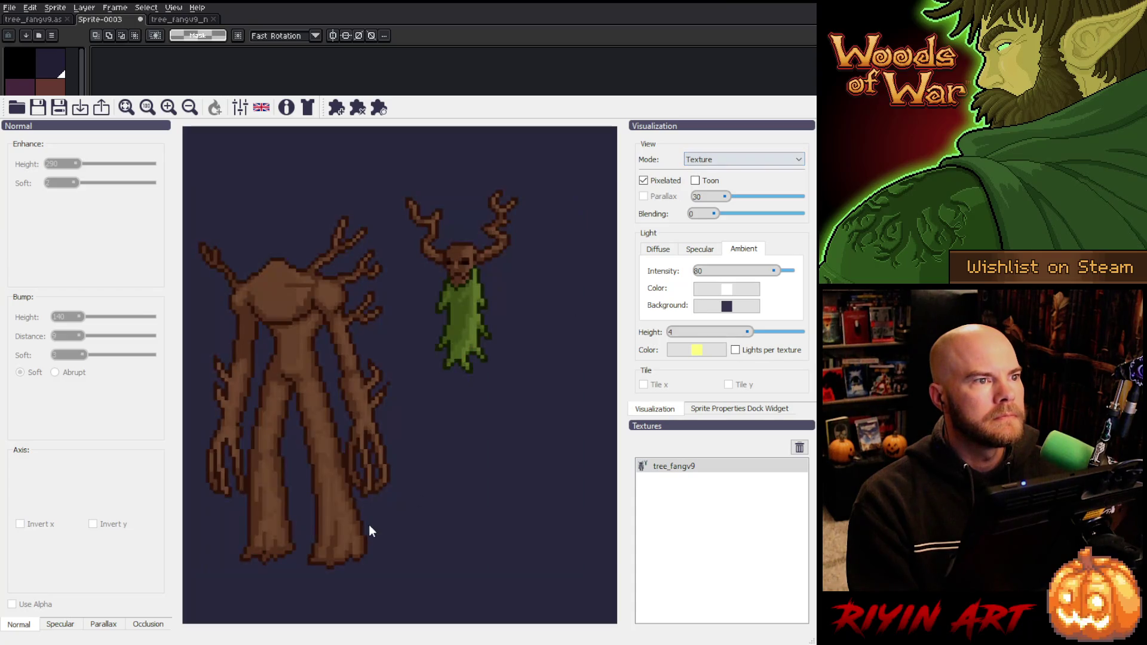
{"action": "left_click", "coordinate": [799, 448]}
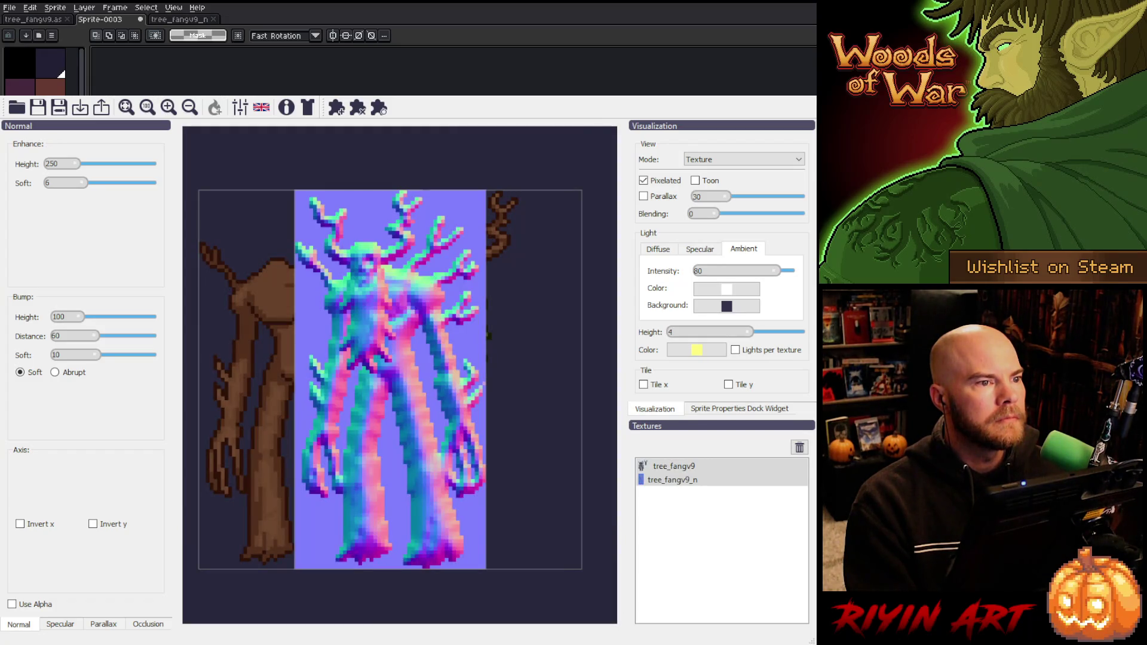
{"action": "left_click", "coordinate": [395, 455]}
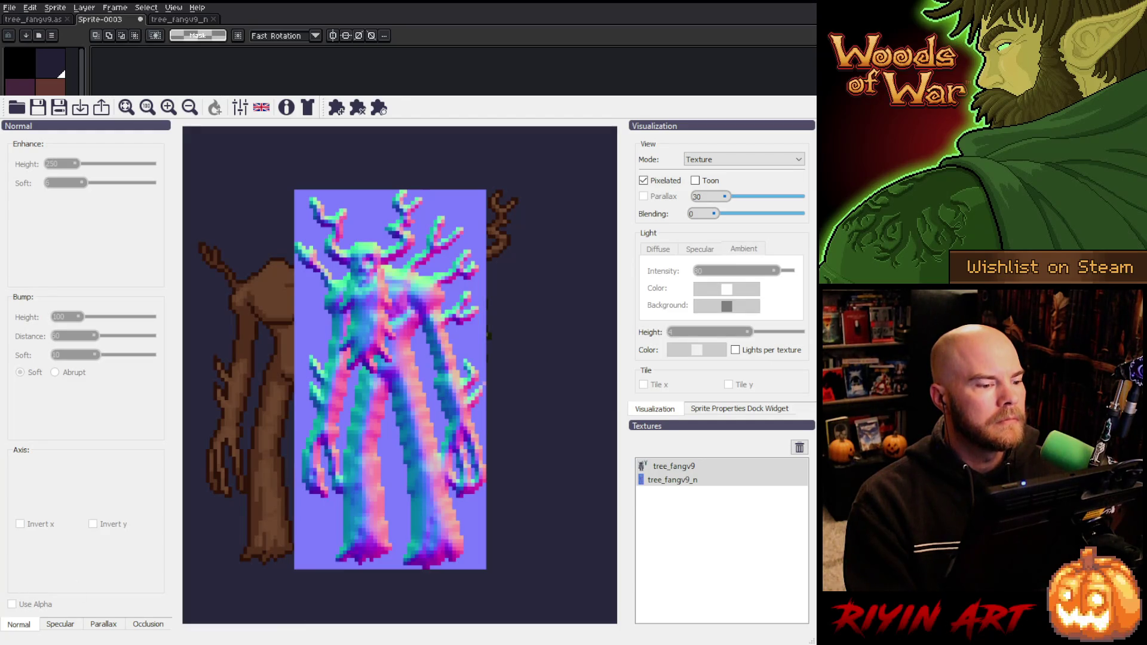
- Delete the old tree_fangv9 texture from the Textures list
{"action": "left_click", "coordinate": [10, 8]}
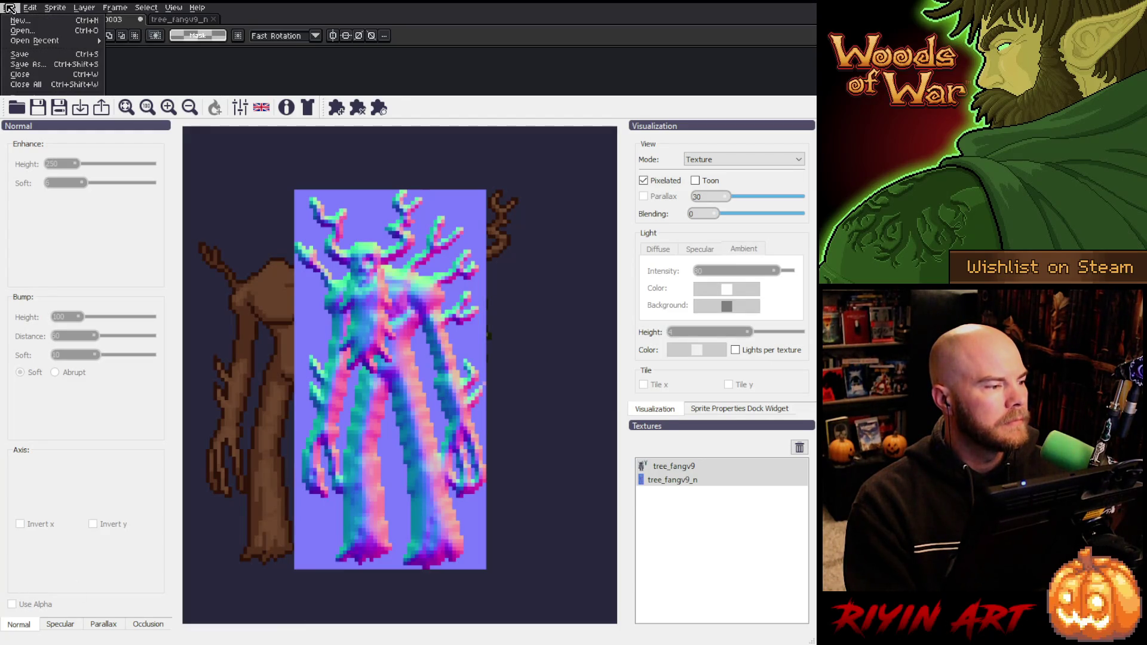
{"action": "left_click", "coordinate": [48, 93]}
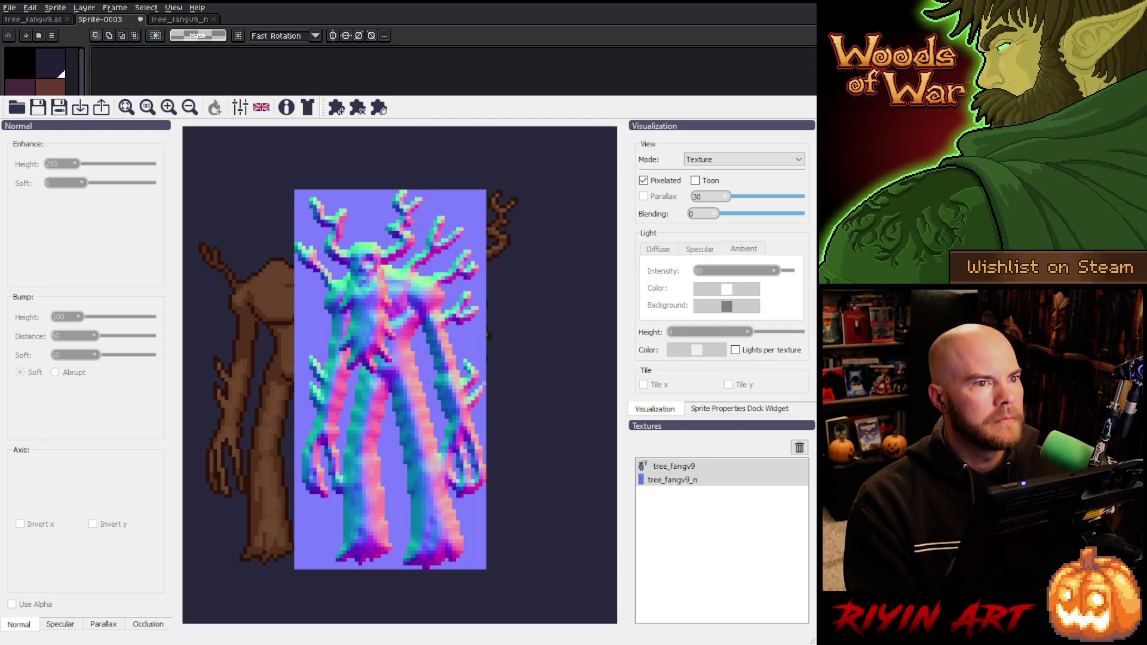
{"action": "left_click", "coordinate": [737, 466]}
{"action": "left_click", "coordinate": [799, 447]}
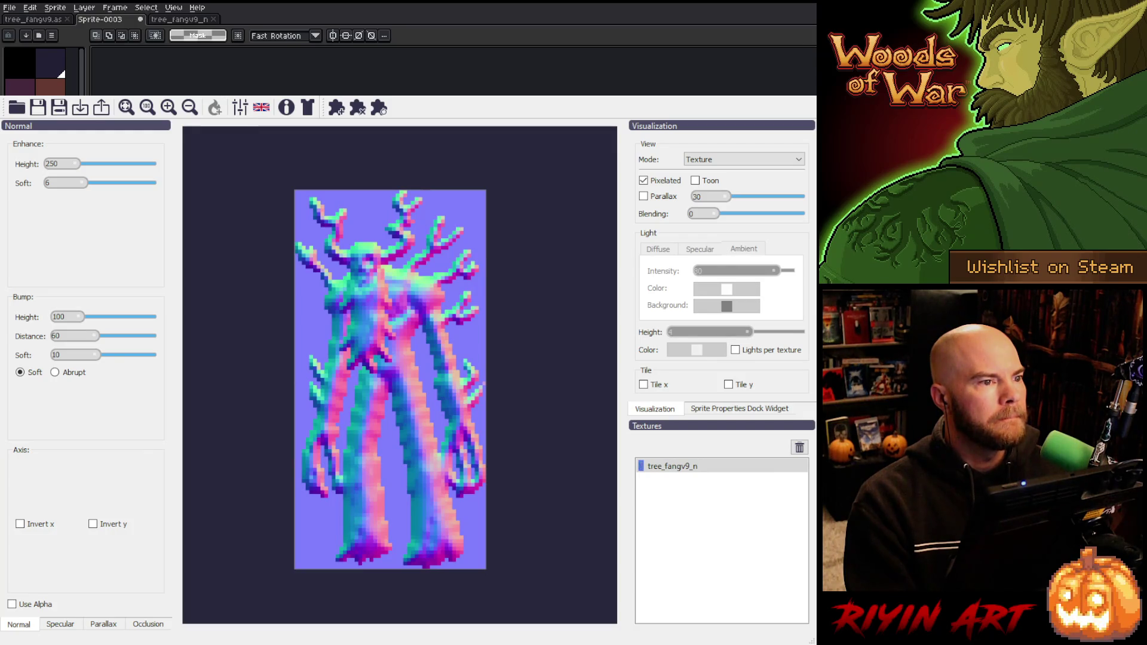
- Move tree_fangv9_n below treefang in Textures and switch the view to Normal Map to compare
{"action": "left_click", "coordinate": [695, 468]}
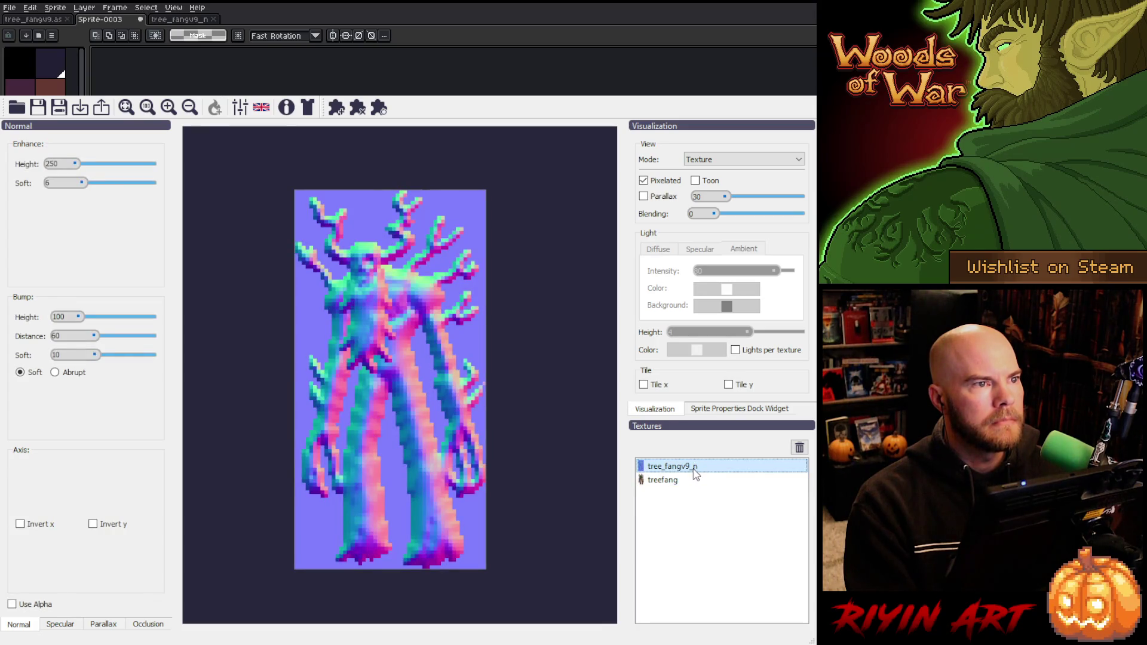
{"action": "left_click_drag", "start_coordinate": [694, 470], "coordinate": [694, 490]}
{"action": "left_click", "coordinate": [677, 469]}
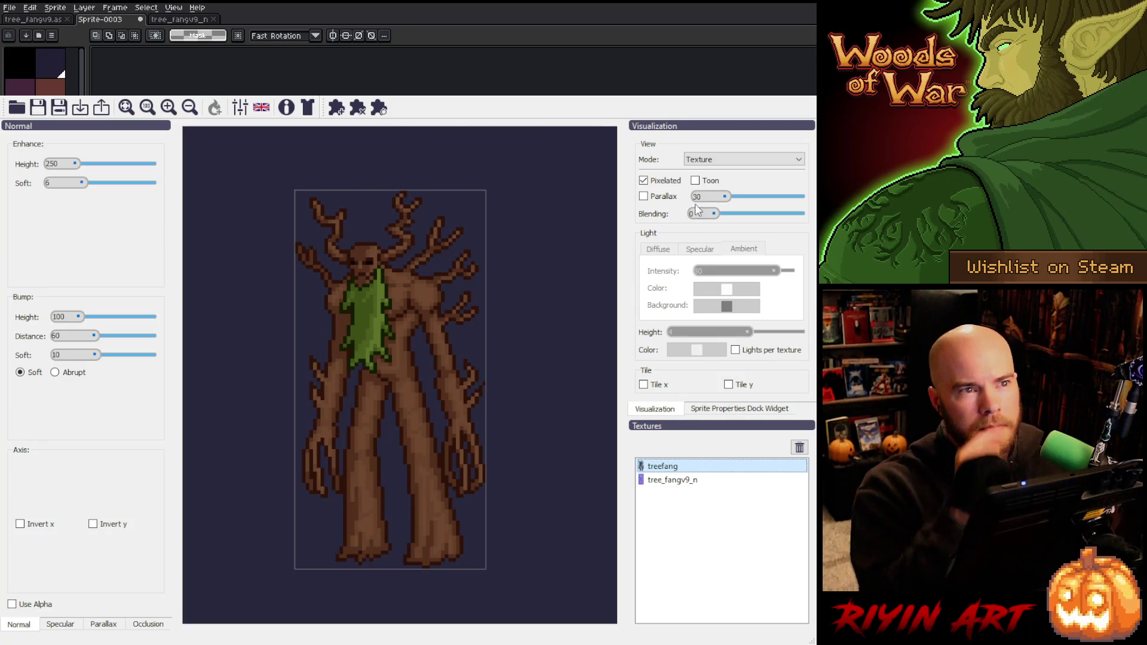
{"action": "left_click", "coordinate": [700, 159]}
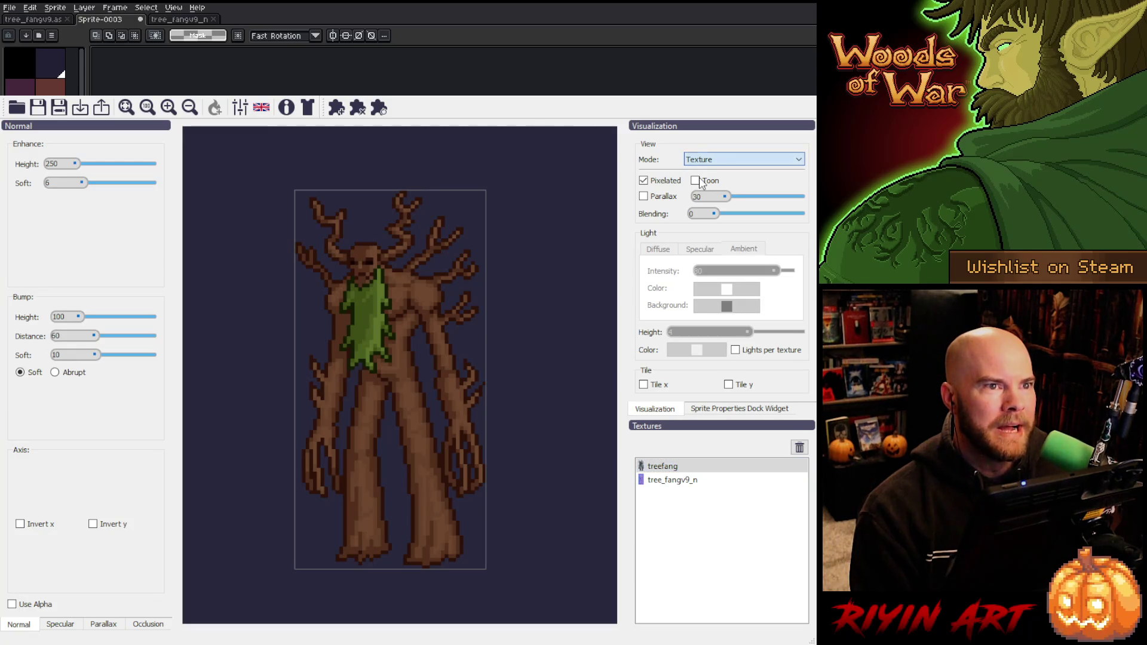
{"action": "key", "text": "Down"}
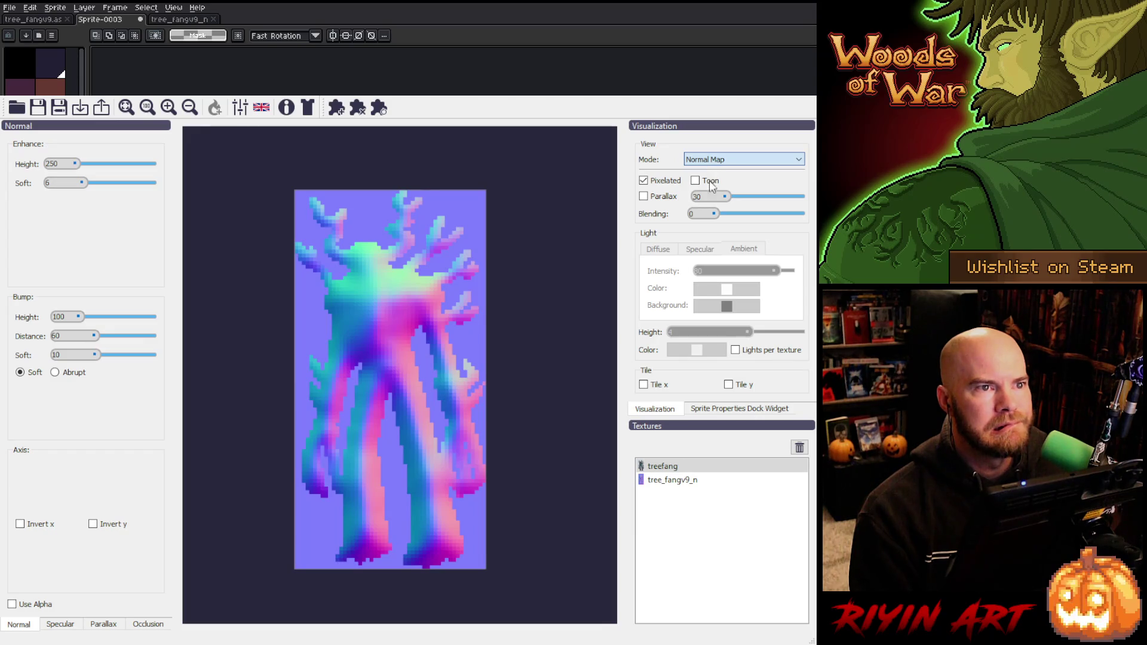
{"action": "scroll", "coordinate": [696, 164], "scroll_direction": "up", "scroll_amount": 1}
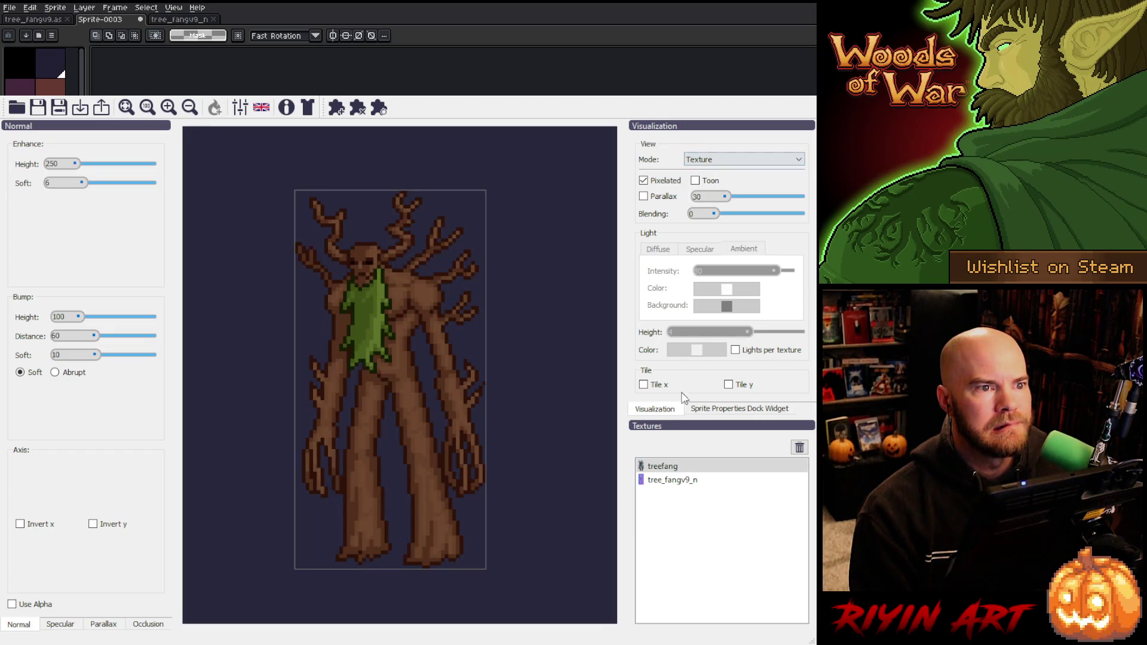
{"action": "left_click", "coordinate": [679, 481]}
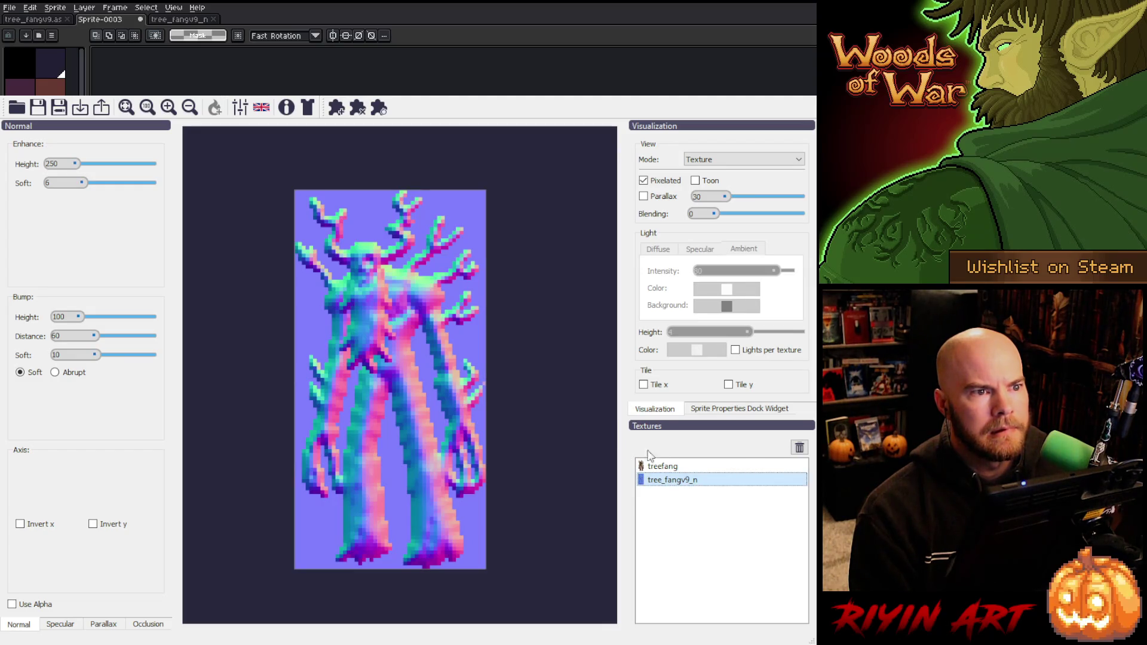
- Switch through Normal Map to the lit preview, flipping between treefang and tree_fangv9_n
{"action": "left_click", "coordinate": [663, 466]}
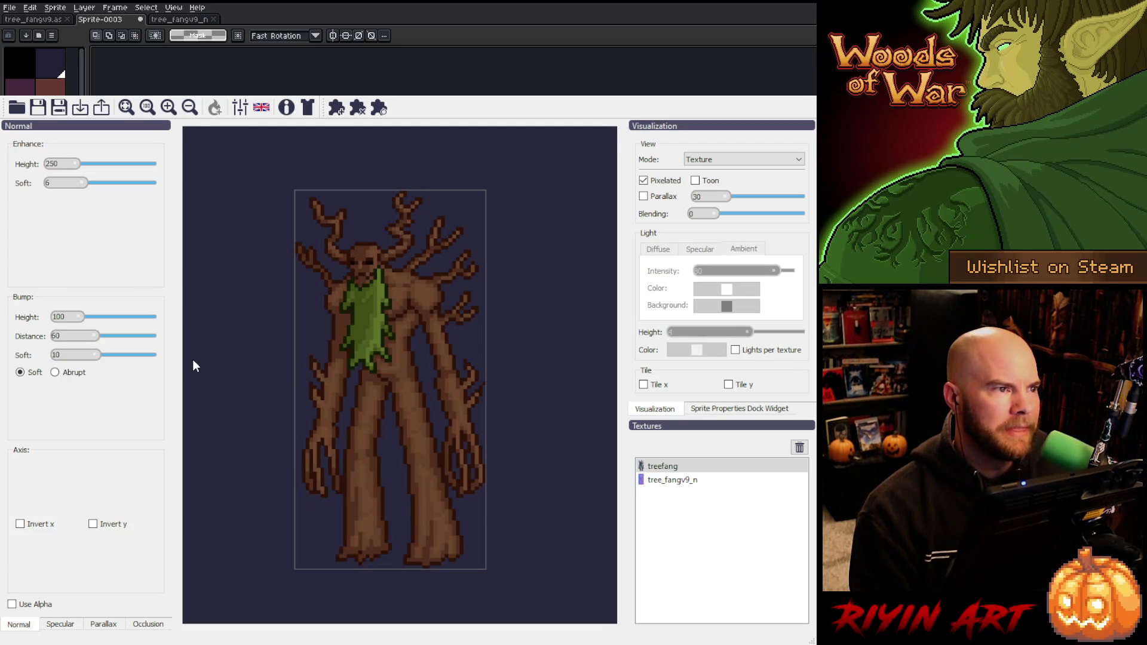
{"action": "left_click", "coordinate": [538, 441]}
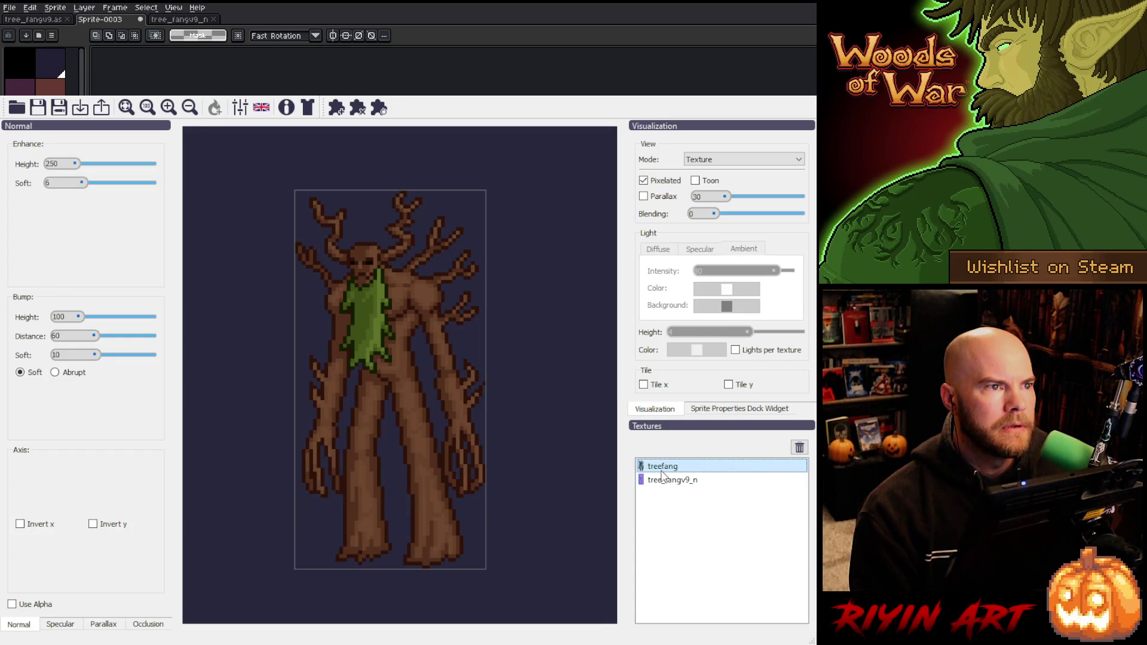
{"action": "left_click", "coordinate": [706, 166]}
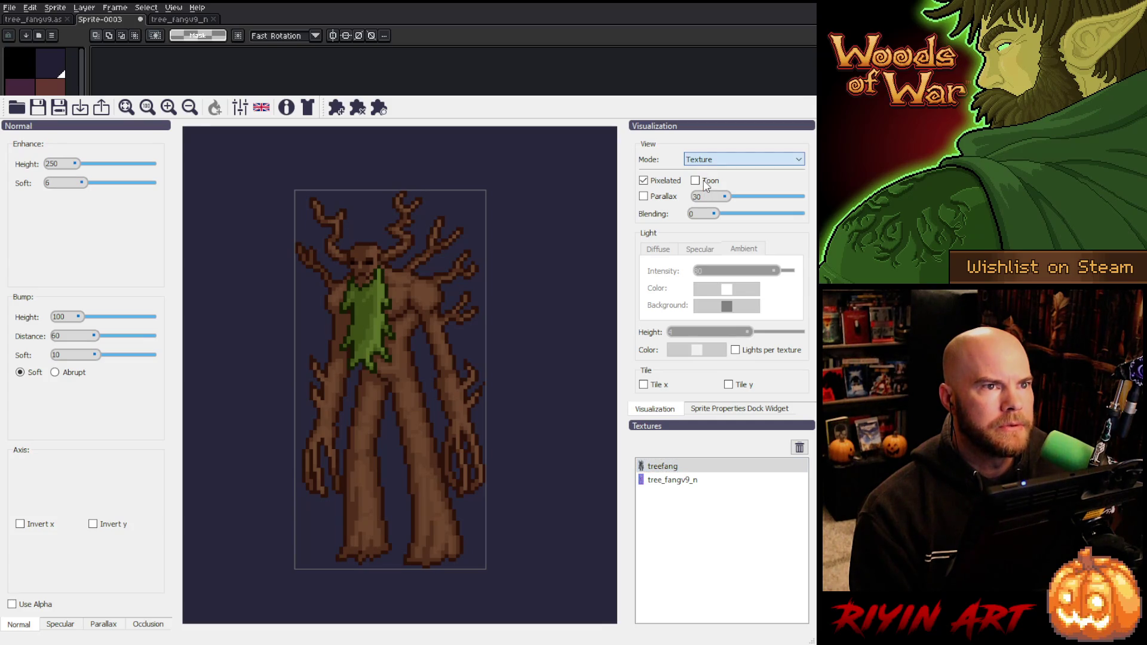
{"action": "key", "text": "Down"}
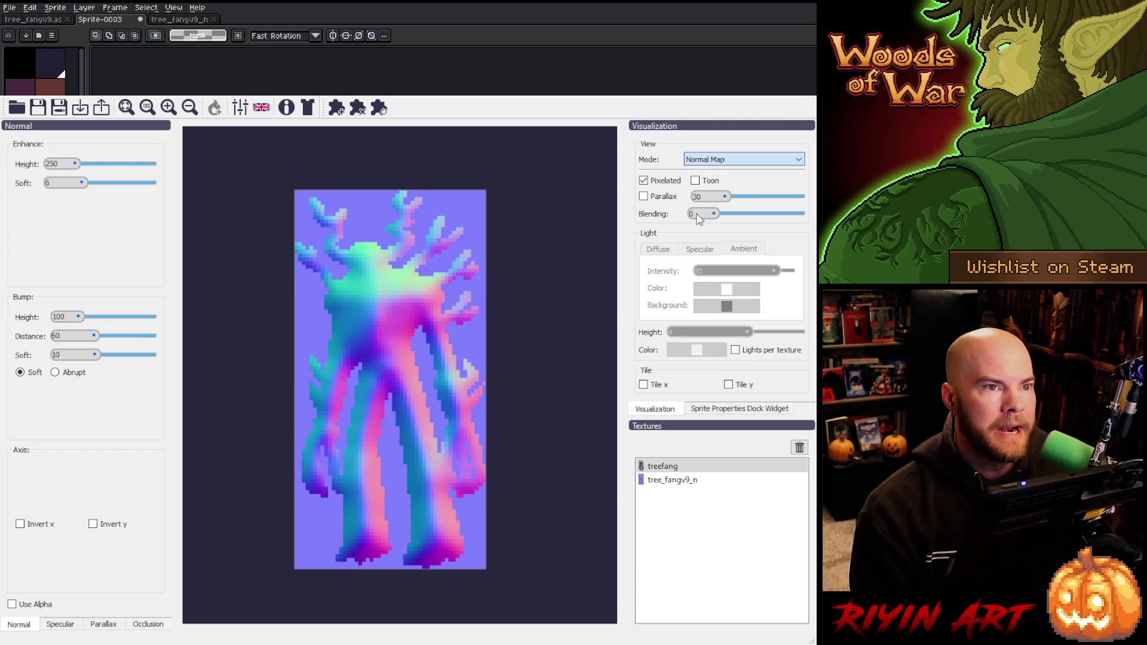
{"action": "key", "text": "Down"}
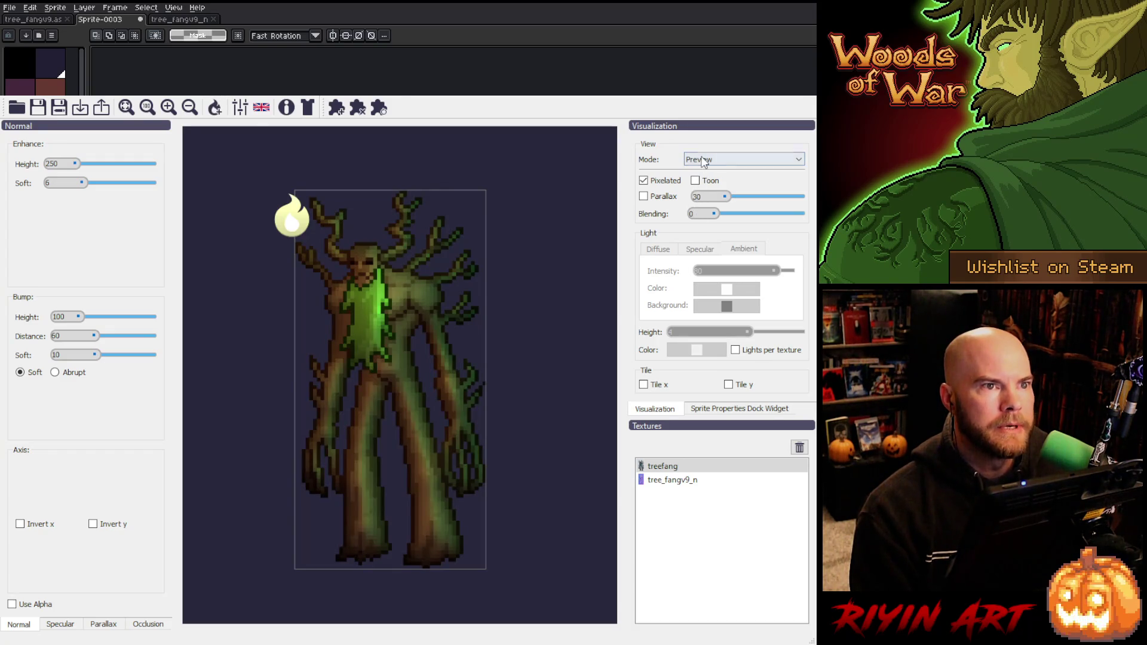
{"action": "scroll", "coordinate": [703, 162], "scroll_direction": "up", "scroll_amount": 2}
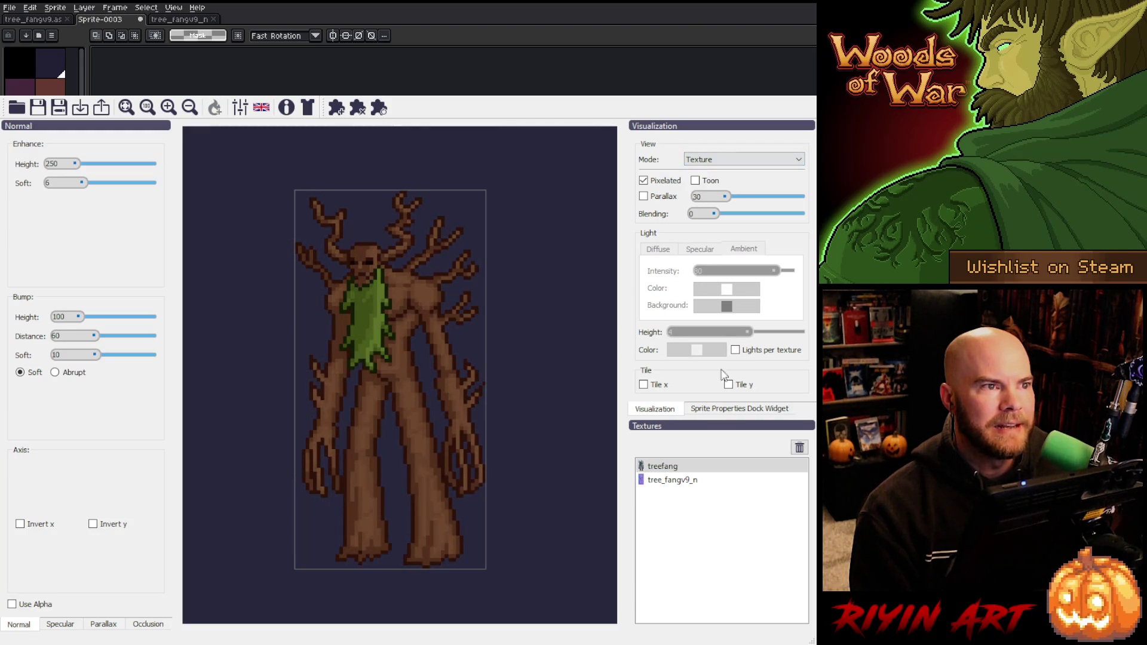
{"action": "left_click", "coordinate": [681, 481]}
{"action": "left_click", "coordinate": [670, 467]}
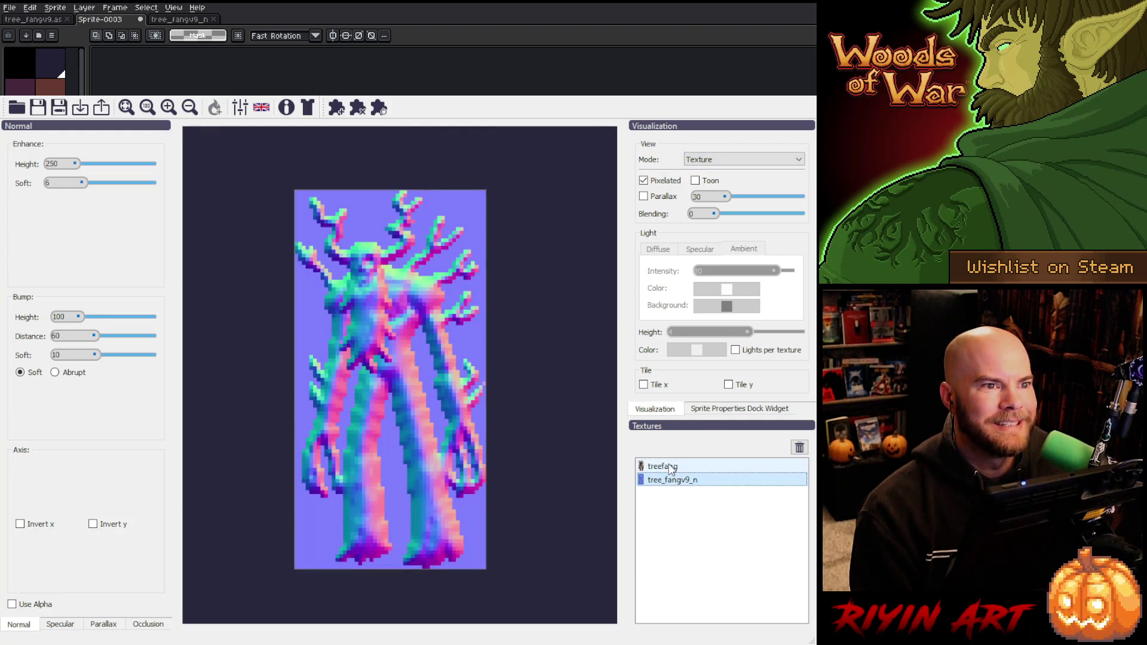
{"action": "left_click", "coordinate": [668, 480]}
{"action": "left_click", "coordinate": [663, 470]}
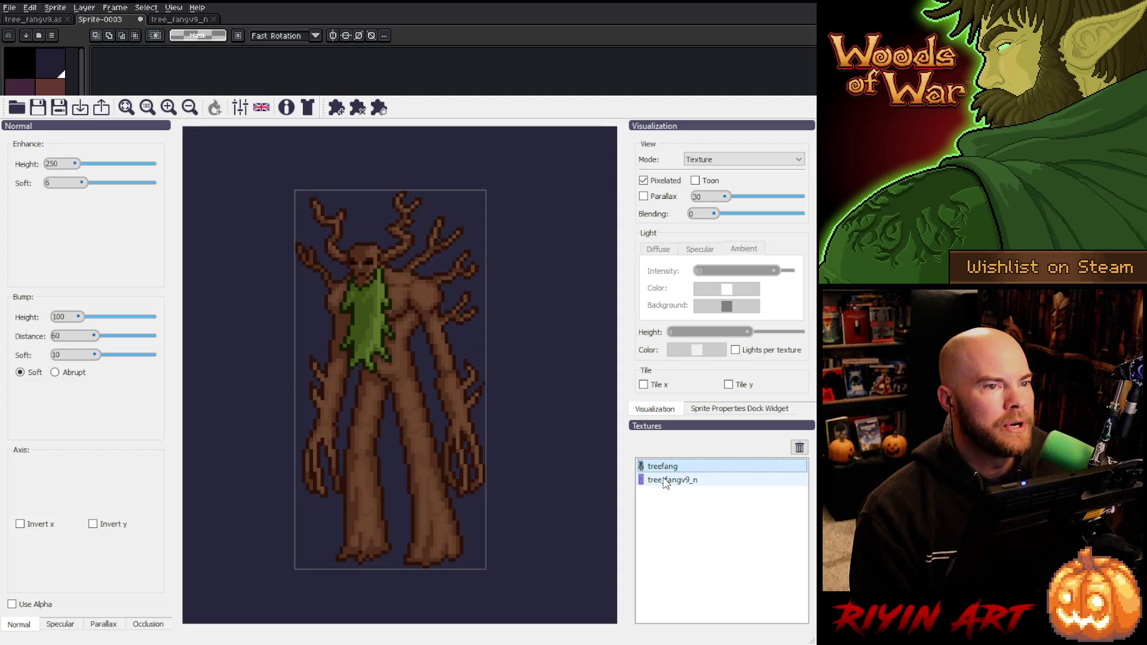
{"action": "left_click", "coordinate": [666, 483]}
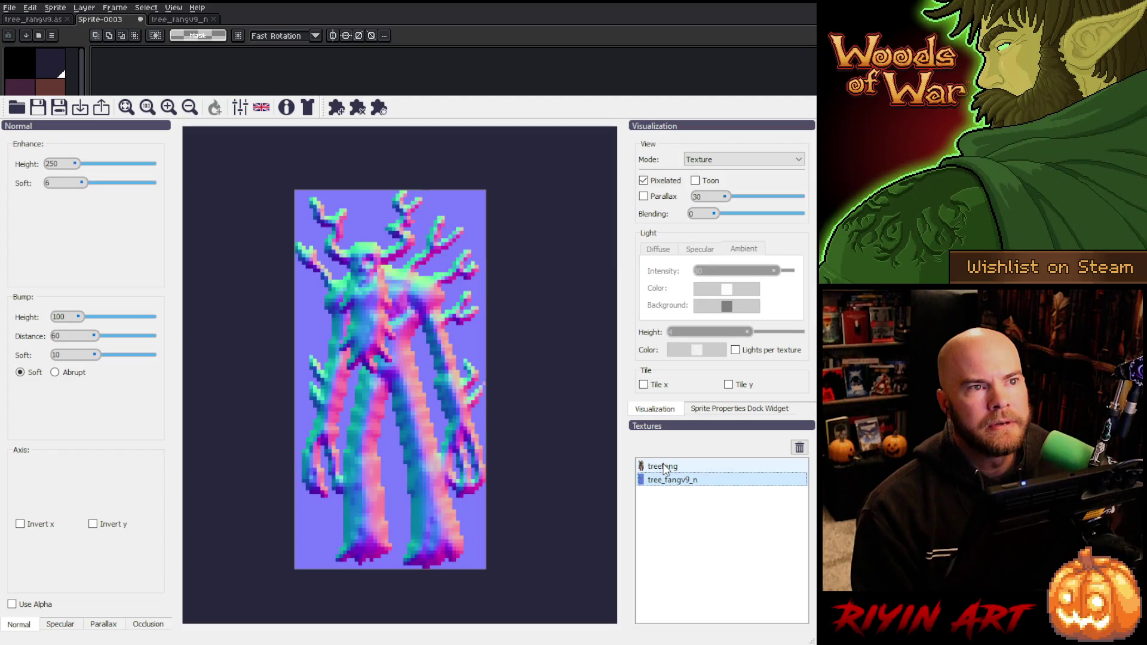
- Drag the light across the tree to test shading, then return to flat Texture view showing treefang
{"action": "left_click", "coordinate": [703, 166]}
{"action": "key", "text": "Up"}
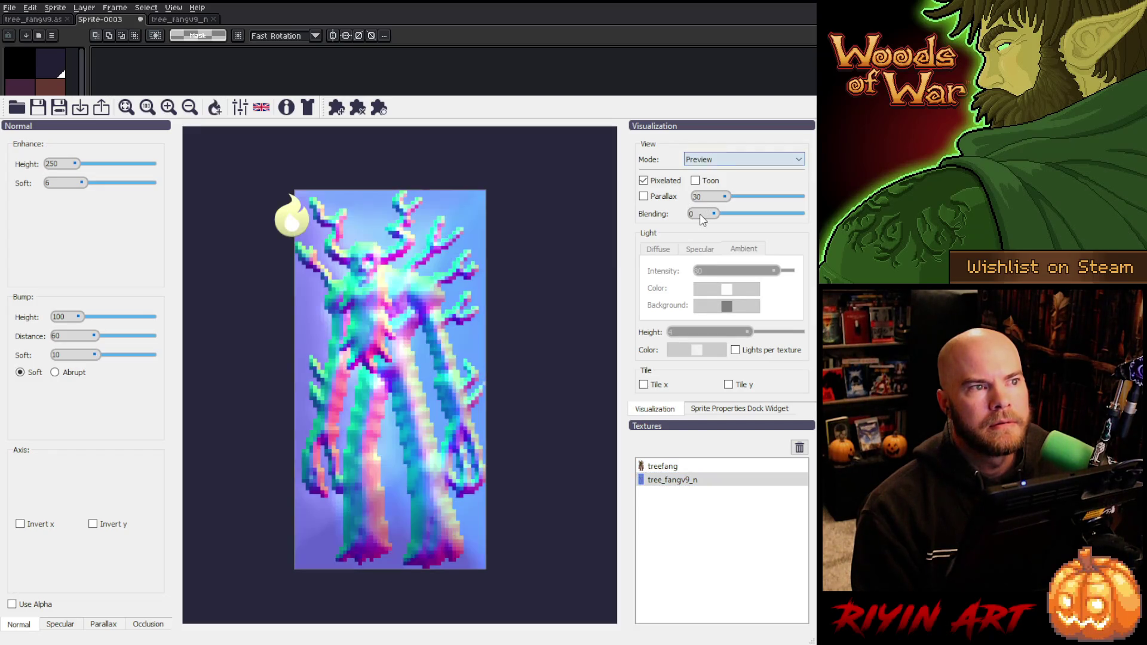
{"action": "mouse_move", "coordinate": [286, 229]}
{"action": "left_mouse_down"}
{"action": "mouse_move", "coordinate": [548, 326]}
{"action": "mouse_move", "coordinate": [286, 224]}
{"action": "mouse_move", "coordinate": [197, 326]}
{"action": "mouse_move", "coordinate": [289, 478]}
{"action": "mouse_move", "coordinate": [489, 291]}
{"action": "left_mouse_up"}
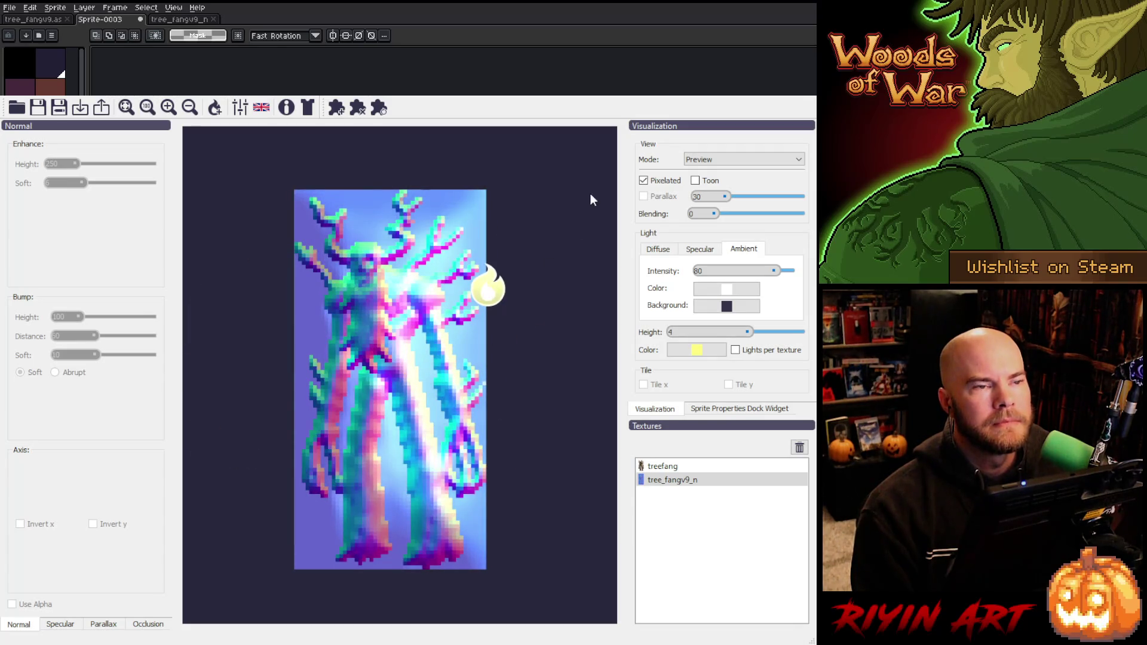
{"action": "left_click", "coordinate": [716, 159]}
{"action": "left_click", "coordinate": [713, 172]}
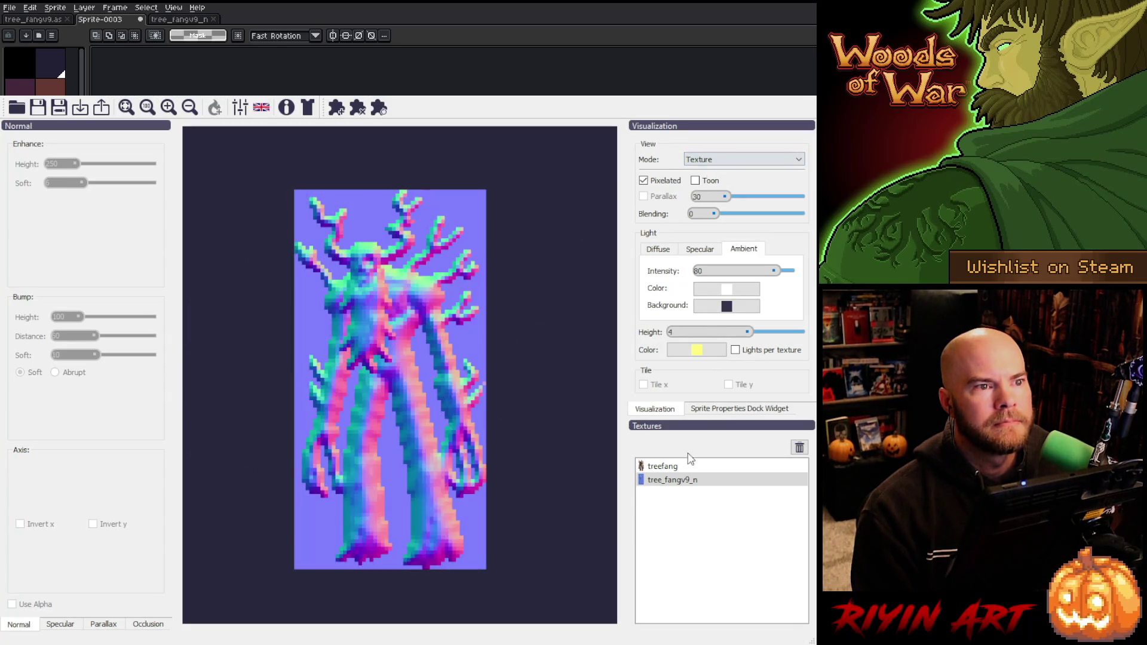
{"action": "left_click", "coordinate": [681, 467]}
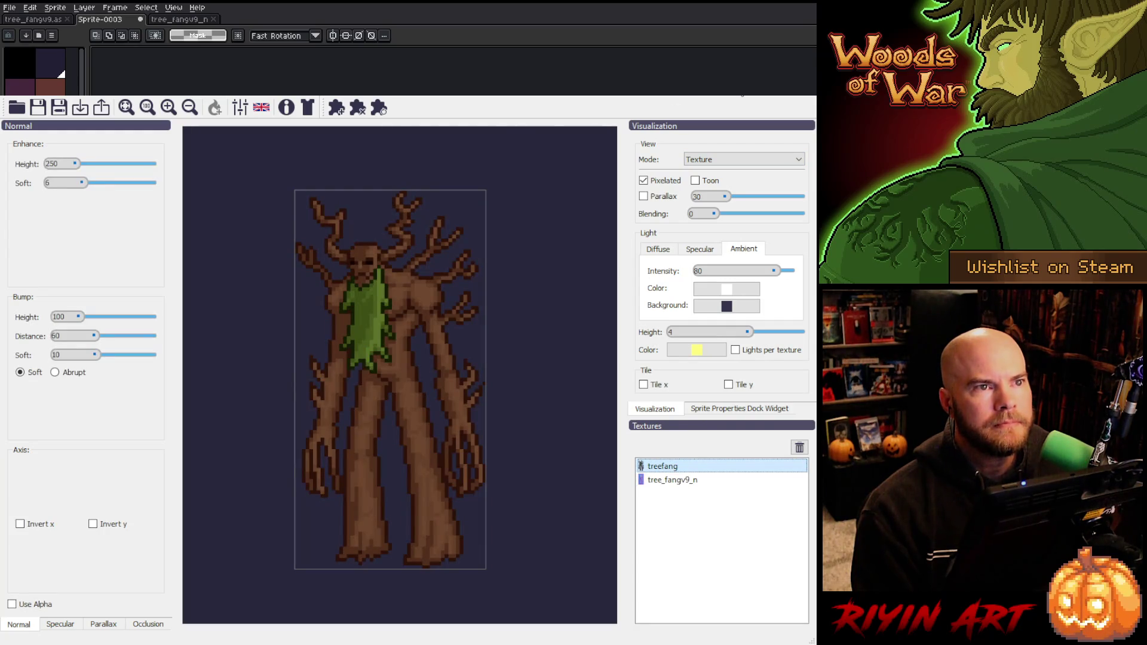
- Put Sprite-0003's colour tree in a left pane beside the tree_fangv9_n normal map, then deselect
{"action": "key", "text": "alt+Tab"}
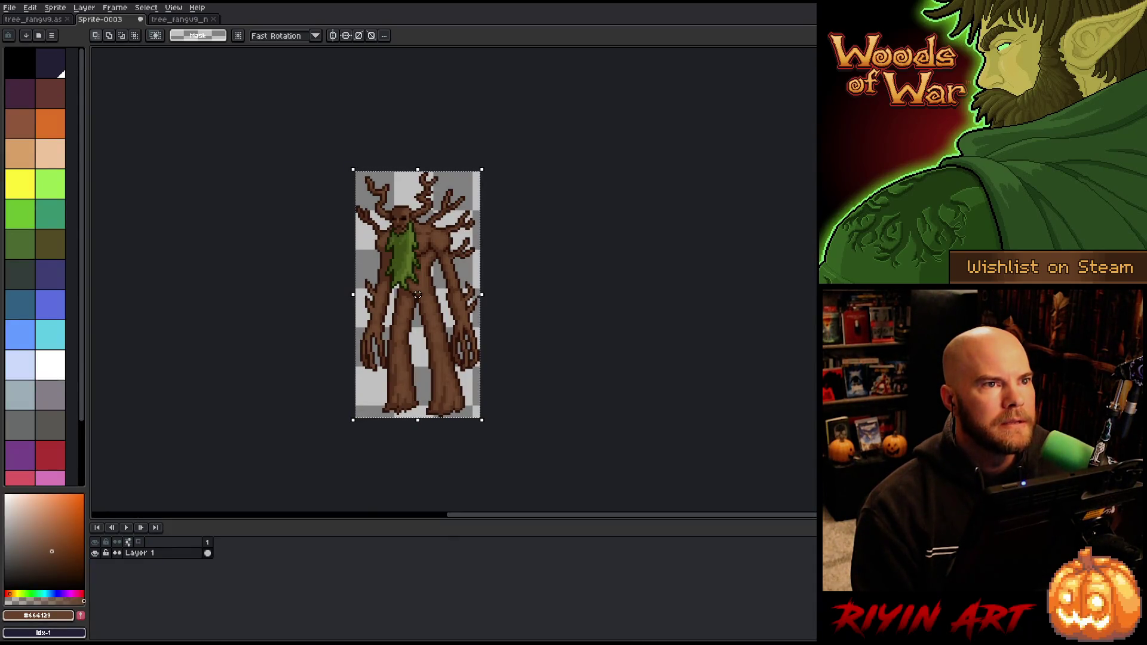
{"action": "left_click", "coordinate": [178, 19]}
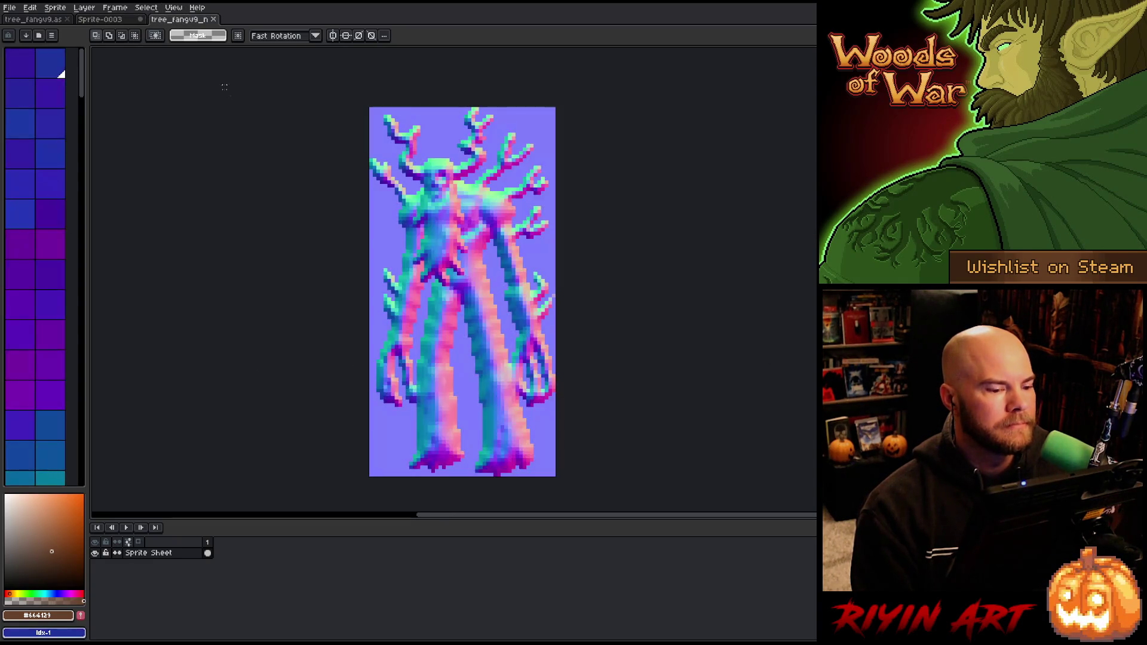
{"action": "scroll", "coordinate": [568, 299], "scroll_direction": "up", "scroll_amount": 1}
{"action": "scroll", "coordinate": [568, 298], "scroll_direction": "down", "scroll_amount": 1}
{"action": "mouse_move", "coordinate": [541, 378]}
{"action": "left_mouse_down"}
{"action": "mouse_move", "coordinate": [524, 360]}
{"action": "mouse_move", "coordinate": [633, 343]}
{"action": "left_mouse_up"}
{"action": "mouse_move", "coordinate": [113, 19]}
{"action": "left_mouse_down"}
{"action": "mouse_move", "coordinate": [104, 125]}
{"action": "mouse_move", "coordinate": [149, 239]}
{"action": "left_mouse_up"}
{"action": "scroll", "coordinate": [268, 257], "scroll_direction": "up", "scroll_amount": 2}
{"action": "scroll", "coordinate": [349, 253], "scroll_direction": "down", "scroll_amount": 1}
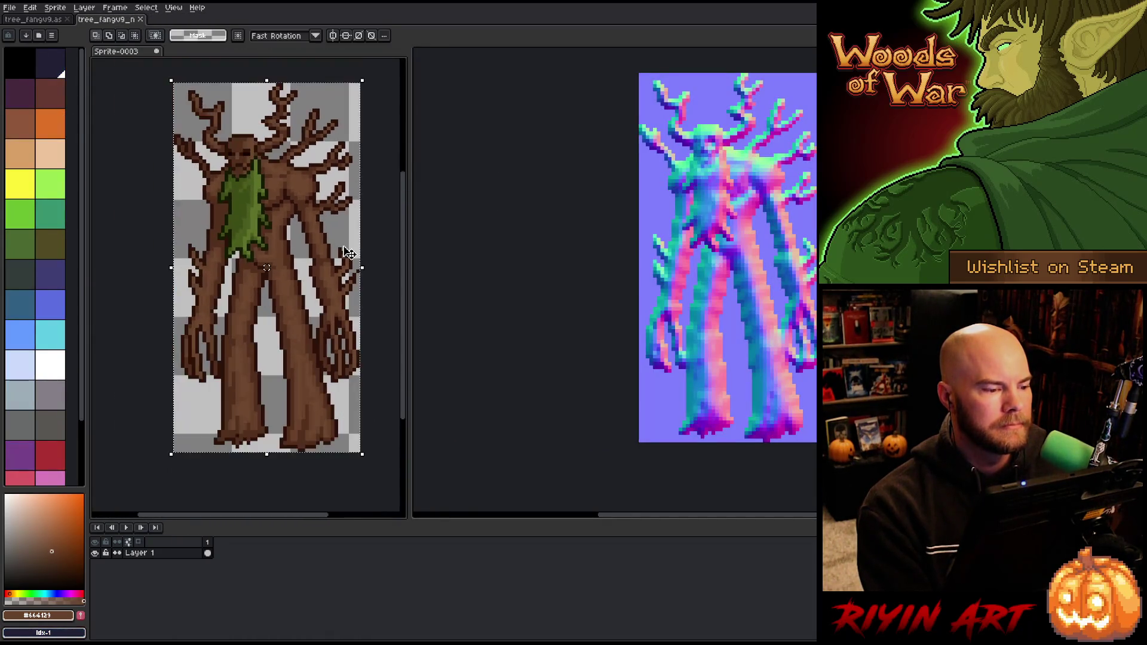
{"action": "key", "text": "ctrl+d"}
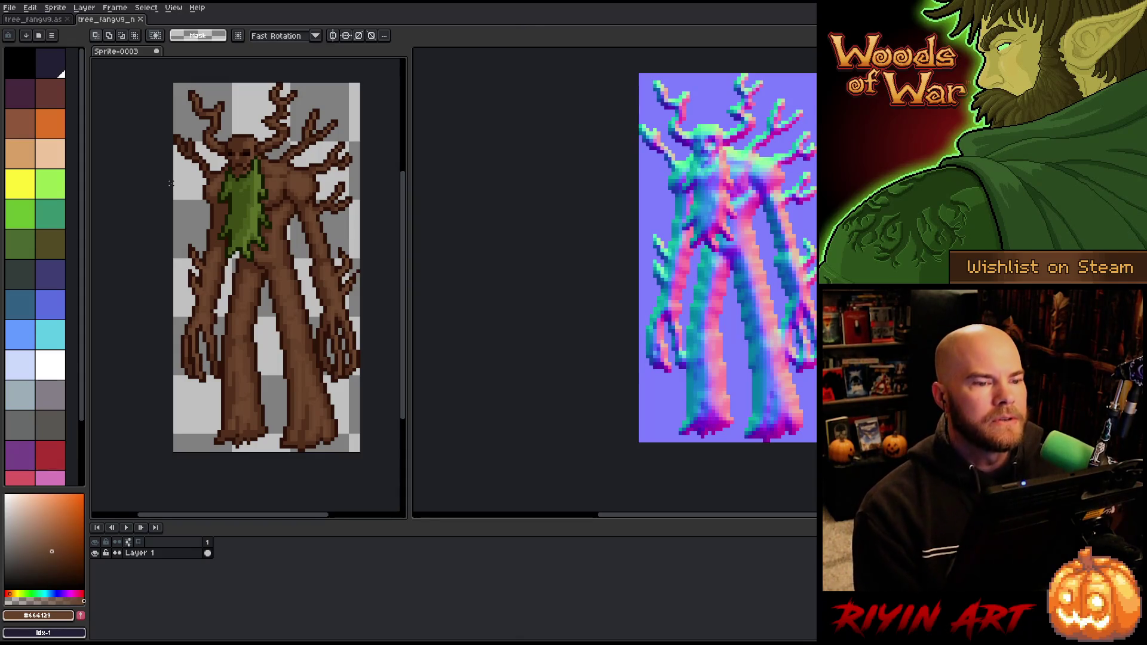
{"action": "scroll", "coordinate": [659, 265], "scroll_direction": "down", "scroll_amount": 1}
{"action": "scroll", "coordinate": [659, 264], "scroll_direction": "up", "scroll_amount": 2}
{"action": "scroll", "coordinate": [659, 265], "scroll_direction": "down", "scroll_amount": 1}
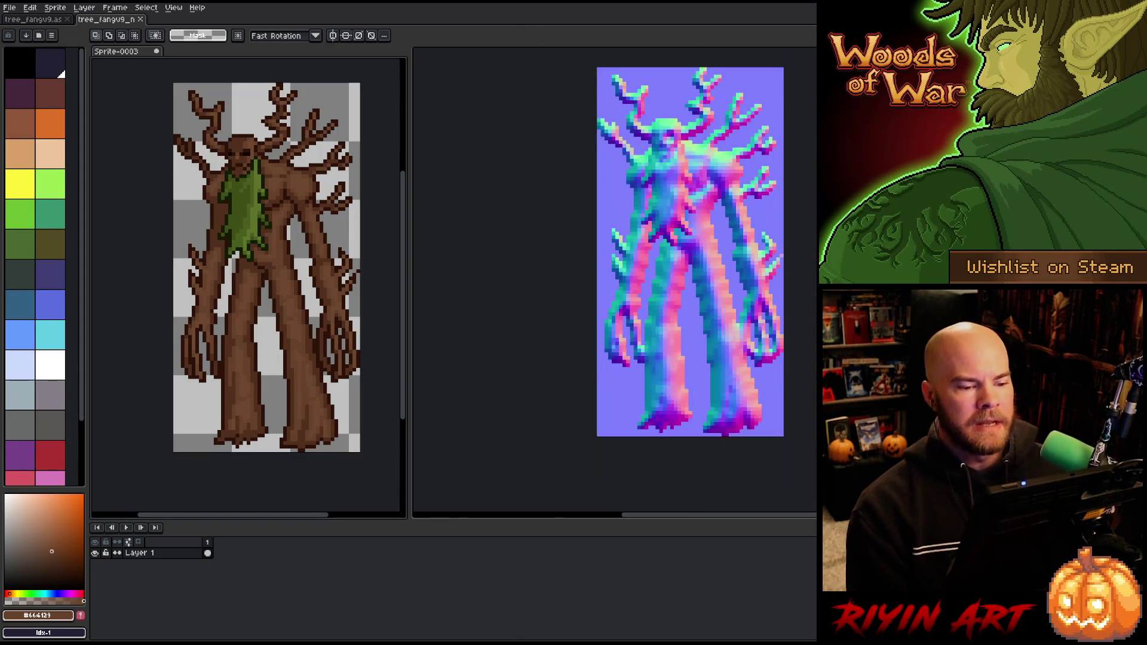
{"action": "scroll", "coordinate": [659, 265], "scroll_direction": "up", "scroll_amount": 1}
{"action": "scroll", "coordinate": [732, 469], "scroll_direction": "down", "scroll_amount": 1}
{"action": "left_click_drag", "start_coordinate": [725, 515], "coordinate": [787, 502]}
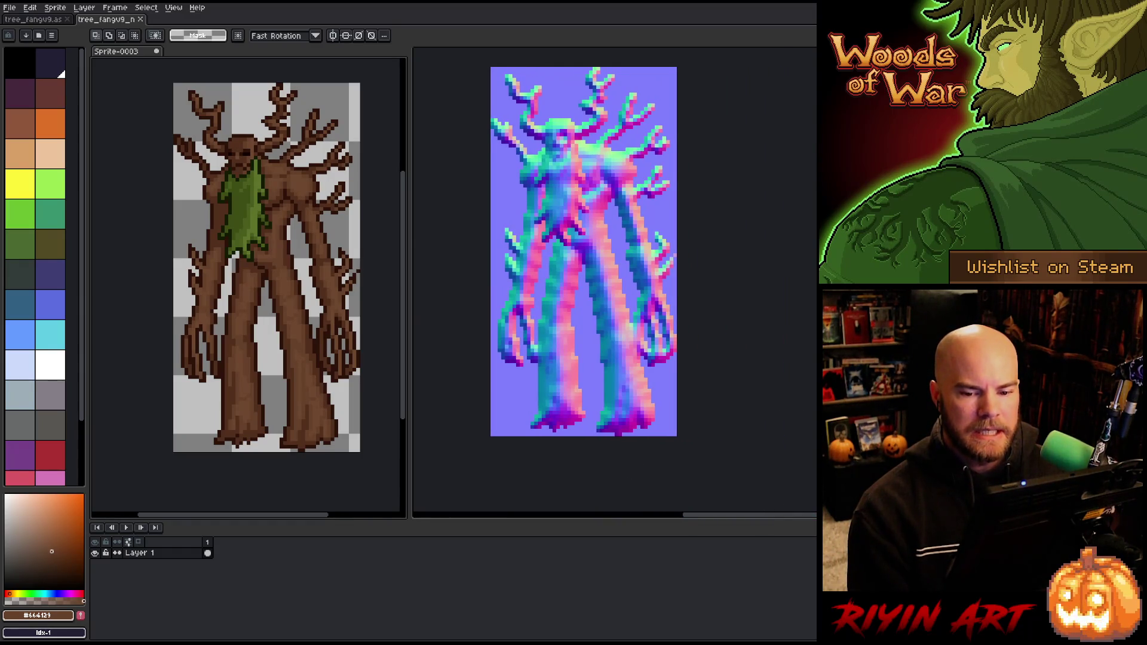
{"action": "scroll", "coordinate": [584, 250], "scroll_direction": "up", "scroll_amount": 2}
{"action": "scroll", "coordinate": [584, 272], "scroll_direction": "down", "scroll_amount": 1}
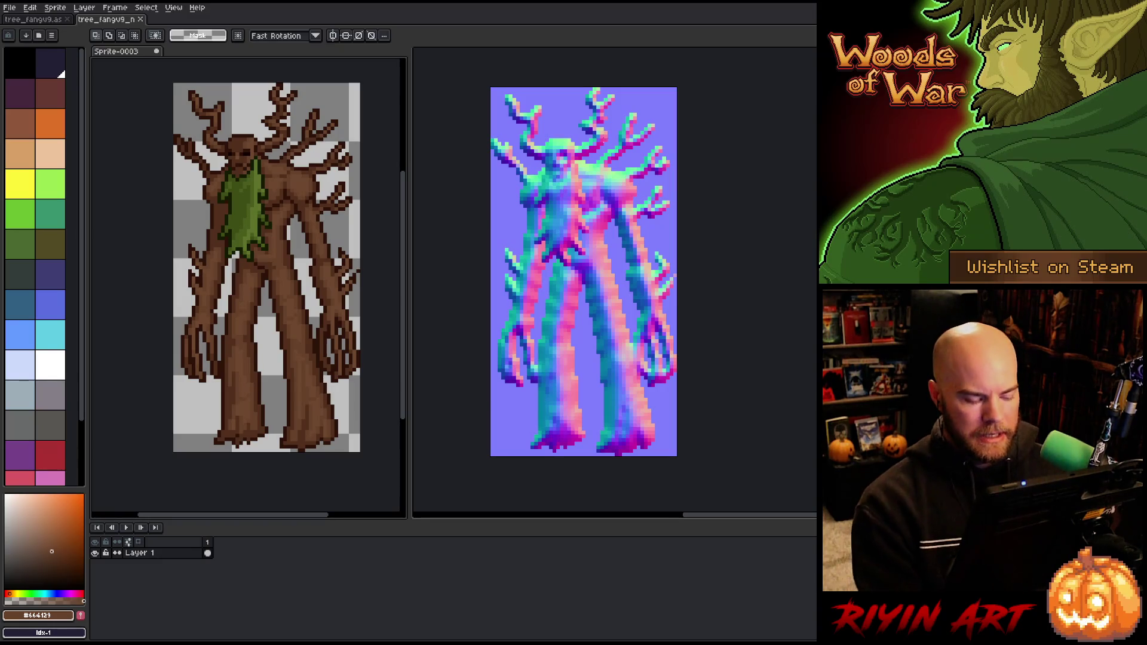
{"action": "left_click", "coordinate": [595, 141]}
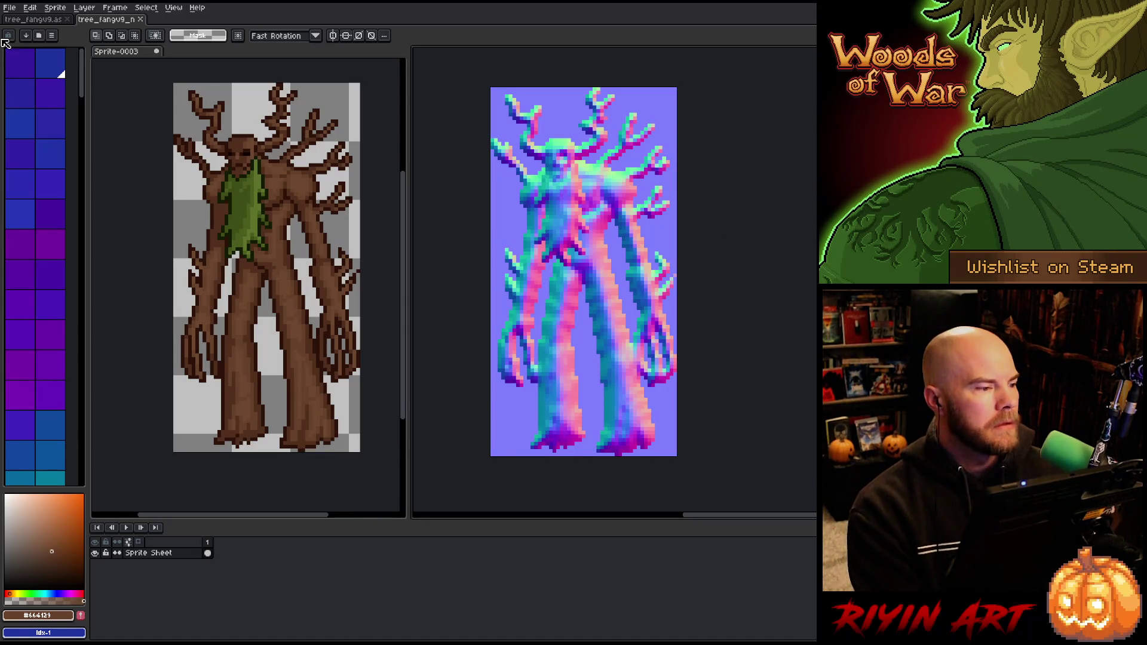
- Close the normal-map document and merge the panes back onto the layered tree sprite
{"action": "left_click", "coordinate": [140, 20]}
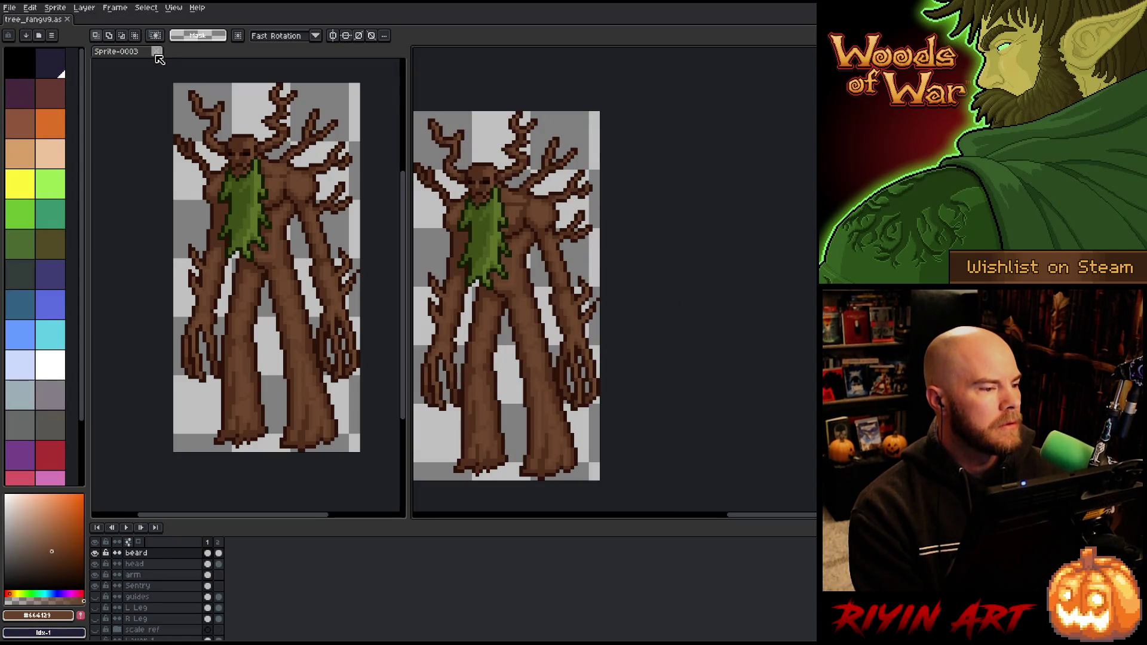
{"action": "mouse_move", "coordinate": [117, 51]}
{"action": "left_mouse_down"}
{"action": "mouse_move", "coordinate": [95, 24]}
{"action": "mouse_move", "coordinate": [61, 22]}
{"action": "left_mouse_up"}
{"action": "left_click", "coordinate": [62, 22]}
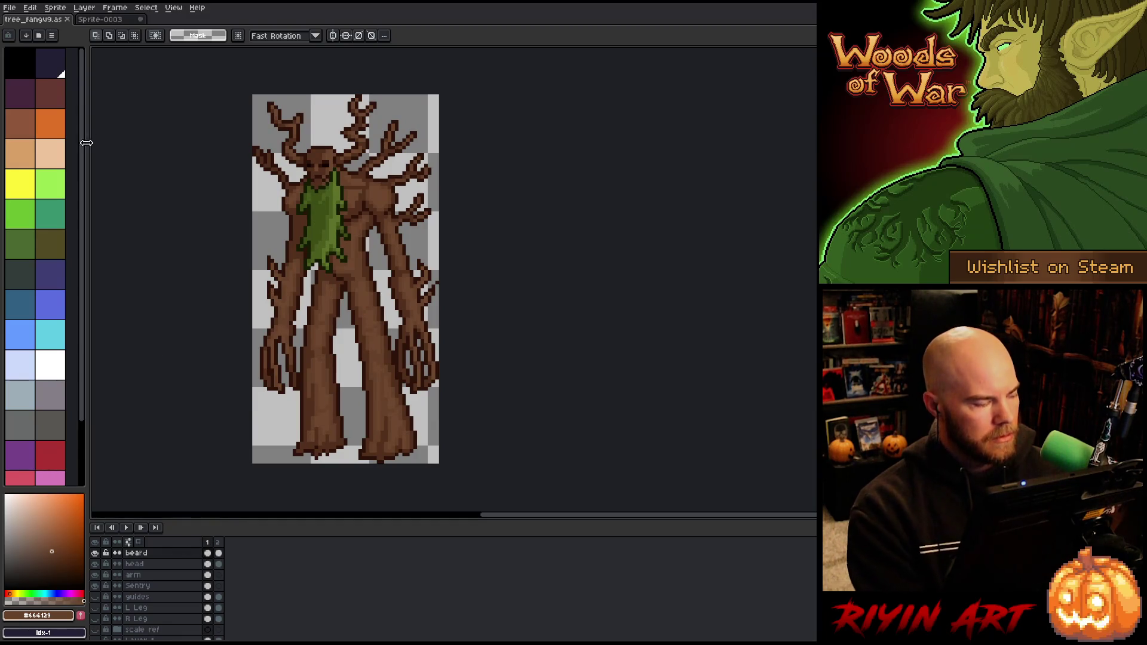
- Resize the canvas to 200 × 200 pixels with the tree centred
{"action": "left_click", "coordinate": [57, 8]}
{"action": "left_click", "coordinate": [73, 67]}
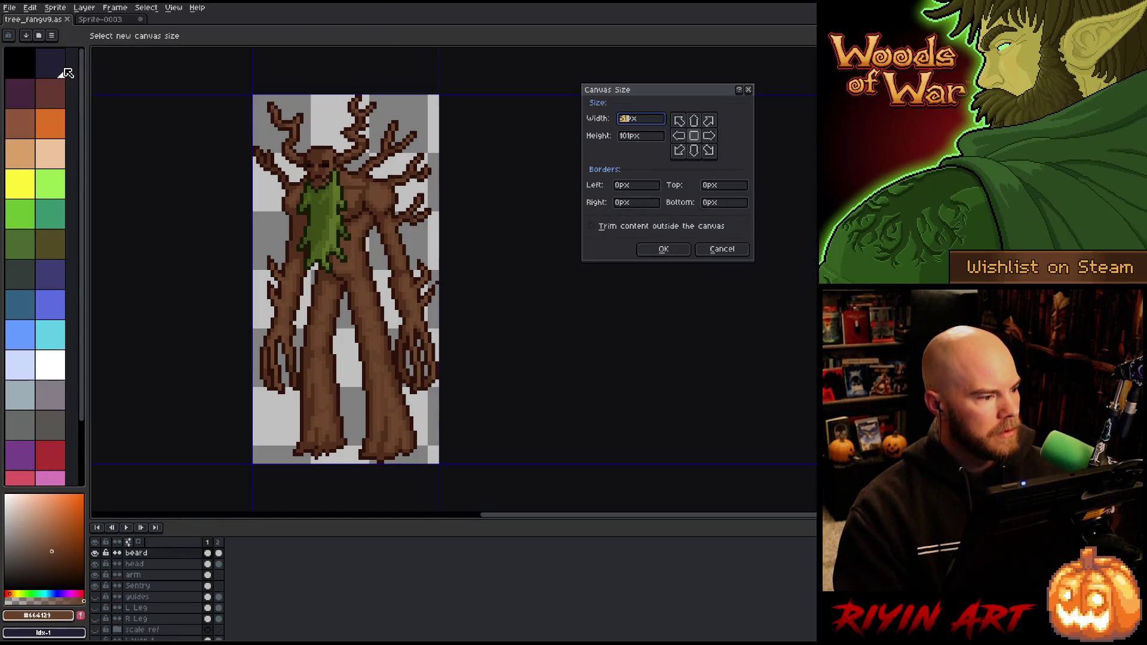
{"action": "type", "text": "200"}
{"action": "key", "text": "Tab"}
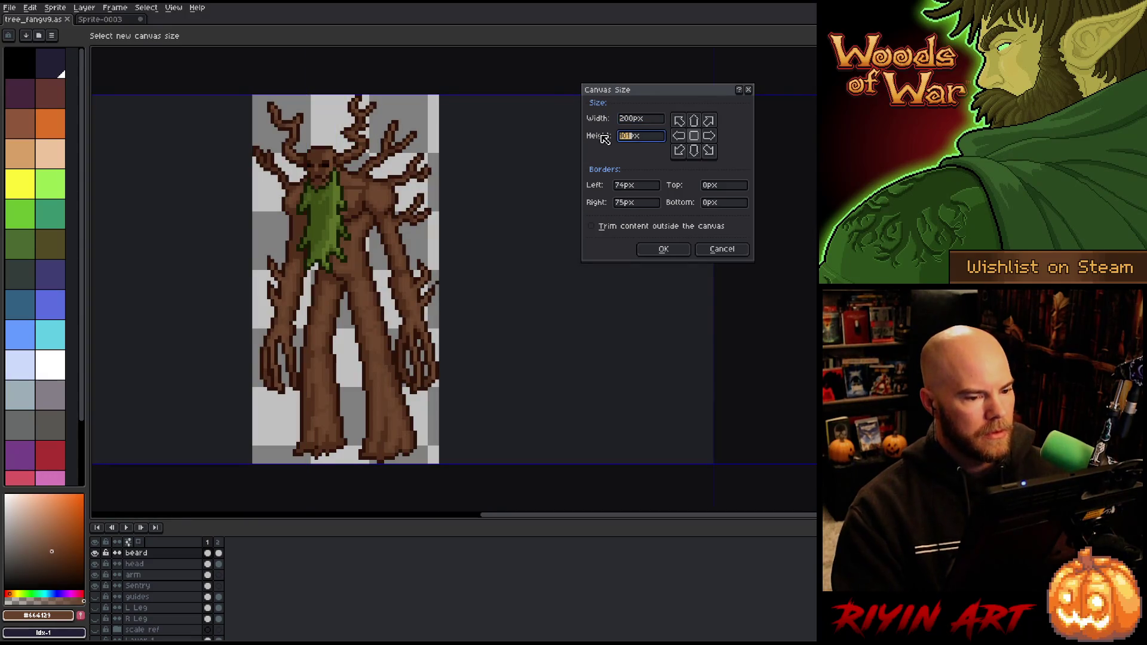
{"action": "type", "text": "200"}
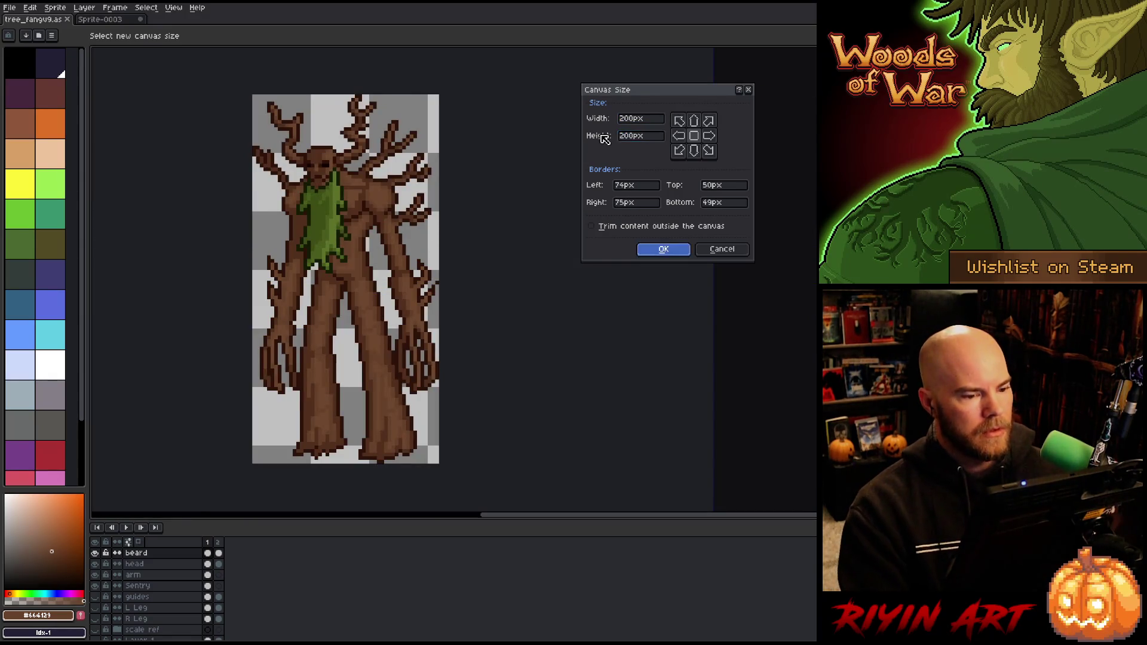
{"action": "key", "text": "Return"}
{"action": "scroll", "coordinate": [321, 315], "scroll_direction": "down", "scroll_amount": 3}
{"action": "scroll", "coordinate": [321, 315], "scroll_direction": "up", "scroll_amount": 2}
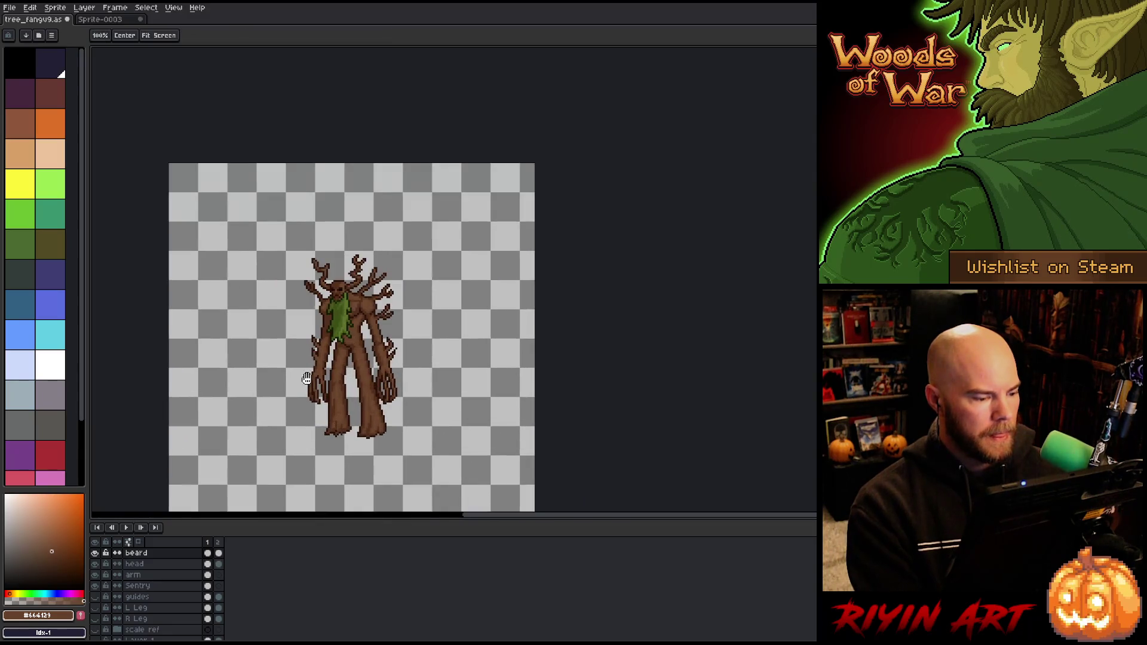
- Make the forest background Layer 1 and the orc scale ref group visible
{"action": "left_click_drag", "start_coordinate": [283, 418], "coordinate": [321, 314]}
{"action": "key", "text": "m"}
{"action": "scroll", "coordinate": [156, 597], "scroll_direction": "down", "scroll_amount": 2}
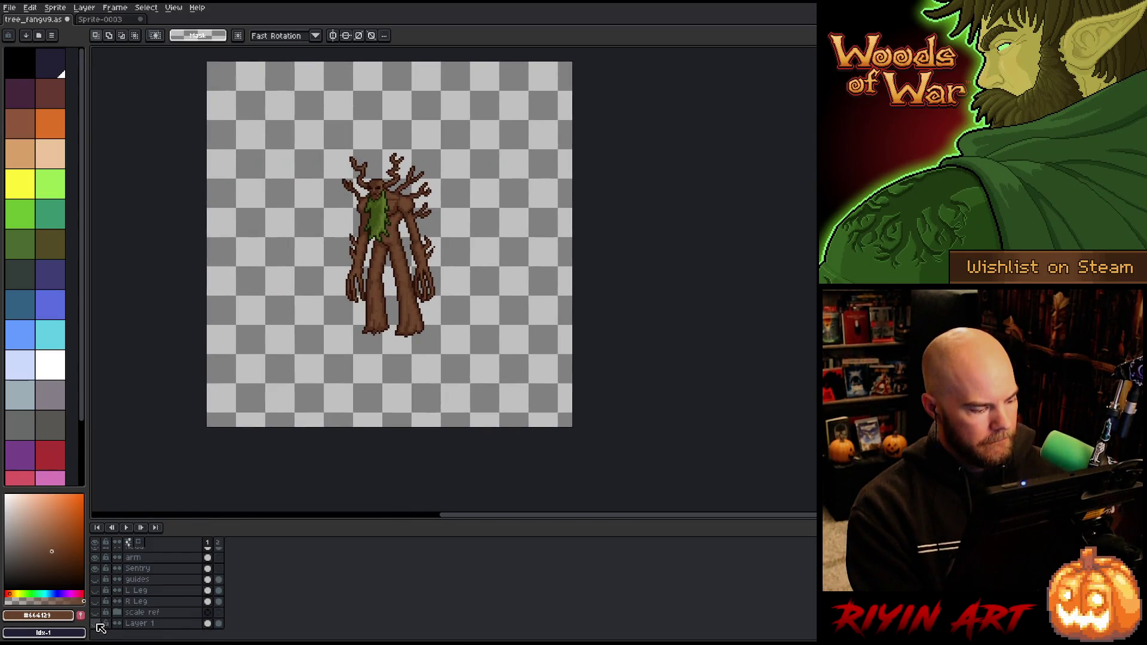
{"action": "left_click", "coordinate": [95, 623]}
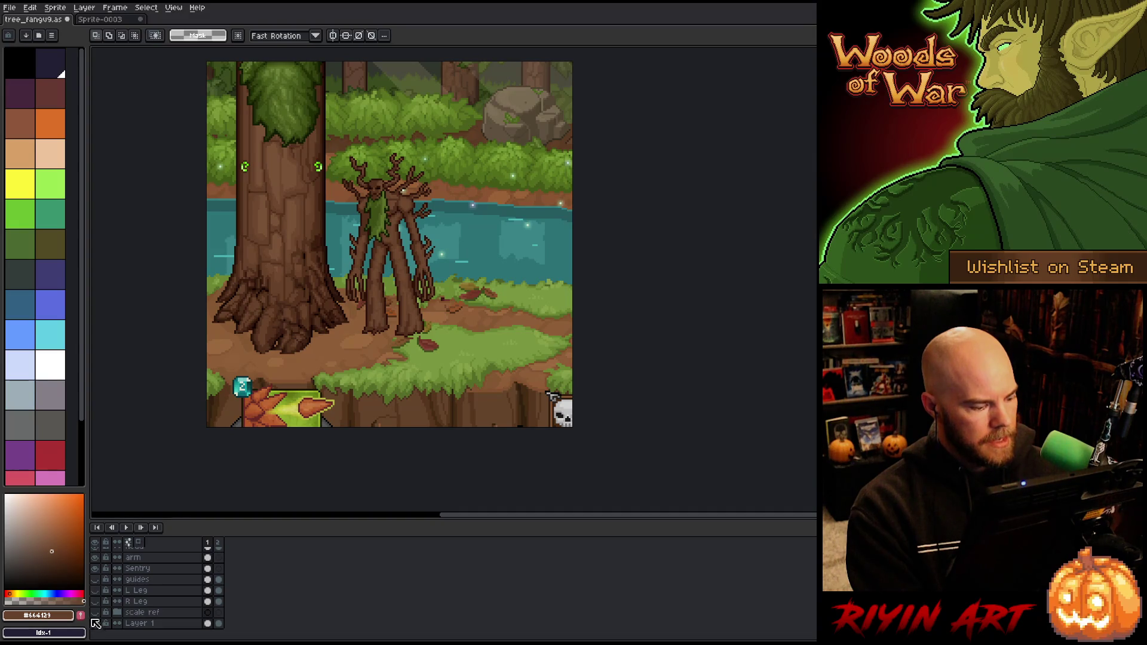
{"action": "left_click", "coordinate": [95, 612]}
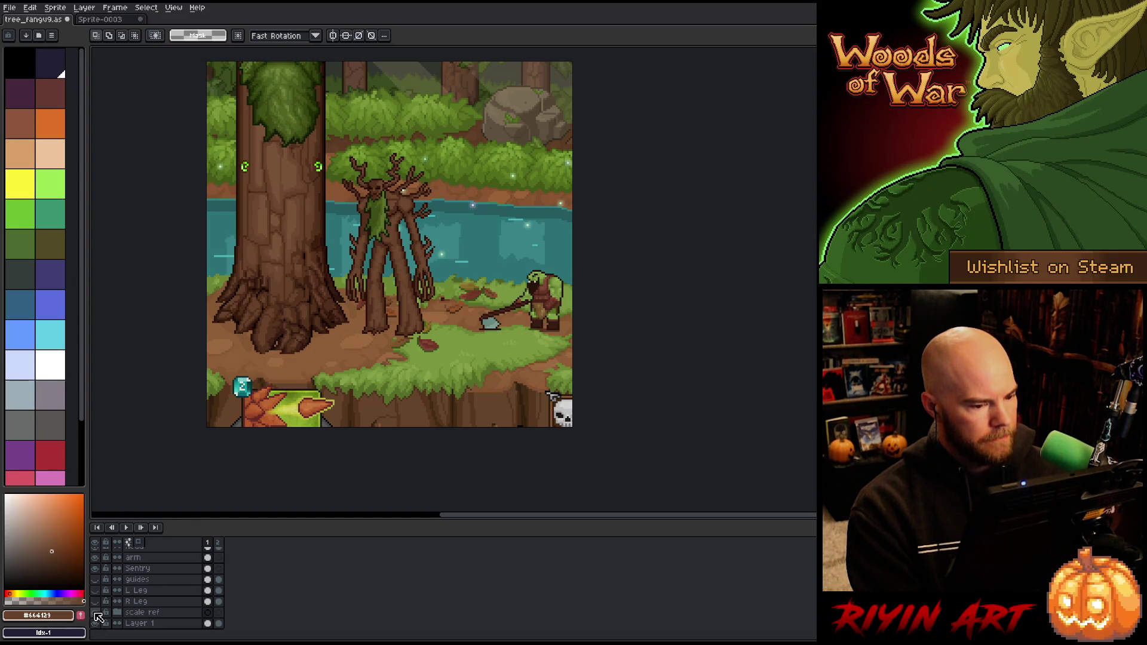
- Expand the scale ref group and toggle Layer 4 and the minotaur reference to compare sizes
{"action": "left_click", "coordinate": [117, 612]}
{"action": "scroll", "coordinate": [120, 616], "scroll_direction": "down", "scroll_amount": 2}
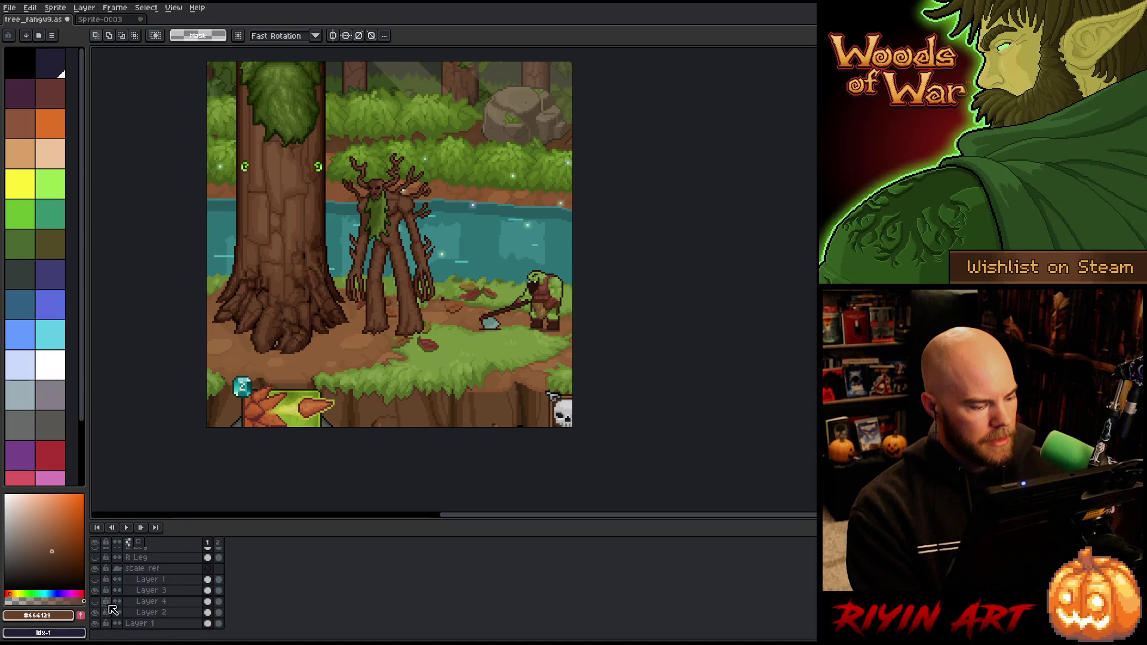
{"action": "left_click", "coordinate": [95, 579]}
{"action": "left_click", "coordinate": [95, 579]}
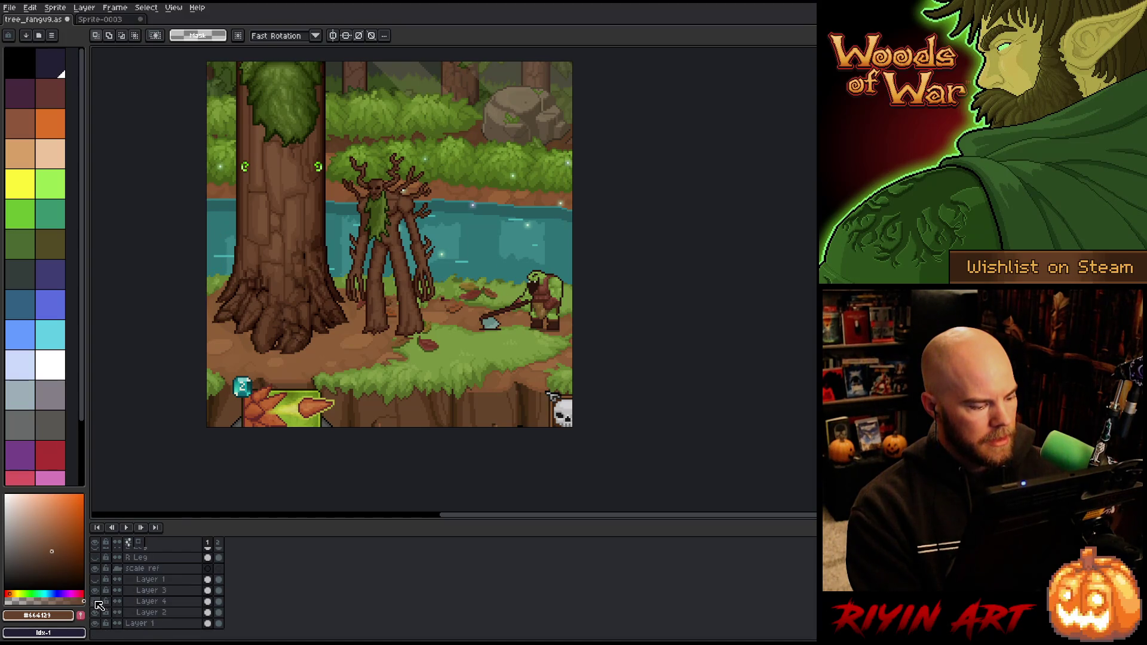
{"action": "left_click", "coordinate": [96, 602]}
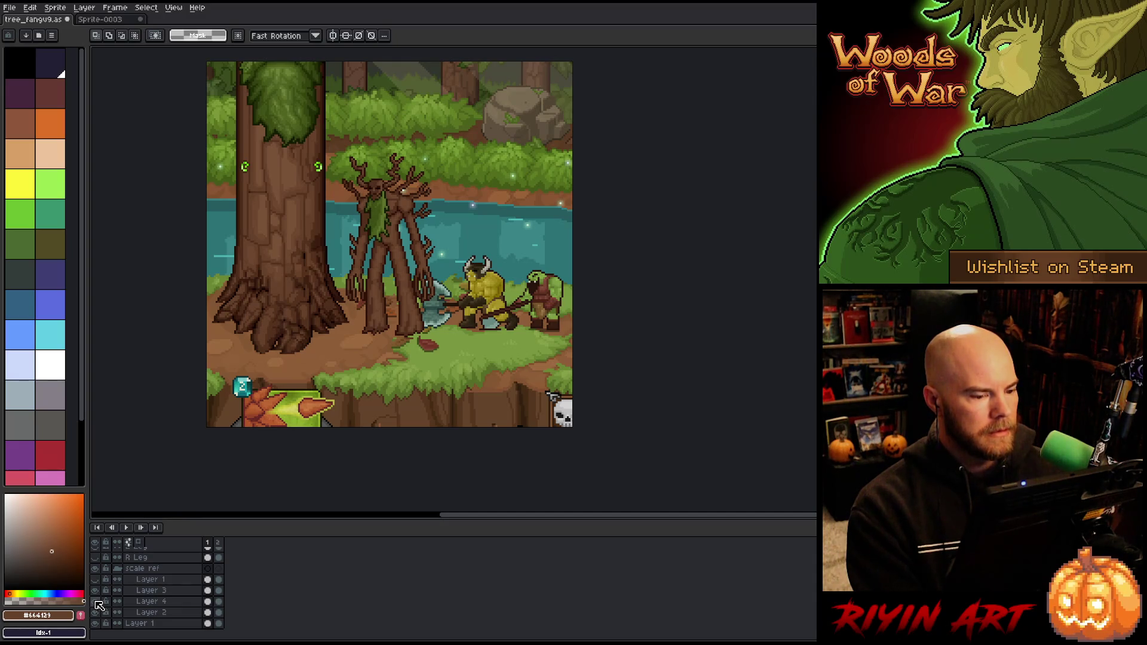
{"action": "left_click", "coordinate": [96, 602]}
{"action": "left_click", "coordinate": [95, 602]}
{"action": "left_click", "coordinate": [96, 601]}
{"action": "scroll", "coordinate": [372, 234], "scroll_direction": "up", "scroll_amount": 1}
{"action": "left_click_drag", "start_coordinate": [371, 235], "coordinate": [409, 275]}
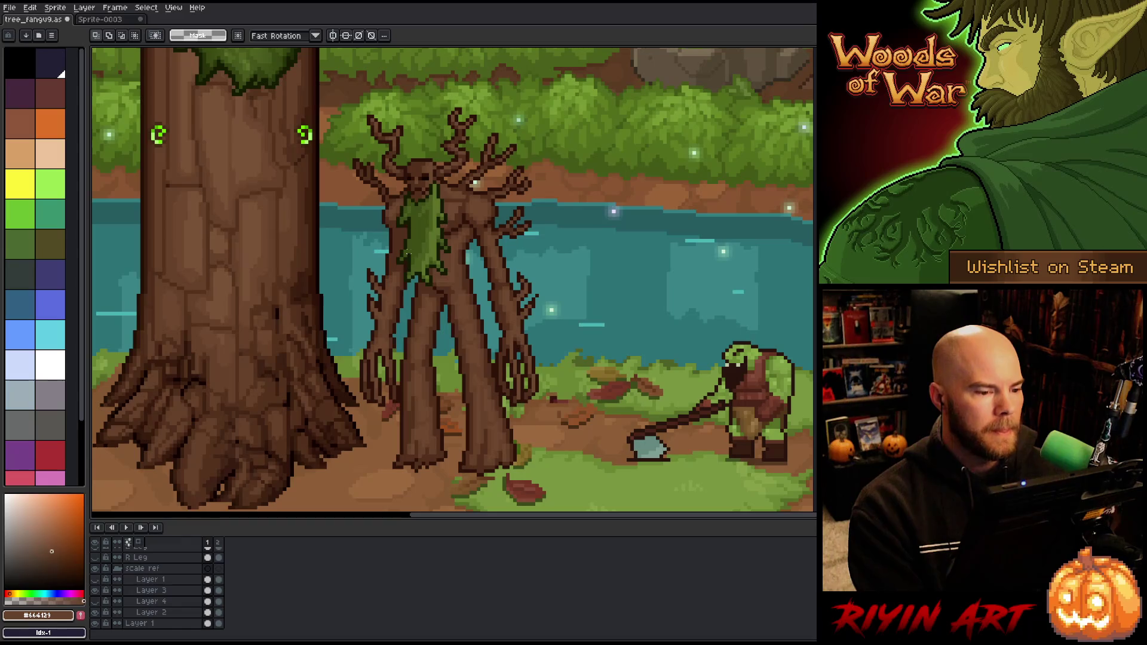
- Sample the lighter bark brown from the scene on Layer 1 and save the sprite
{"action": "left_click", "coordinate": [208, 624]}
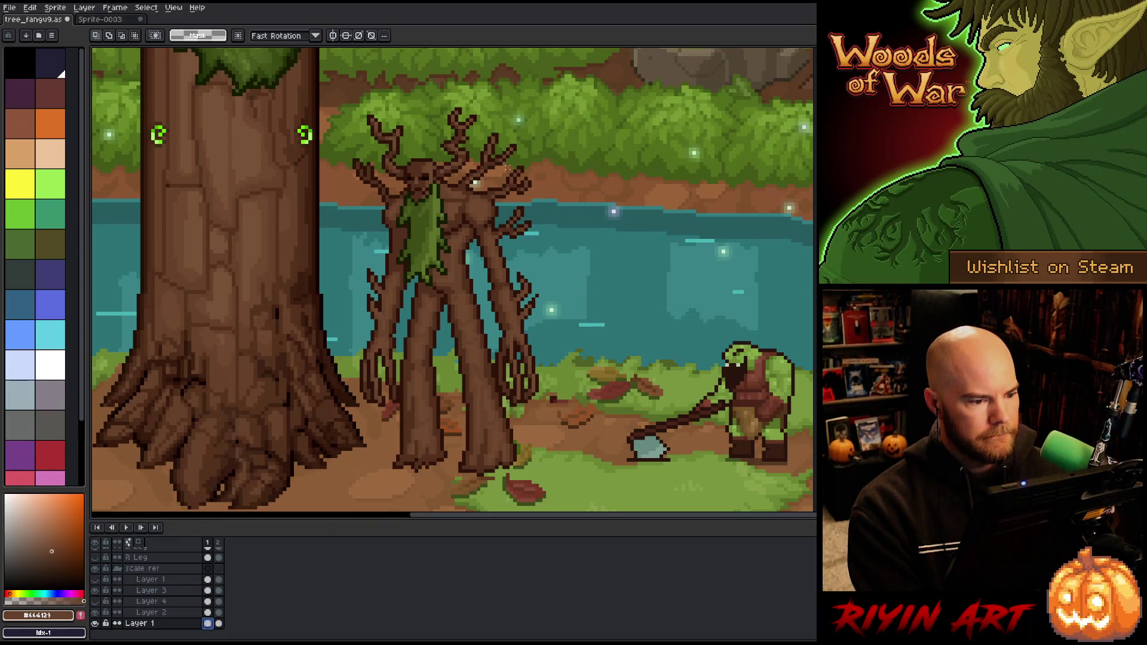
{"action": "left_click_drag", "start_coordinate": [499, 175], "coordinate": [466, 191]}
{"action": "key", "text": "i"}
{"action": "left_click", "coordinate": [551, 186]}
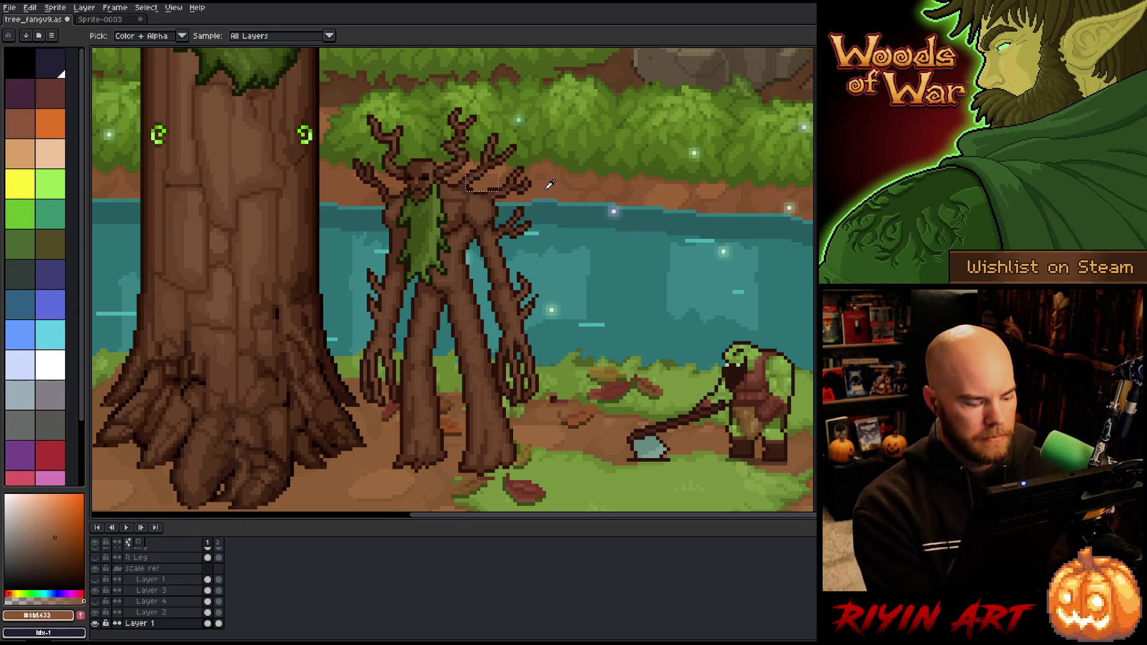
{"action": "scroll", "coordinate": [442, 248], "scroll_direction": "down", "scroll_amount": 2}
{"action": "scroll", "coordinate": [439, 248], "scroll_direction": "up", "scroll_amount": 2}
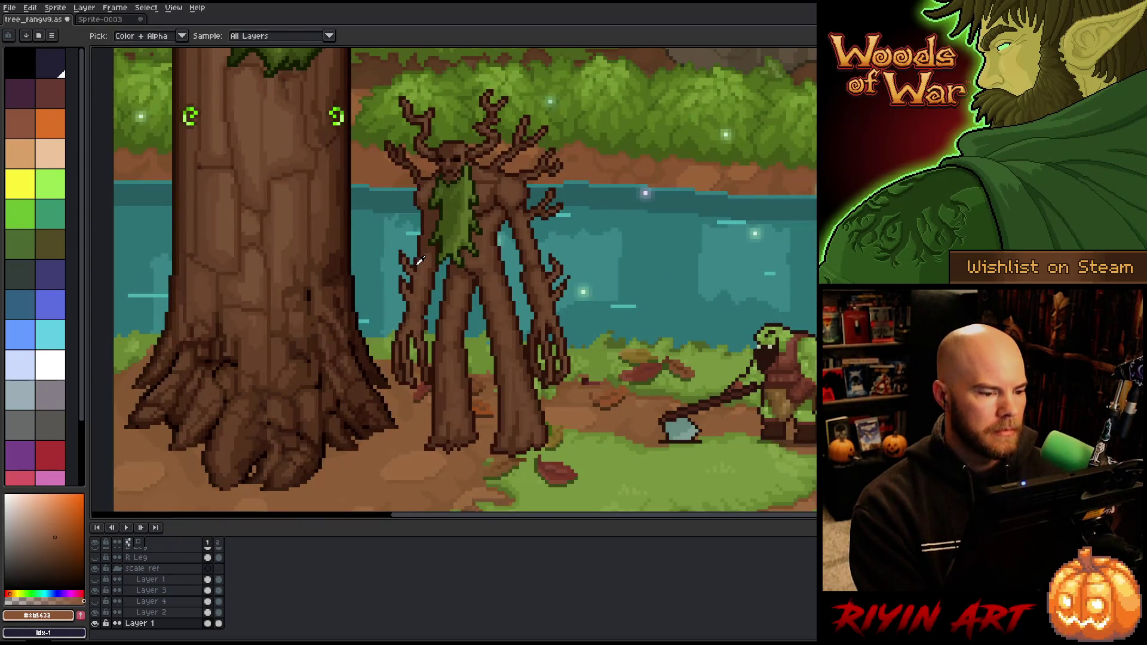
{"action": "key", "text": "ctrl+s"}
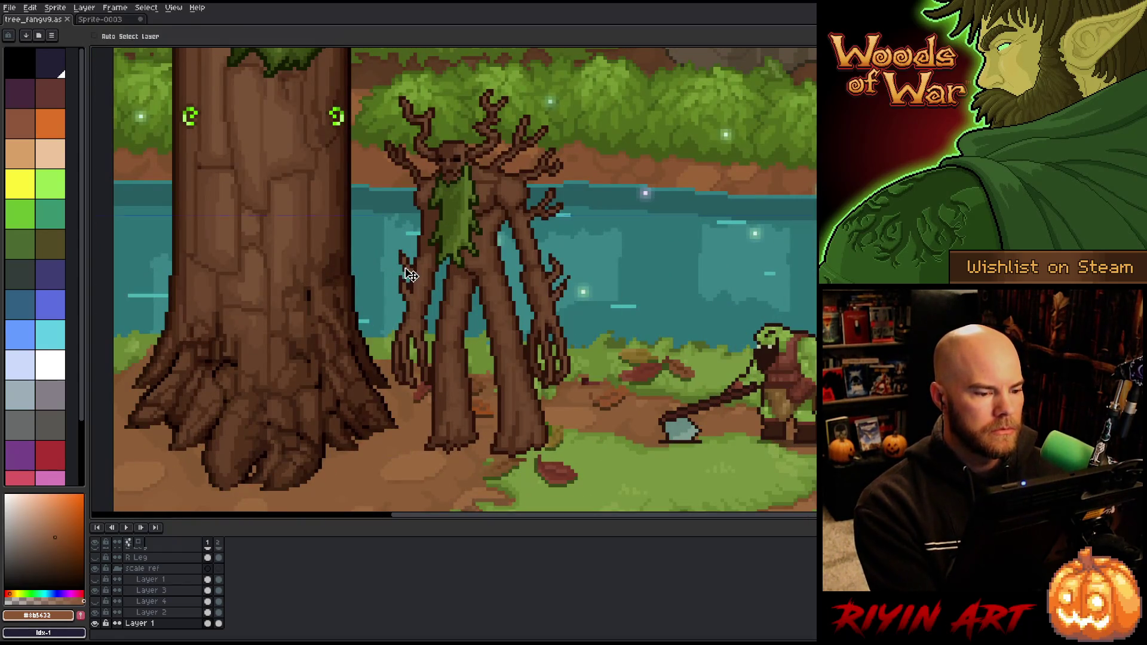
{"action": "scroll", "coordinate": [409, 261], "scroll_direction": "up", "scroll_amount": 1}
{"action": "scroll", "coordinate": [409, 261], "scroll_direction": "down", "scroll_amount": 1}
{"action": "left_click_drag", "start_coordinate": [494, 320], "coordinate": [443, 332]}
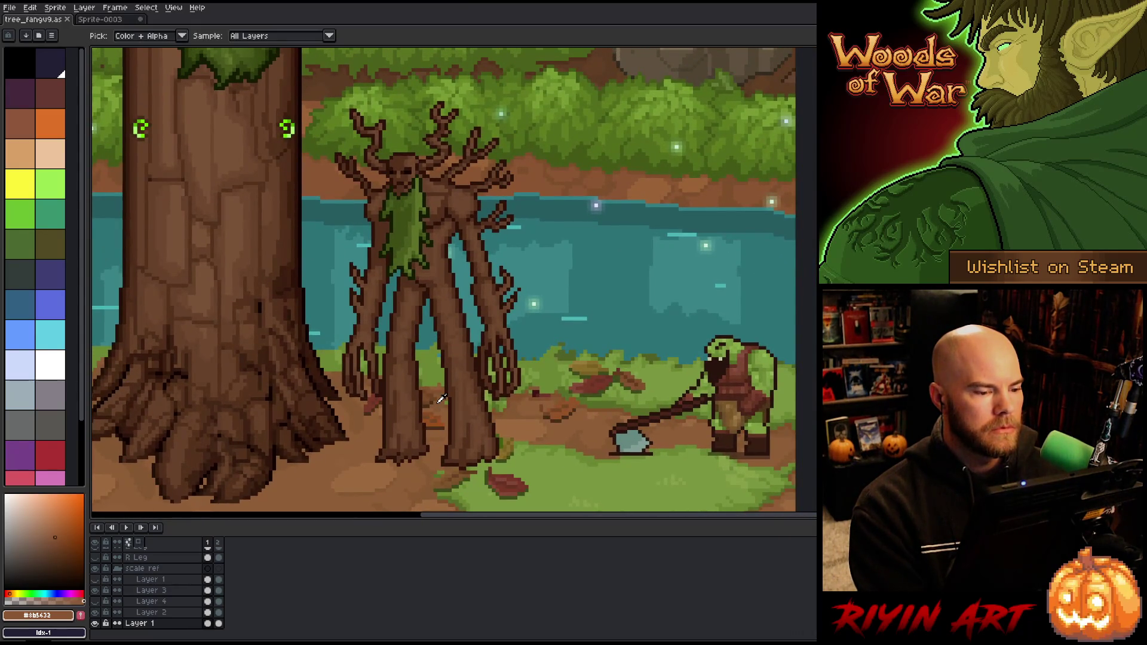
{"action": "scroll", "coordinate": [421, 397], "scroll_direction": "up", "scroll_amount": 1}
{"action": "scroll", "coordinate": [421, 397], "scroll_direction": "down", "scroll_amount": 1}
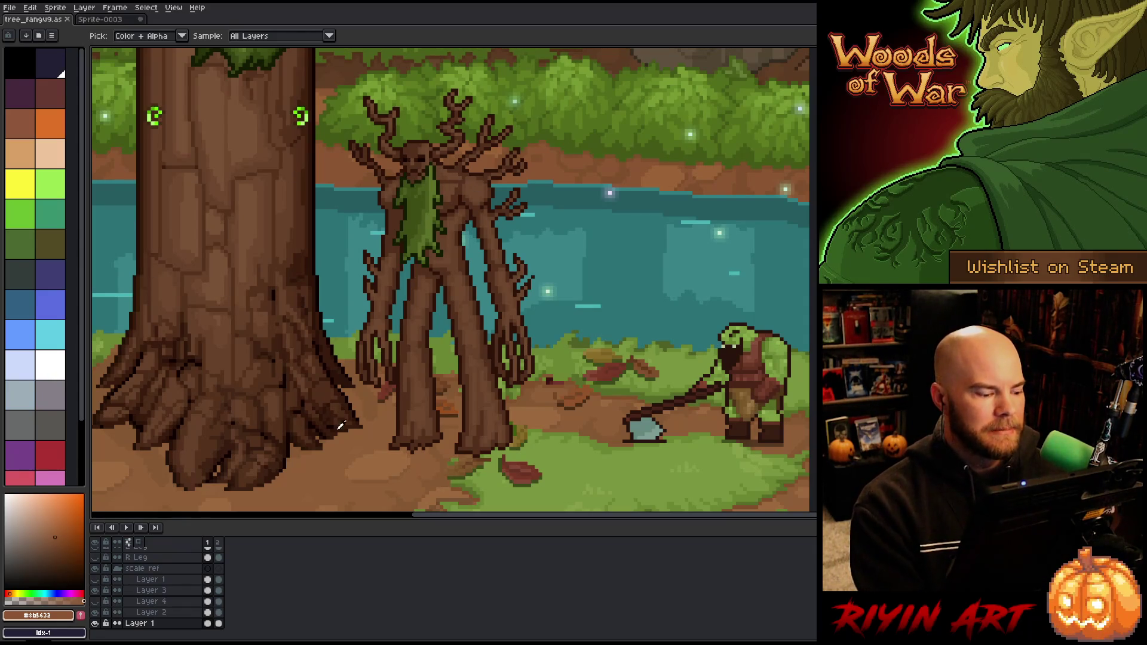
- Step through Layer 2 and the head layer, ending with Sentry as the active layer
{"action": "left_click", "coordinate": [209, 612]}
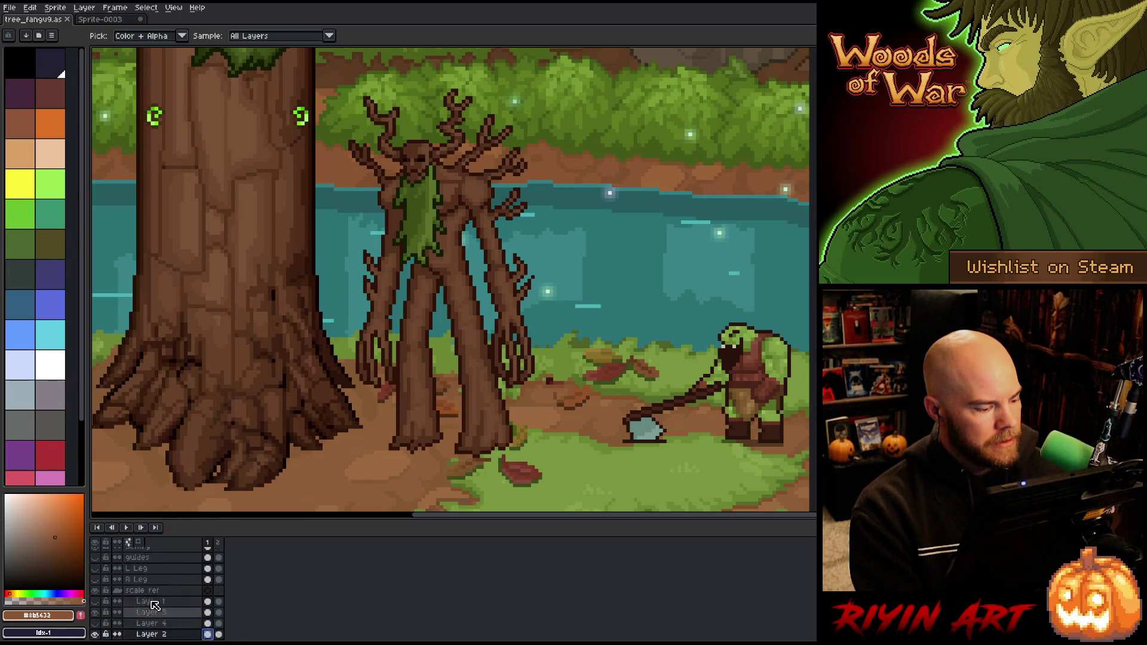
{"action": "scroll", "coordinate": [155, 603], "scroll_direction": "up", "scroll_amount": 3}
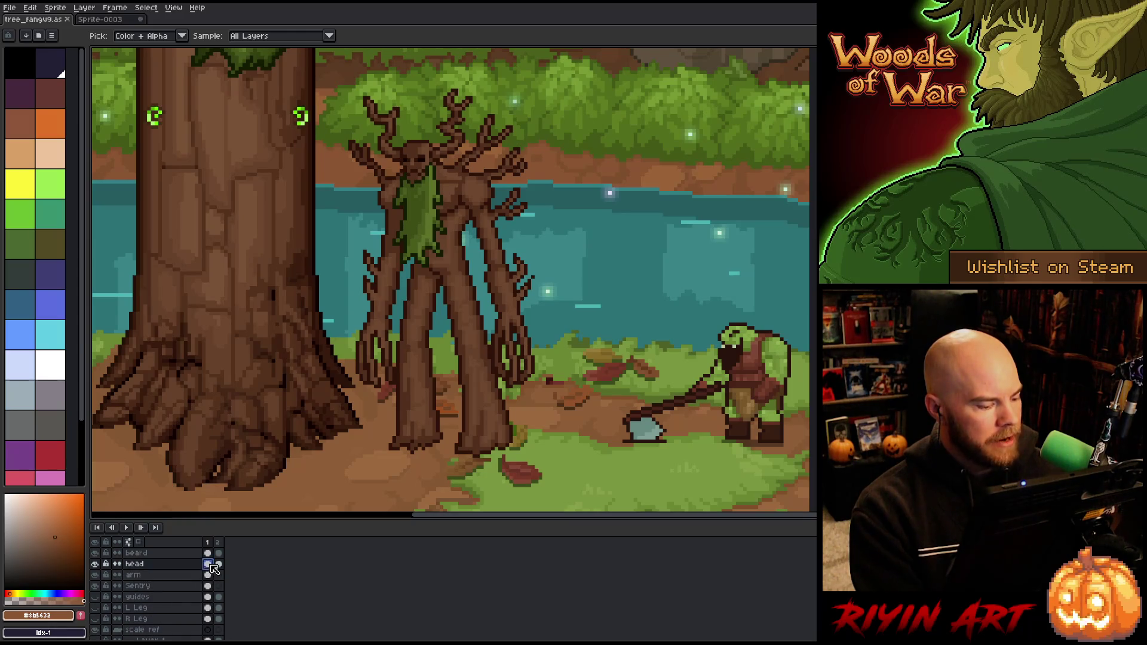
{"action": "left_click", "coordinate": [98, 564]}
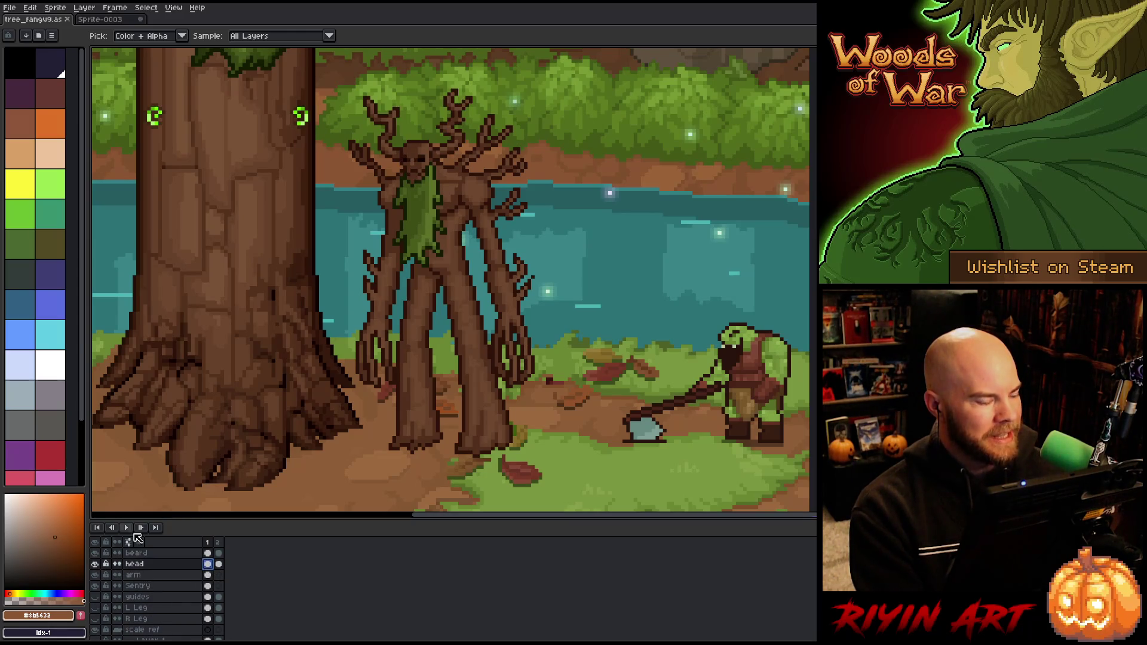
{"action": "scroll", "coordinate": [525, 205], "scroll_direction": "up", "scroll_amount": 2}
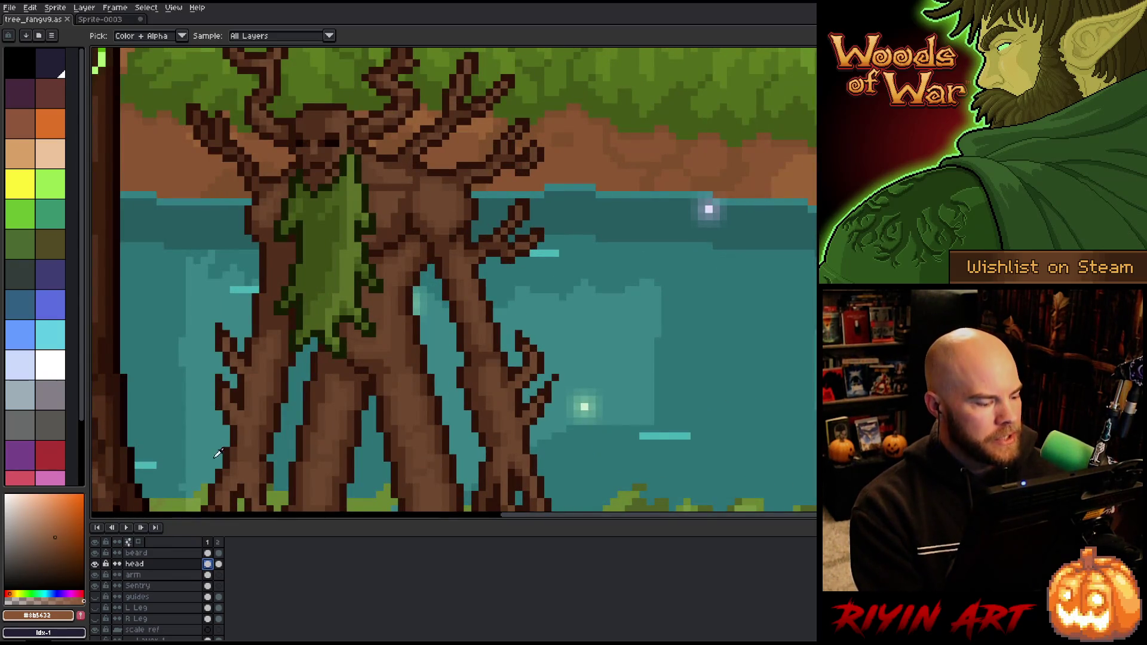
{"action": "left_click", "coordinate": [207, 585]}
{"action": "scroll", "coordinate": [378, 215], "scroll_direction": "down", "scroll_amount": 3}
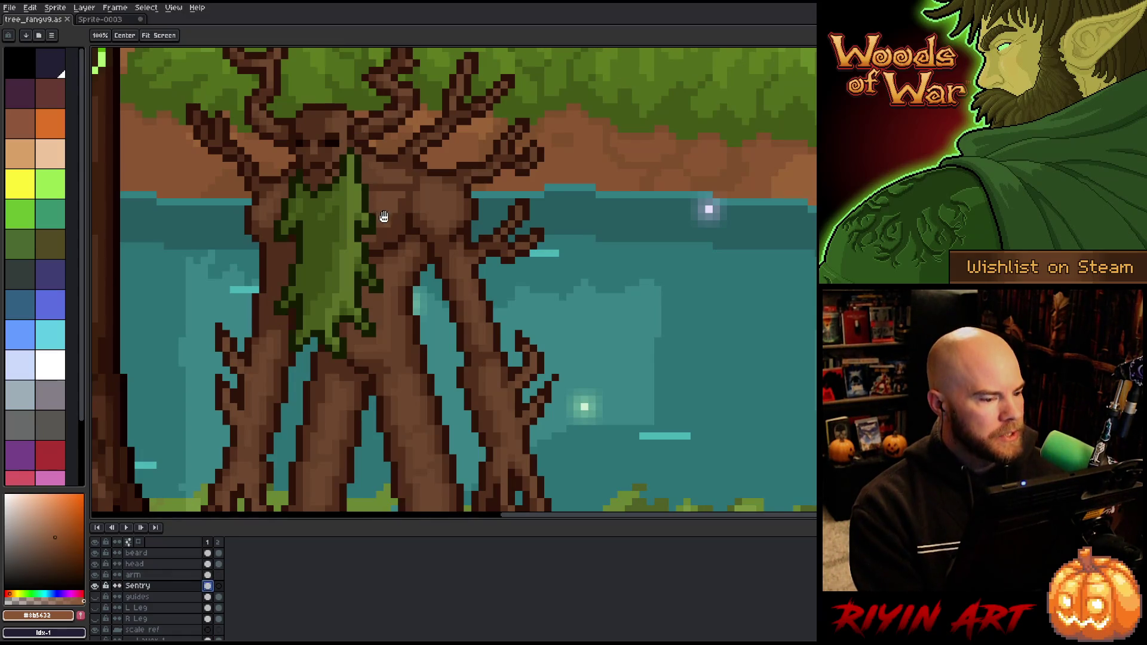
- Sample #664129 from the treant's face and recolour two face pixels with the pencil
{"action": "scroll", "coordinate": [430, 287], "scroll_direction": "up", "scroll_amount": 5}
{"action": "left_click", "coordinate": [434, 282]}
{"action": "key", "text": "b"}
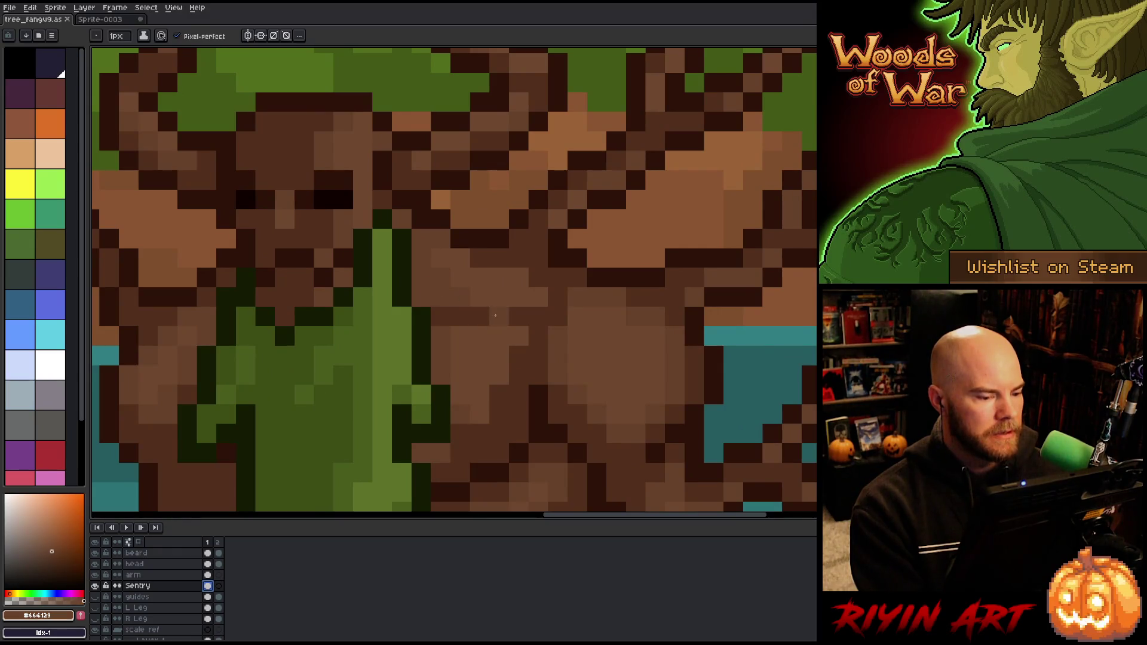
{"action": "left_click_drag", "start_coordinate": [463, 317], "coordinate": [439, 317]}
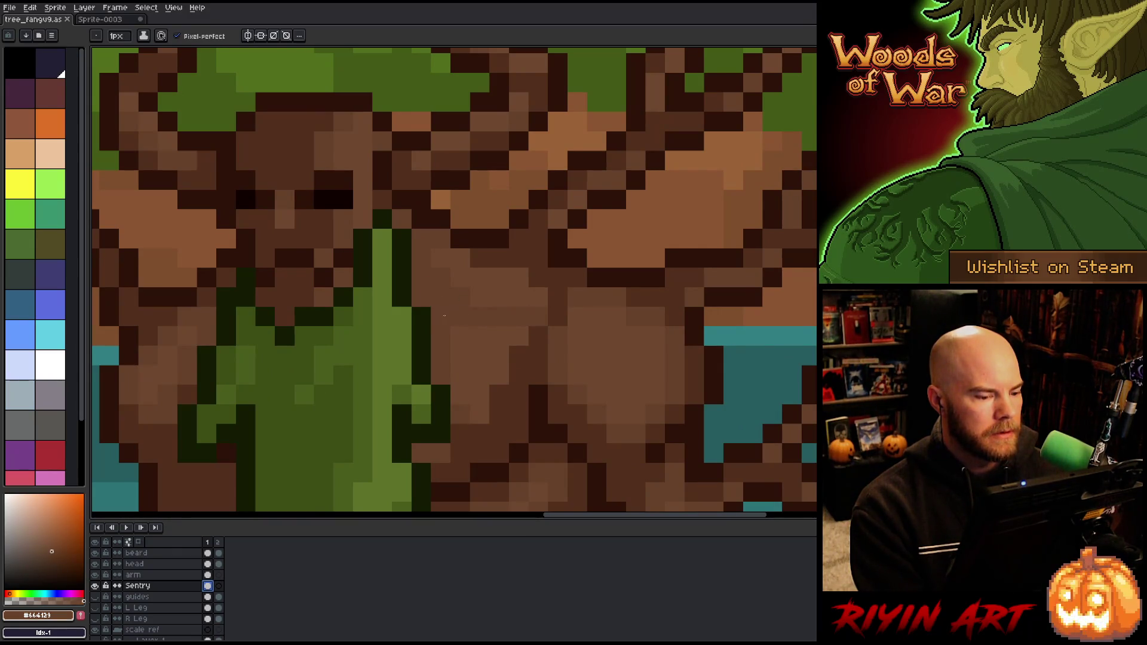
{"action": "scroll", "coordinate": [407, 347], "scroll_direction": "down", "scroll_amount": 4}
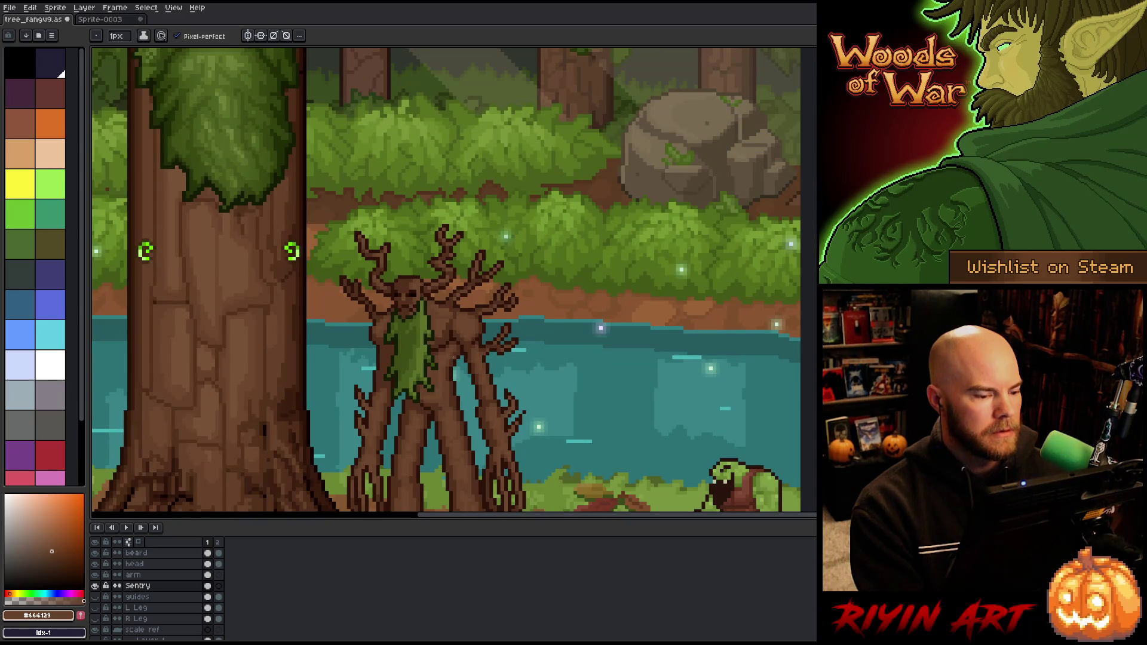
{"action": "scroll", "coordinate": [453, 351], "scroll_direction": "up", "scroll_amount": 3}
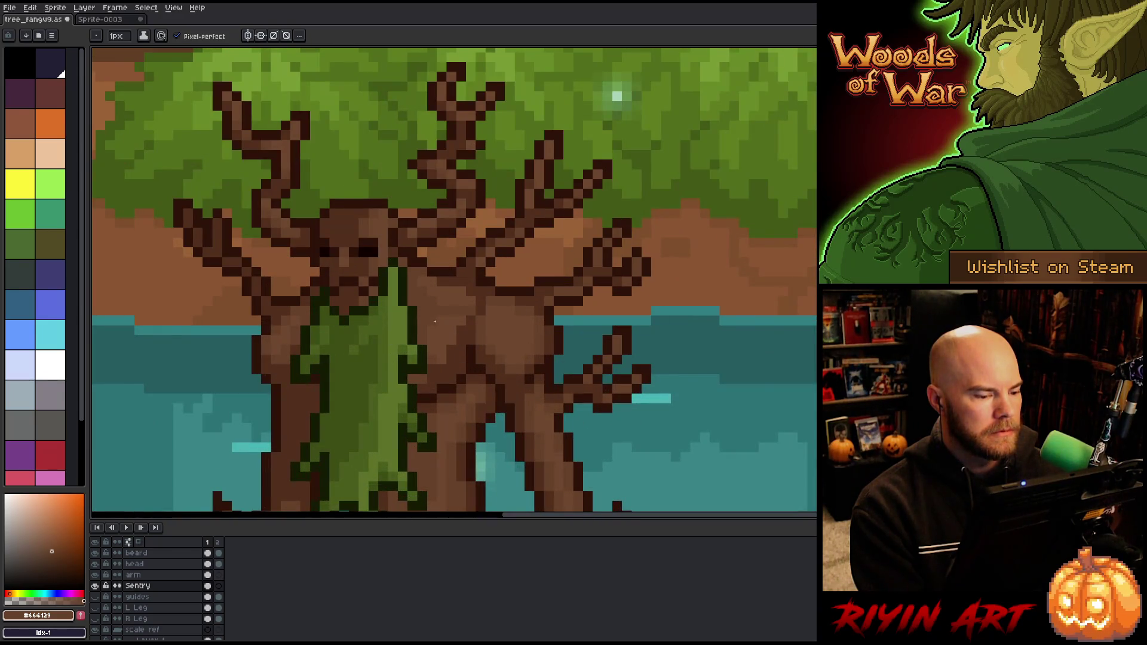
{"action": "scroll", "coordinate": [435, 321], "scroll_direction": "down", "scroll_amount": 3}
{"action": "scroll", "coordinate": [432, 323], "scroll_direction": "up", "scroll_amount": 4}
{"action": "scroll", "coordinate": [428, 308], "scroll_direction": "down", "scroll_amount": 3}
{"action": "scroll", "coordinate": [469, 258], "scroll_direction": "up", "scroll_amount": 3}
{"action": "scroll", "coordinate": [470, 258], "scroll_direction": "down", "scroll_amount": 3}
{"action": "scroll", "coordinate": [487, 233], "scroll_direction": "up", "scroll_amount": 3}
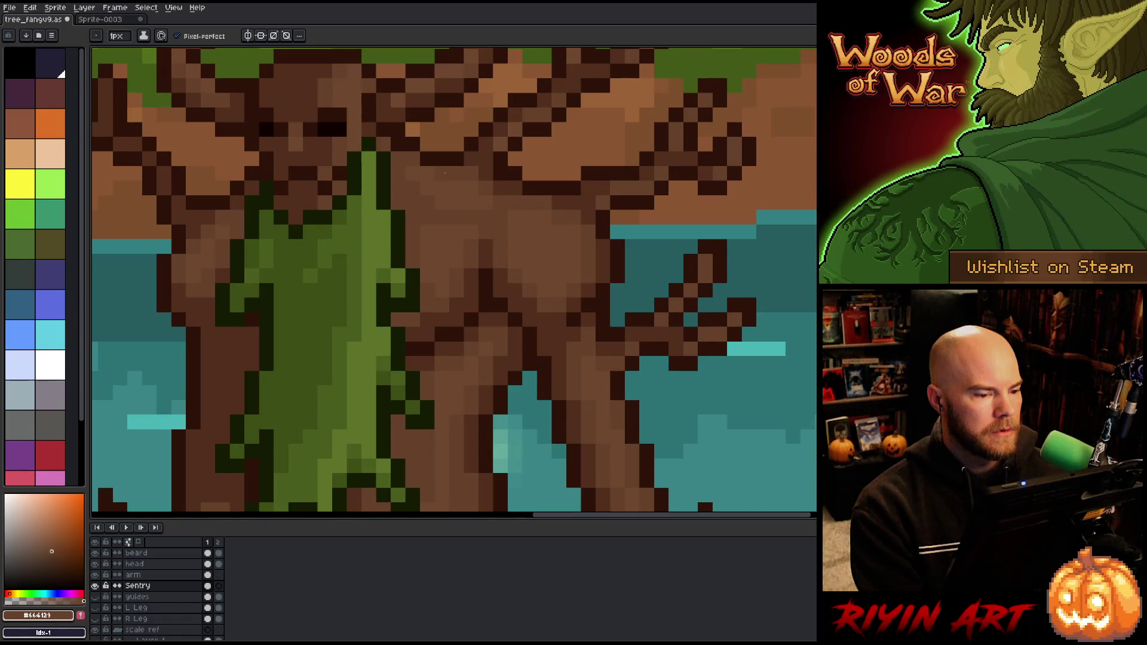
{"action": "scroll", "coordinate": [449, 178], "scroll_direction": "down", "scroll_amount": 1}
{"action": "scroll", "coordinate": [449, 178], "scroll_direction": "down", "scroll_amount": 2}
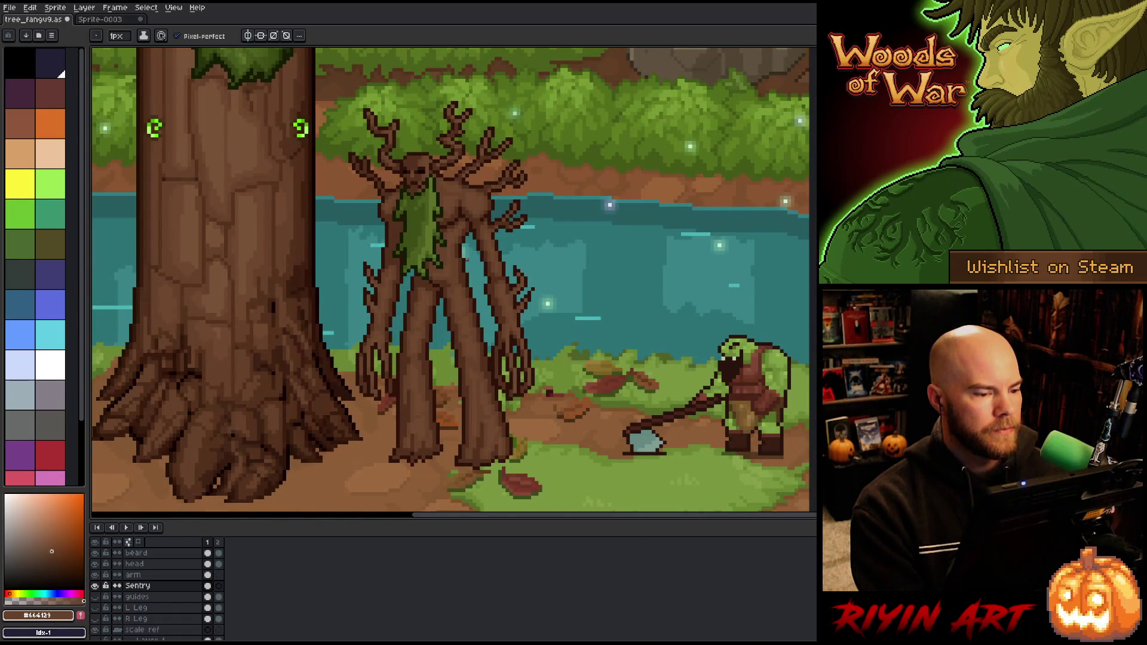
{"action": "scroll", "coordinate": [455, 251], "scroll_direction": "up", "scroll_amount": 3}
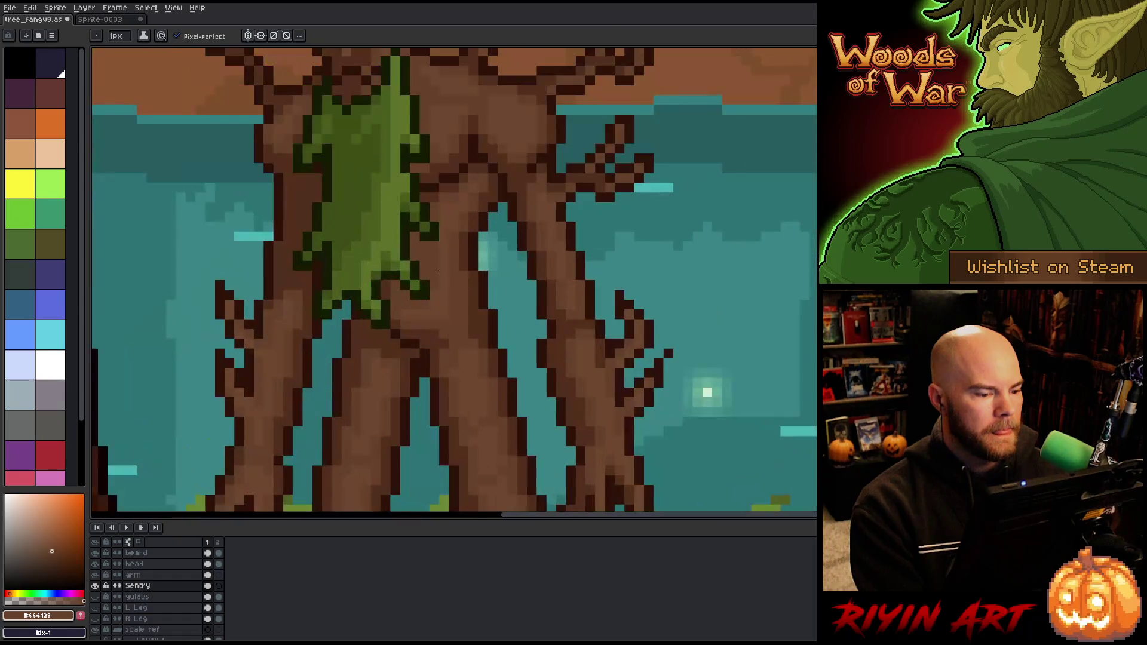
{"action": "scroll", "coordinate": [438, 272], "scroll_direction": "down", "scroll_amount": 2}
{"action": "scroll", "coordinate": [464, 277], "scroll_direction": "up", "scroll_amount": 3}
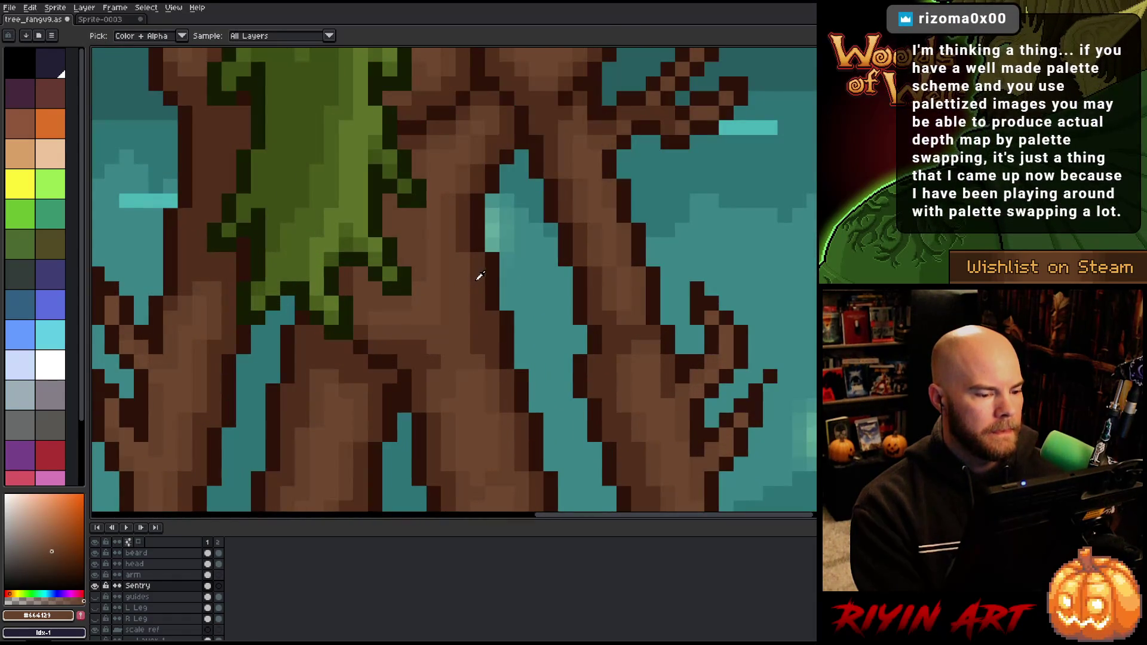
- Sample the darker #532f1c and add dark-brown pixels along the trunk's upper-left edge
{"action": "left_click", "coordinate": [444, 238], "text": "alt"}
{"action": "left_click", "coordinate": [389, 201]}
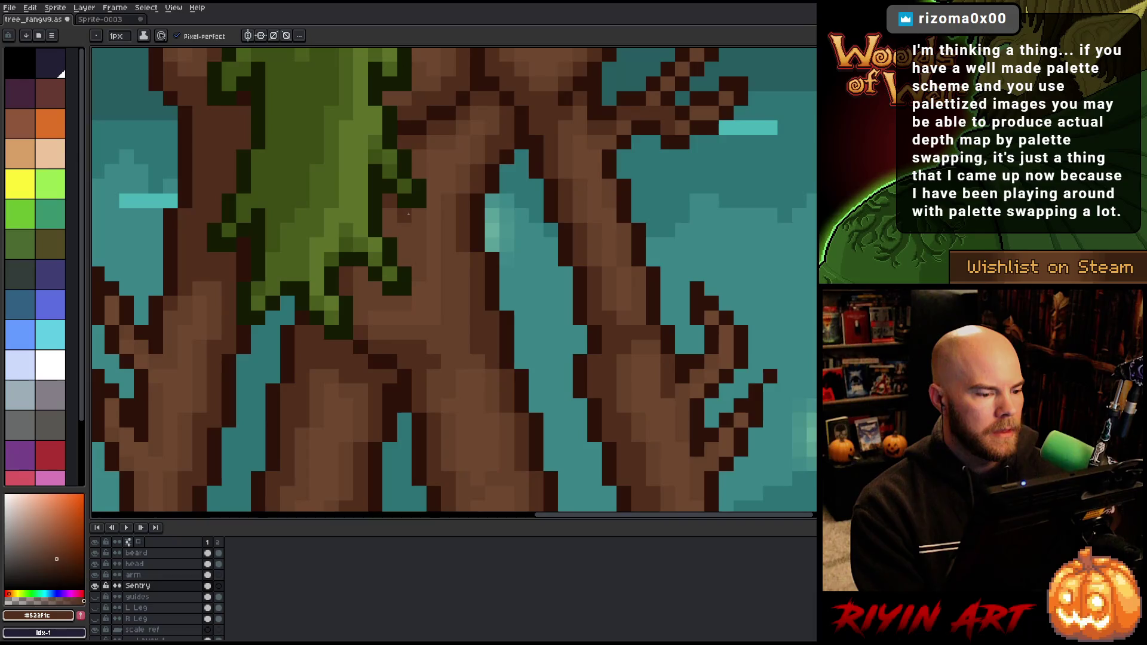
{"action": "left_click", "coordinate": [418, 215]}
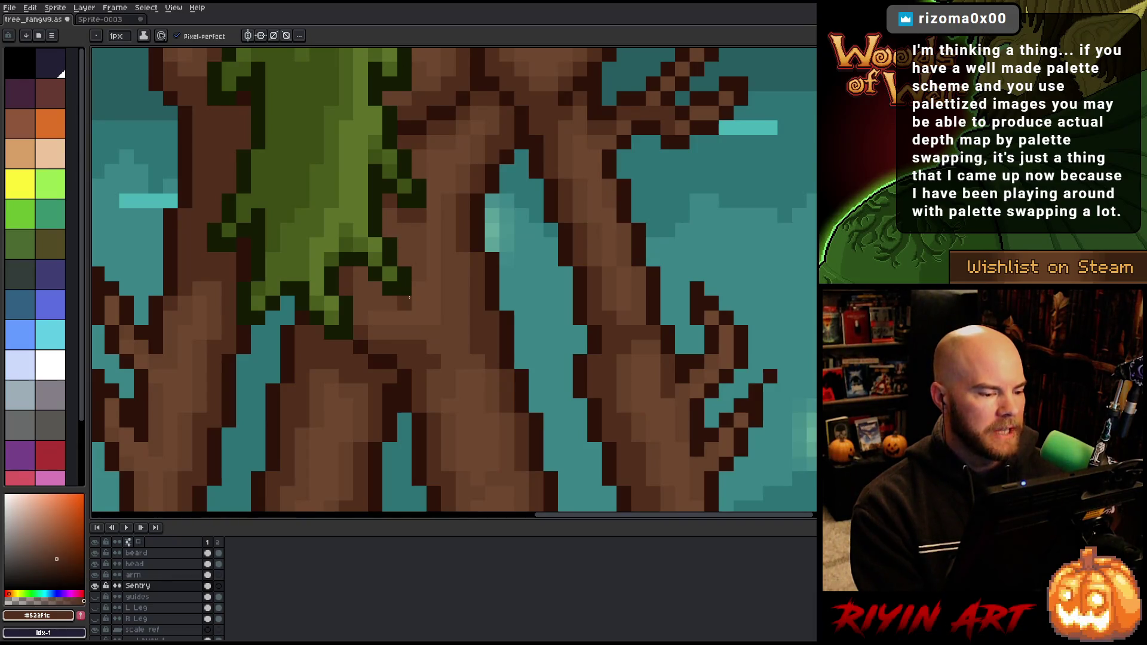
{"action": "left_click", "coordinate": [390, 303]}
{"action": "left_click", "coordinate": [375, 288]}
{"action": "left_click", "coordinate": [360, 275]}
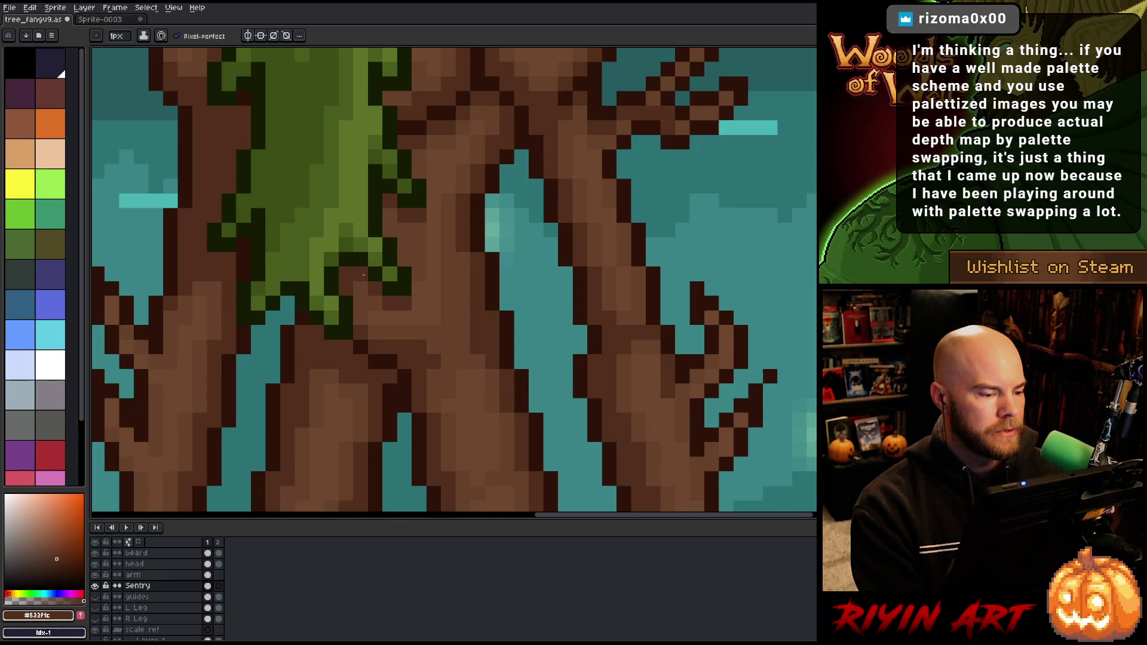
{"action": "scroll", "coordinate": [346, 228], "scroll_direction": "down", "scroll_amount": 5}
{"action": "scroll", "coordinate": [380, 200], "scroll_direction": "up", "scroll_amount": 4}
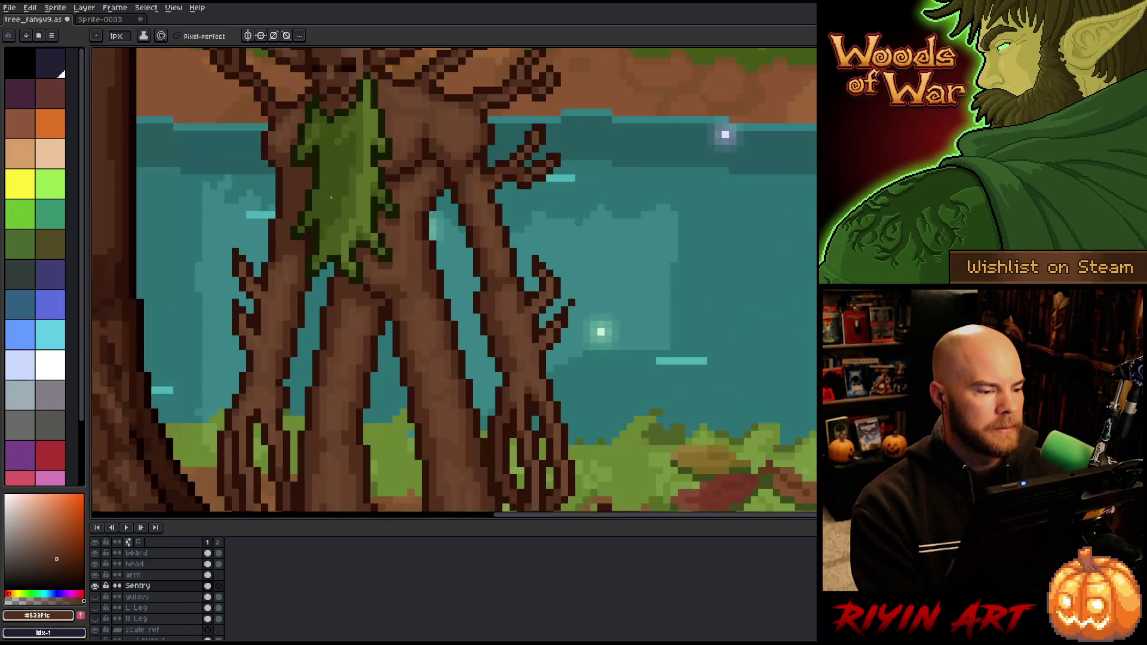
{"action": "scroll", "coordinate": [380, 200], "scroll_direction": "down", "scroll_amount": 3}
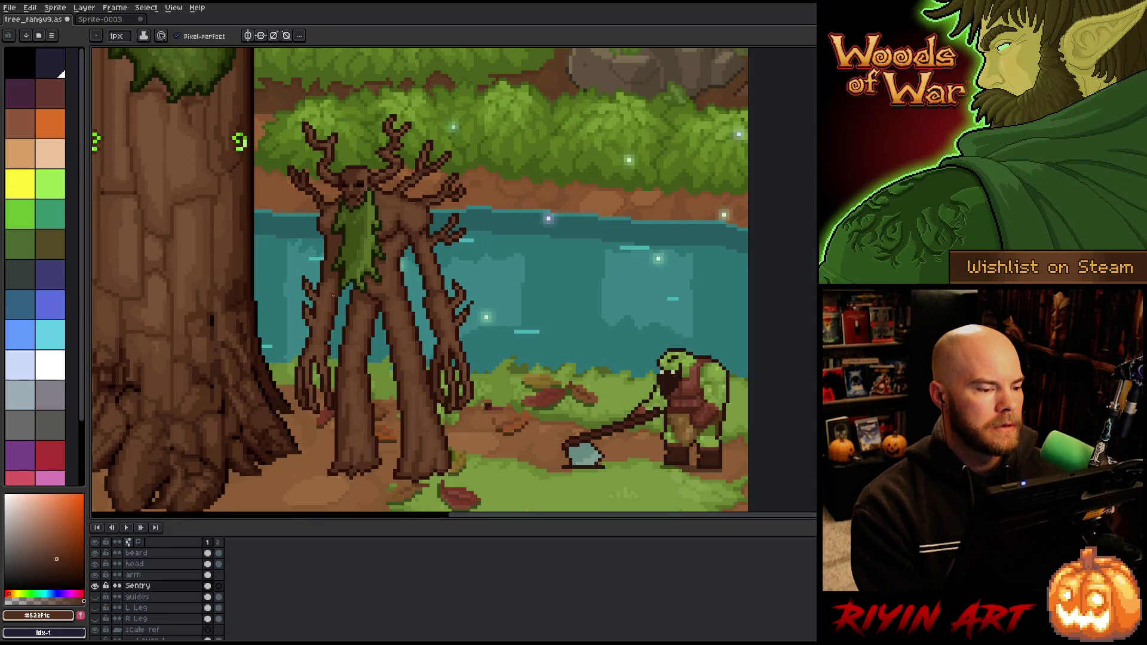
{"action": "scroll", "coordinate": [383, 206], "scroll_direction": "up", "scroll_amount": 1}
{"action": "mouse_move", "coordinate": [396, 210]}
{"action": "left_mouse_down"}
{"action": "mouse_move", "coordinate": [468, 220]}
{"action": "mouse_move", "coordinate": [449, 245]}
{"action": "left_mouse_up"}
- Sample the bark brown #444121 from the torso and save the scene file
{"action": "key", "text": "b"}
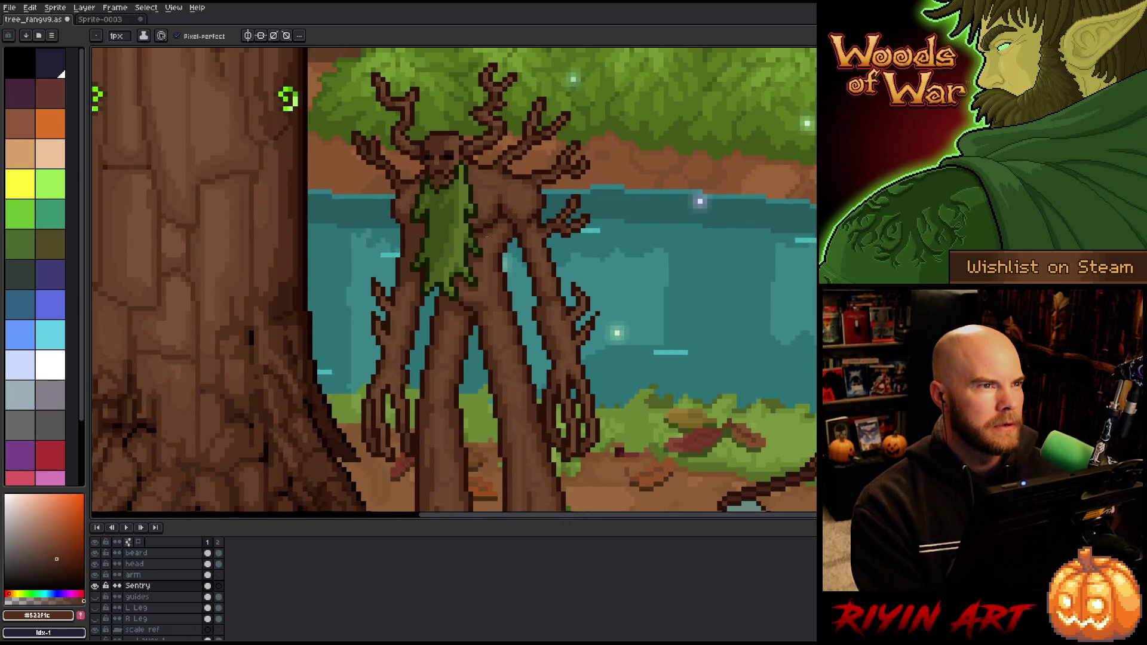
{"action": "scroll", "coordinate": [429, 253], "scroll_direction": "up", "scroll_amount": 2}
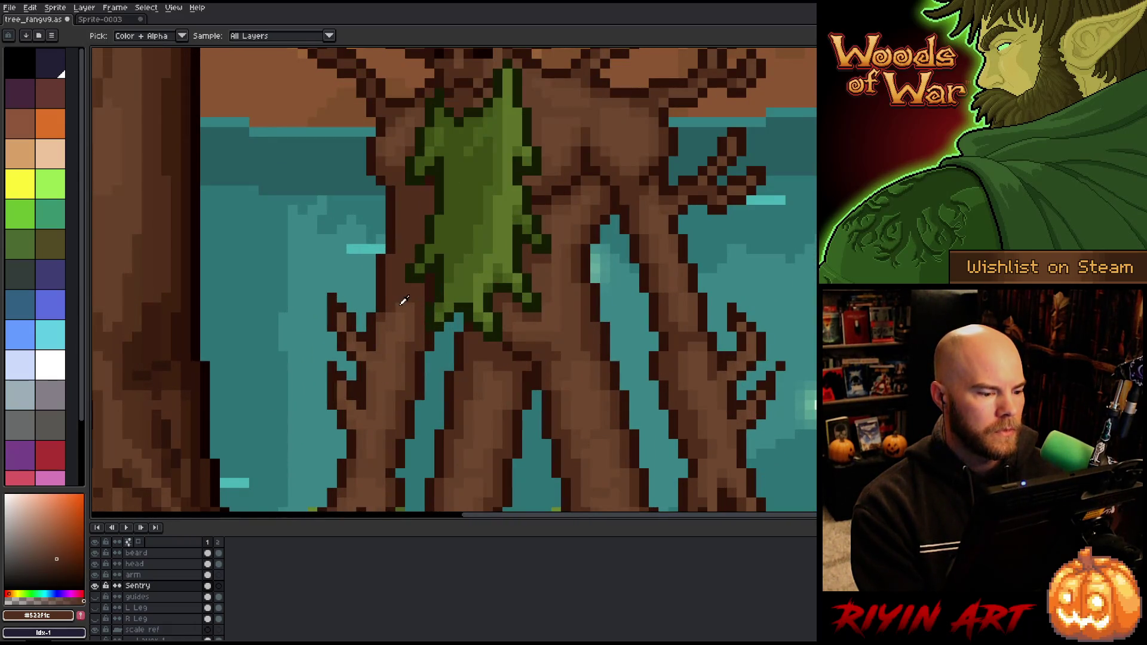
{"action": "left_click", "coordinate": [397, 303], "text": "alt"}
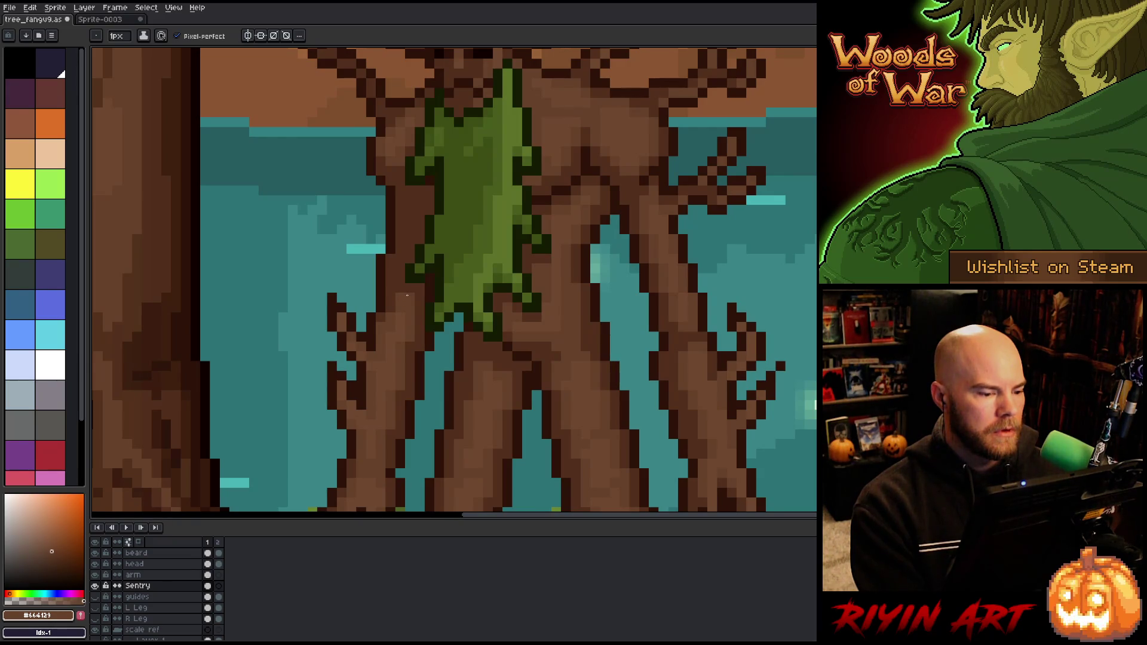
{"action": "scroll", "coordinate": [407, 295], "scroll_direction": "down", "scroll_amount": 3}
{"action": "left_click_drag", "start_coordinate": [407, 296], "coordinate": [413, 255]}
{"action": "scroll", "coordinate": [413, 254], "scroll_direction": "up", "scroll_amount": 2}
{"action": "scroll", "coordinate": [401, 231], "scroll_direction": "up", "scroll_amount": 2}
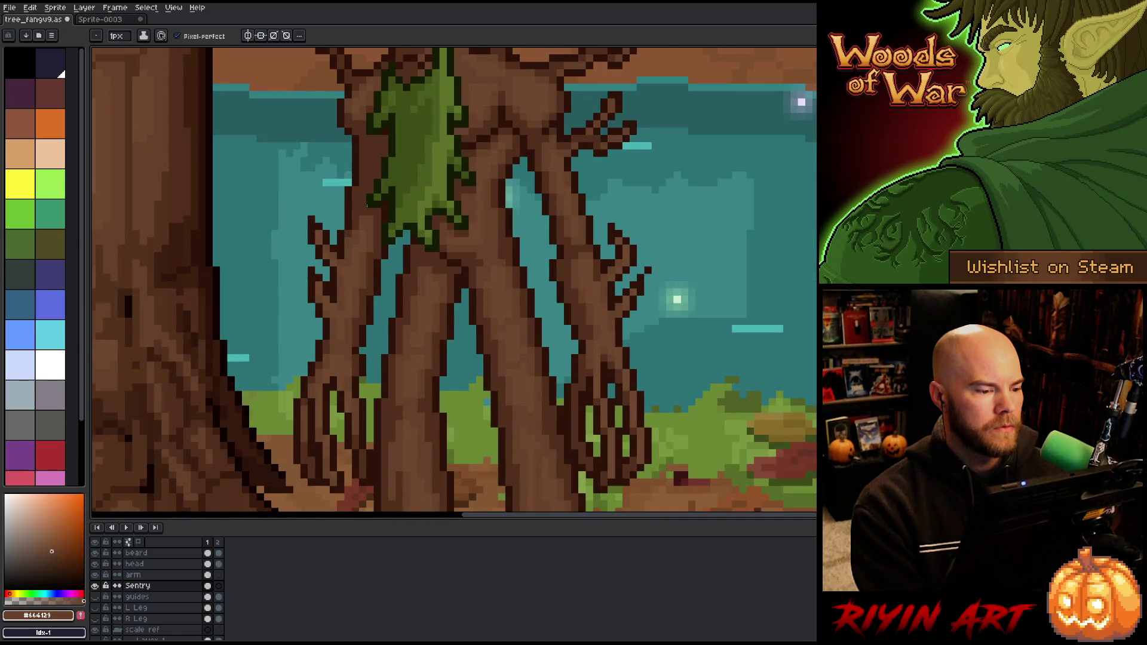
{"action": "key", "text": "ctrl+s"}
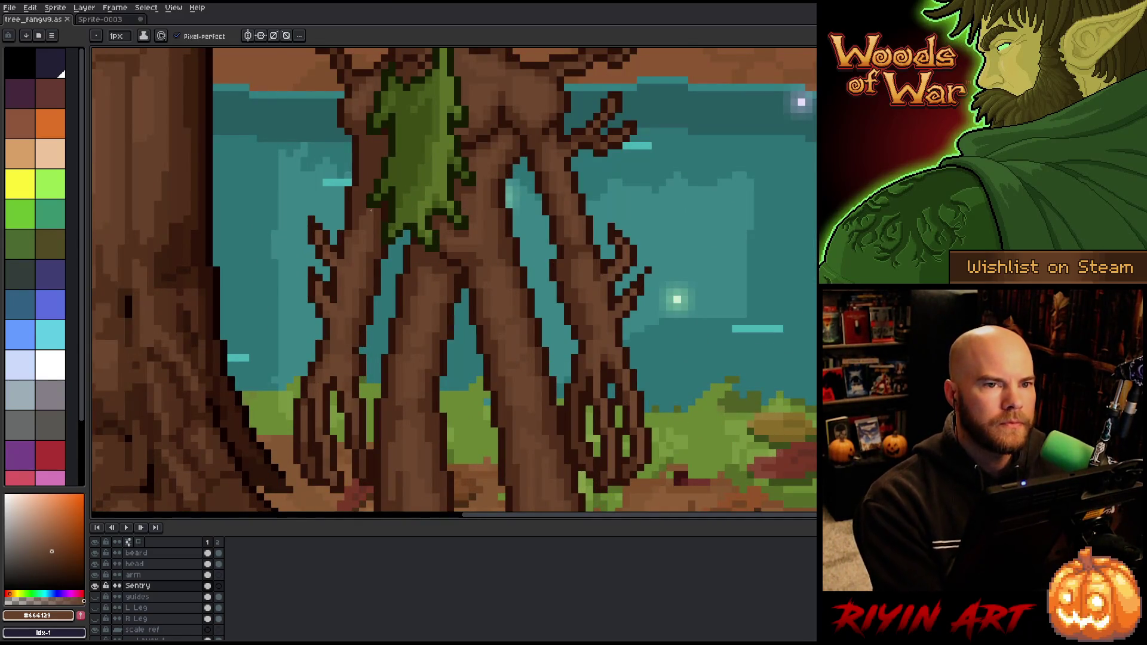
{"action": "scroll", "coordinate": [371, 209], "scroll_direction": "down", "scroll_amount": 3}
{"action": "scroll", "coordinate": [452, 265], "scroll_direction": "up", "scroll_amount": 1}
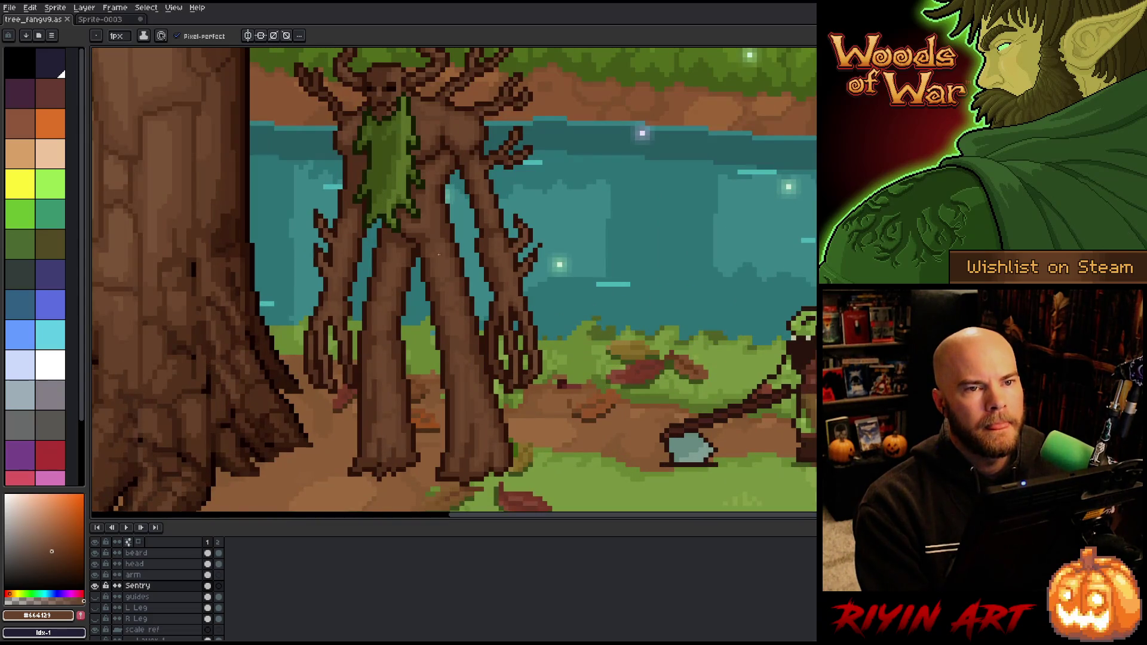
- Pan around the scene, then switch to the Sprite-0003 document holding the standalone treant
{"action": "left_click_drag", "start_coordinate": [456, 307], "coordinate": [422, 310]}
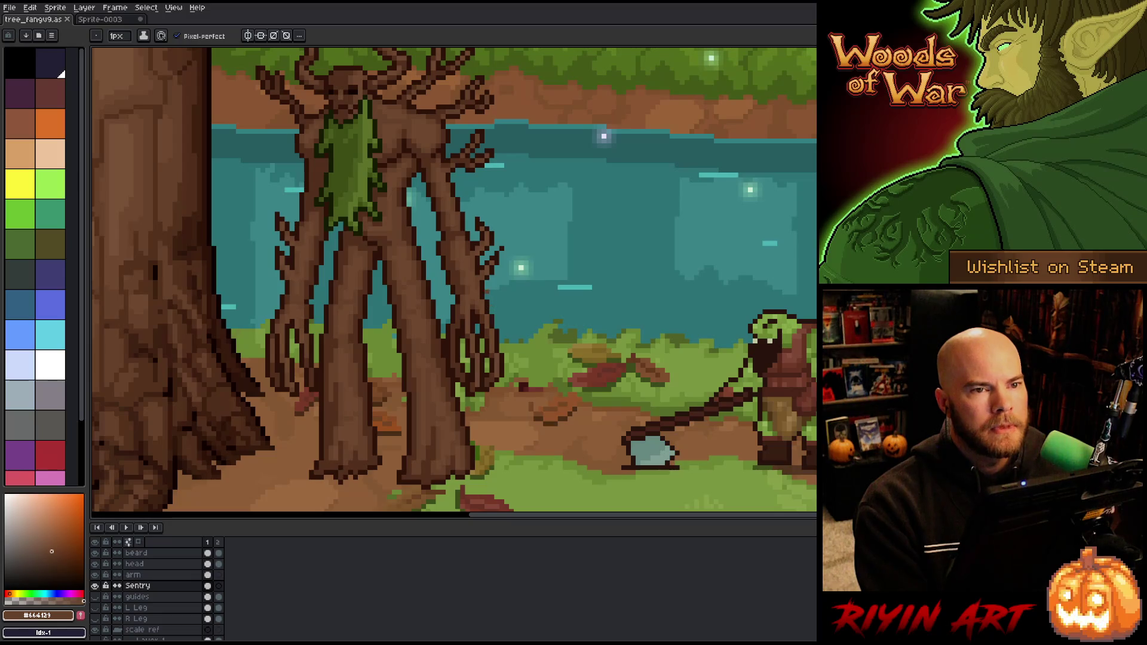
{"action": "scroll", "coordinate": [491, 297], "scroll_direction": "down", "scroll_amount": 1}
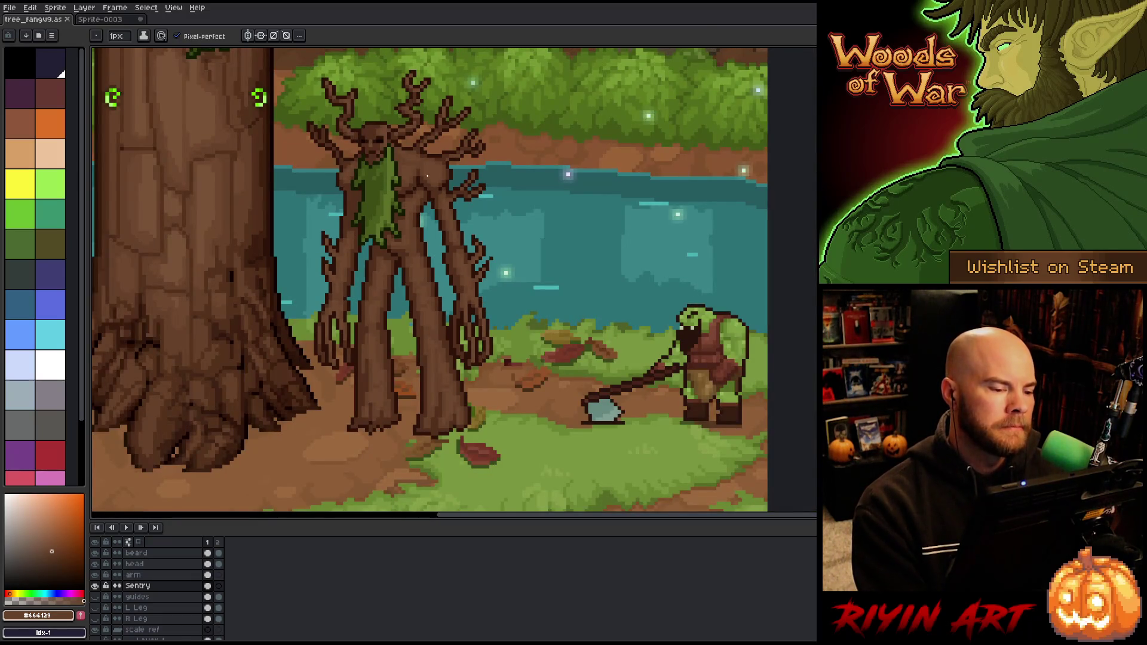
{"action": "scroll", "coordinate": [428, 178], "scroll_direction": "up", "scroll_amount": 1}
{"action": "left_click_drag", "start_coordinate": [426, 251], "coordinate": [400, 253]}
{"action": "key", "text": "space"}
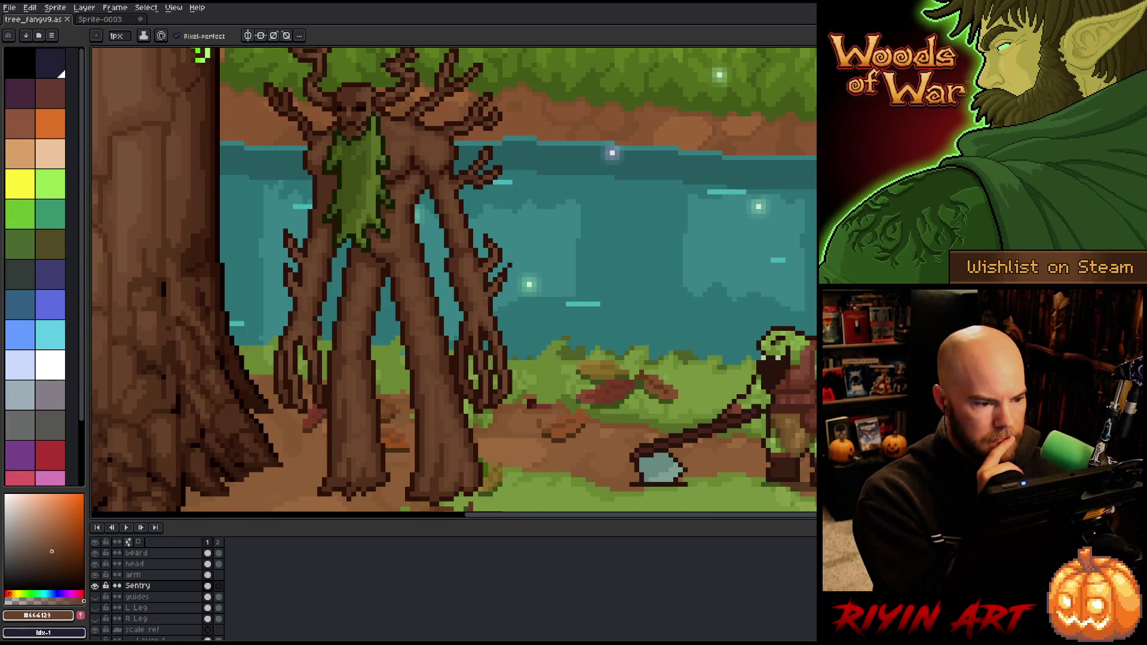
{"action": "scroll", "coordinate": [485, 297], "scroll_direction": "down", "scroll_amount": 1}
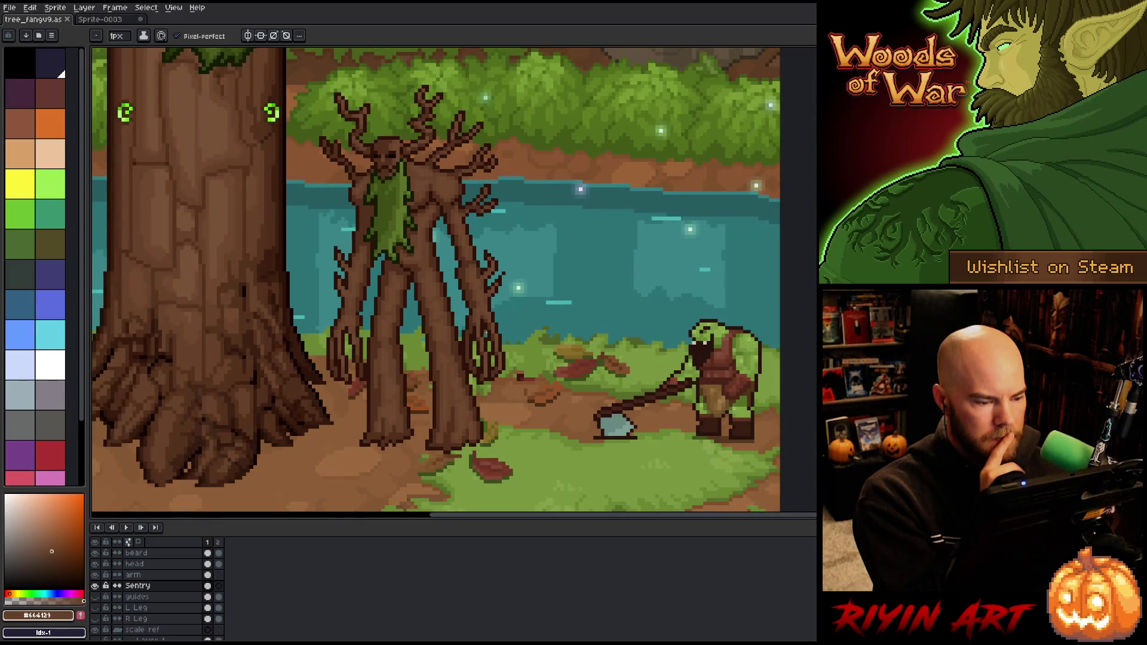
{"action": "scroll", "coordinate": [519, 313], "scroll_direction": "up", "scroll_amount": 1}
{"action": "scroll", "coordinate": [519, 313], "scroll_direction": "down", "scroll_amount": 1}
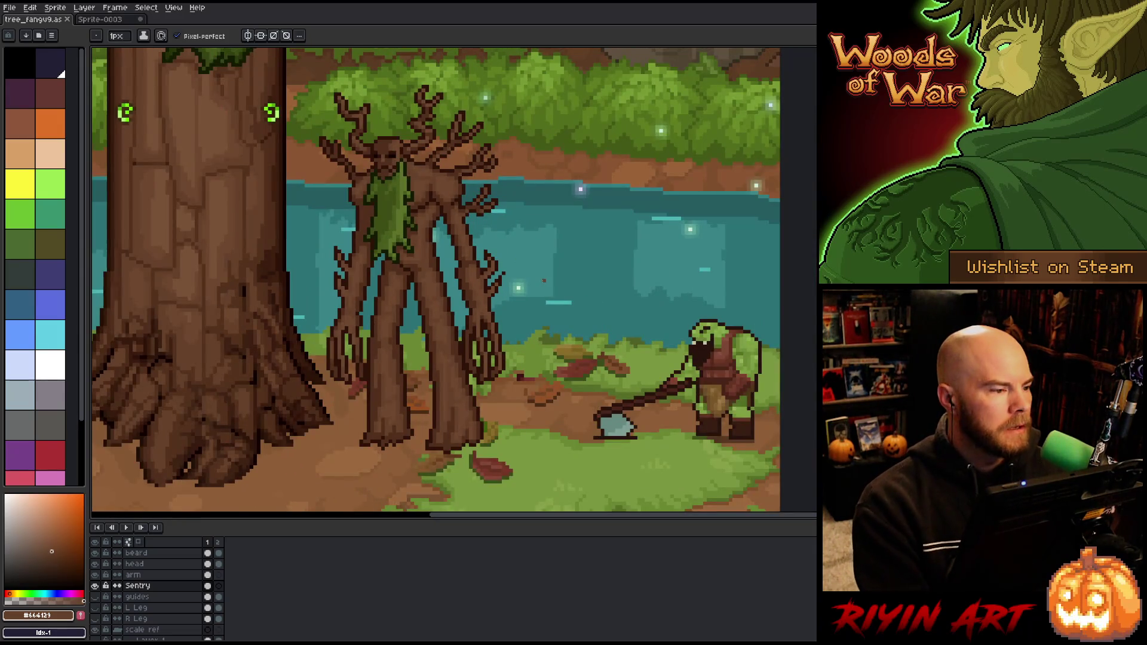
{"action": "left_click_drag", "start_coordinate": [539, 282], "coordinate": [502, 286]}
{"action": "left_click", "coordinate": [101, 19]}
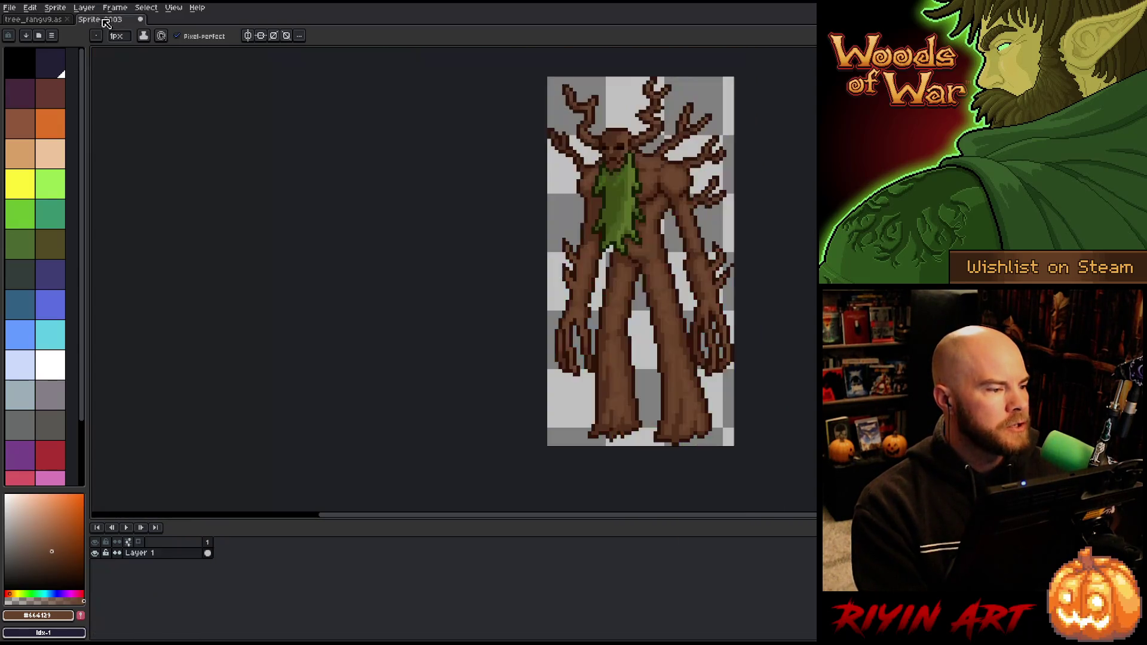
- Centre the treant and use Replace Color to merge its dark outline brown into the bark brown
{"action": "scroll", "coordinate": [717, 222], "scroll_direction": "up", "scroll_amount": 1}
{"action": "left_click_drag", "start_coordinate": [747, 220], "coordinate": [567, 269]}
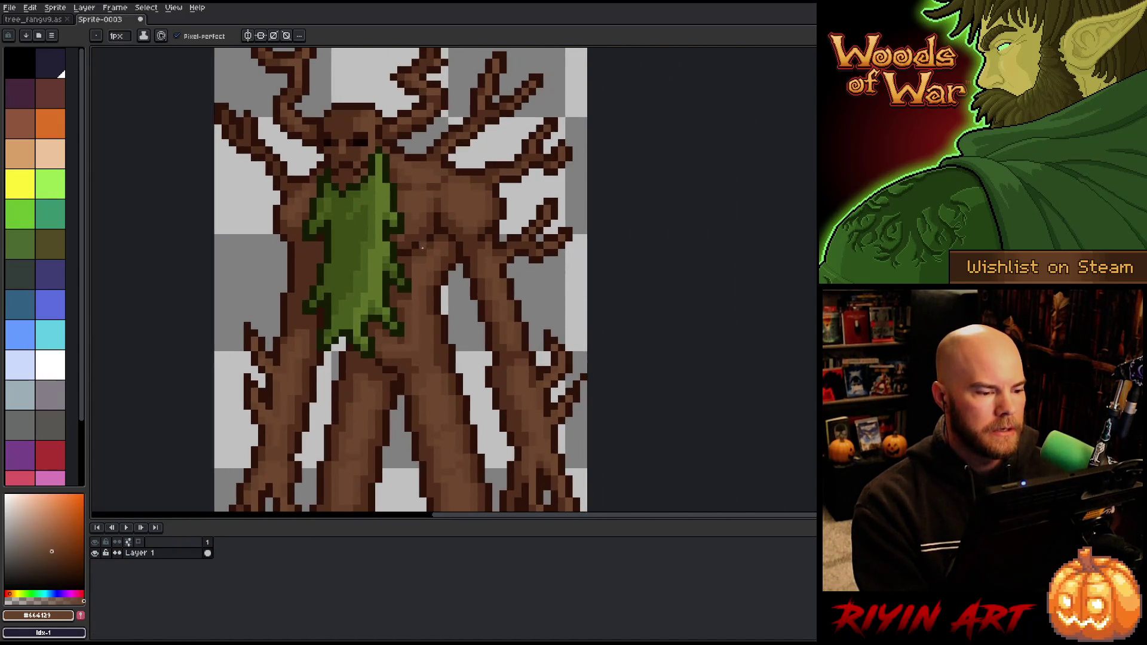
{"action": "scroll", "coordinate": [410, 240], "scroll_direction": "down", "scroll_amount": 1}
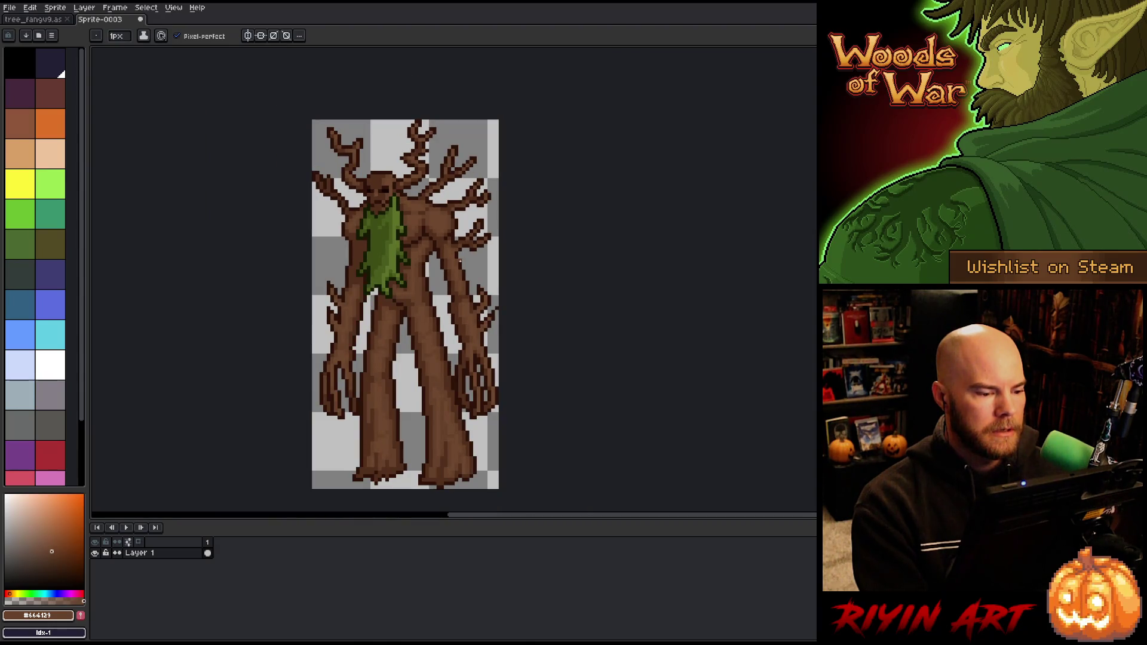
{"action": "scroll", "coordinate": [407, 242], "scroll_direction": "up", "scroll_amount": 2}
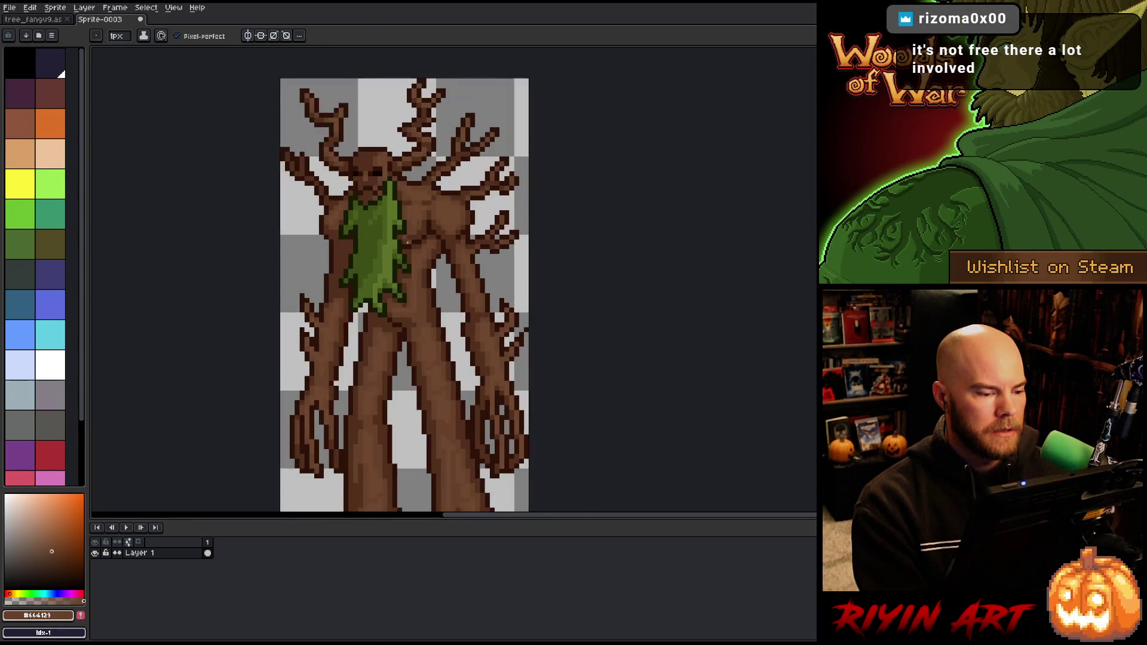
{"action": "scroll", "coordinate": [407, 241], "scroll_direction": "down", "scroll_amount": 1}
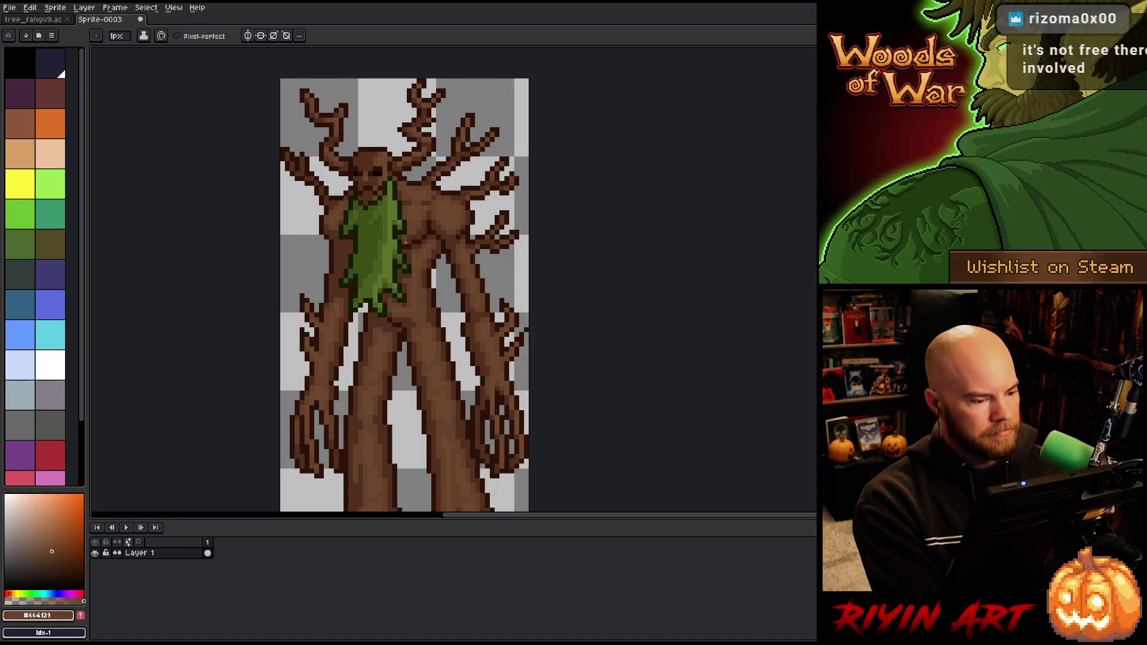
{"action": "key", "text": "shift+r"}
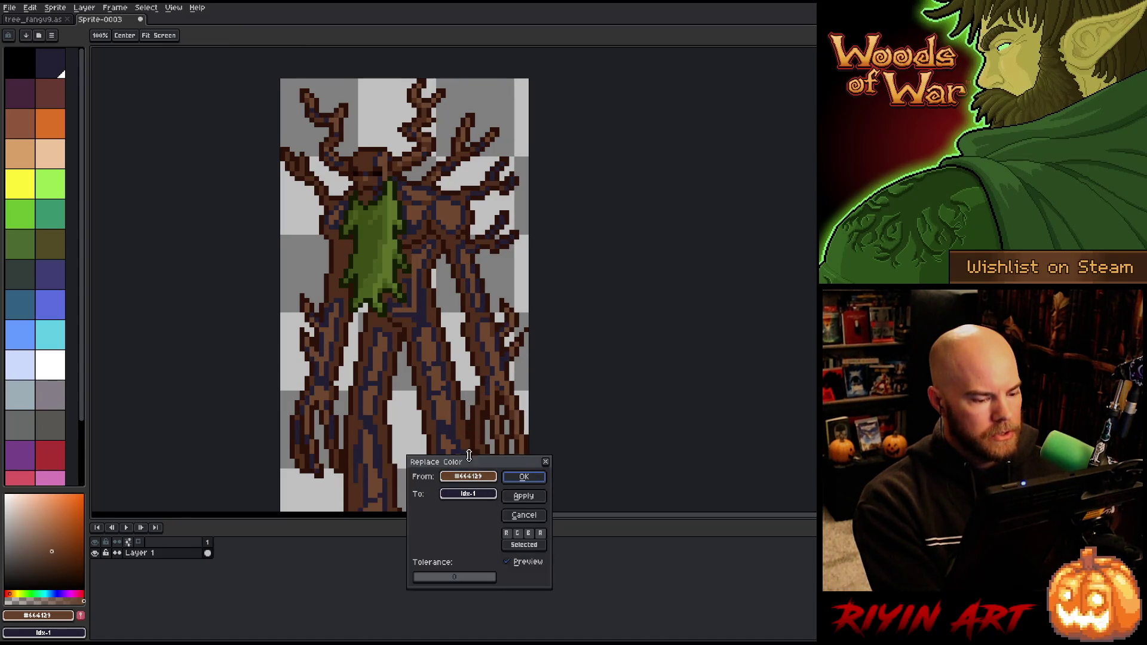
{"action": "left_click_drag", "start_coordinate": [473, 480], "coordinate": [449, 325]}
{"action": "right_click", "coordinate": [438, 307]}
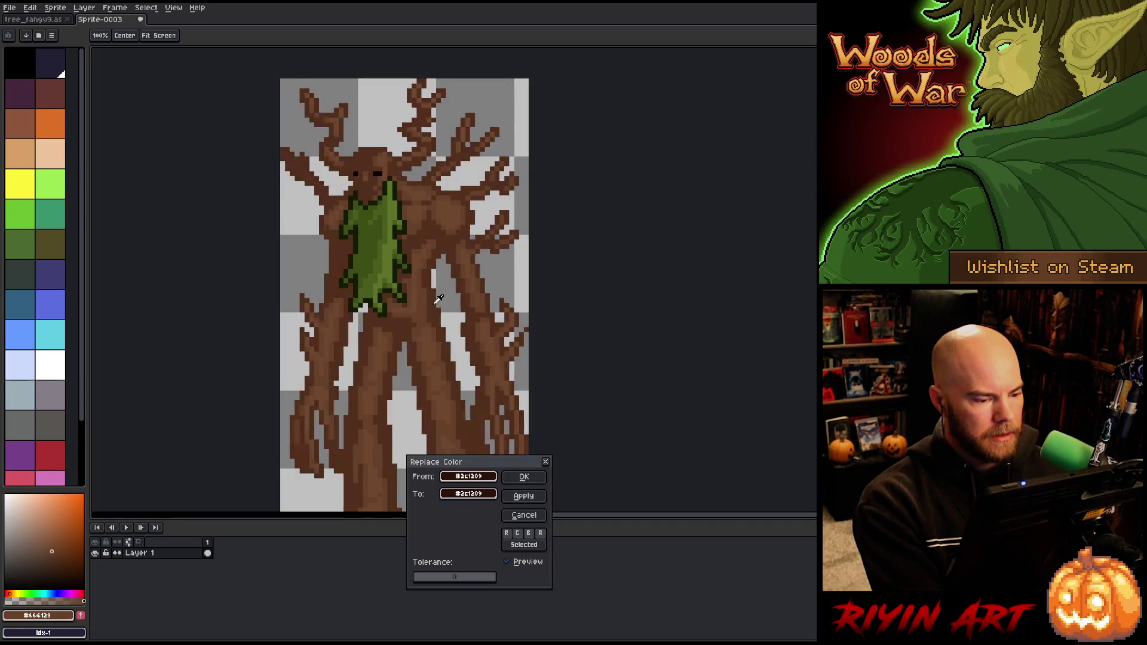
{"action": "left_click", "coordinate": [525, 478]}
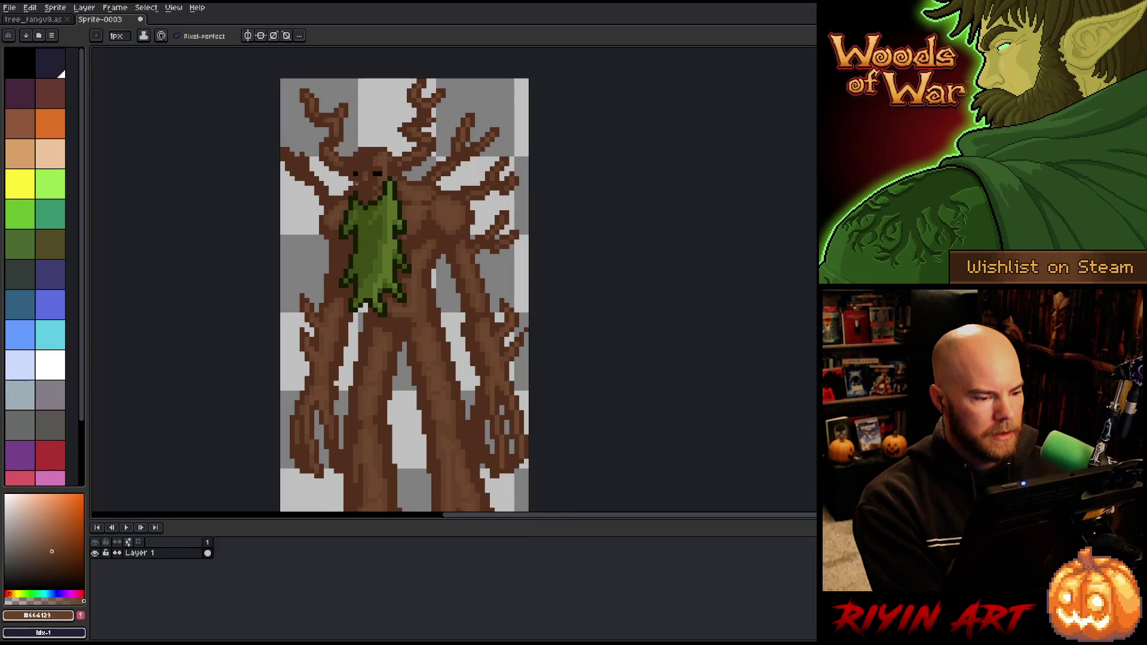
- Sample the cloak's dark green outline as the working colour with the eyedropper
{"action": "key", "text": "i"}
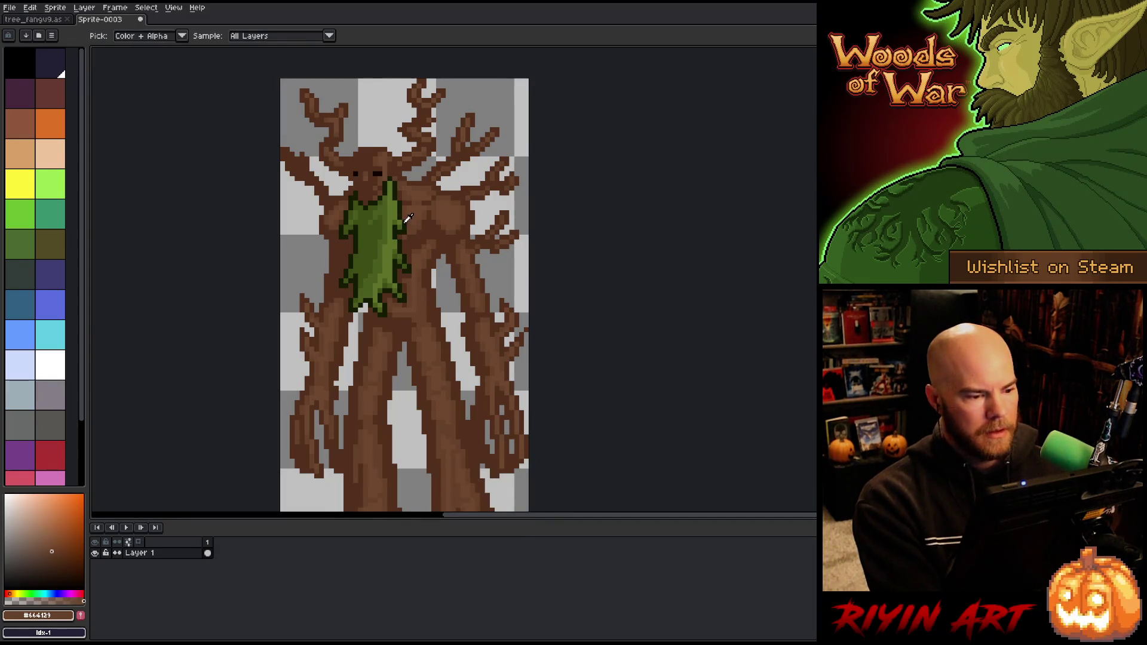
{"action": "left_click", "coordinate": [407, 222]}
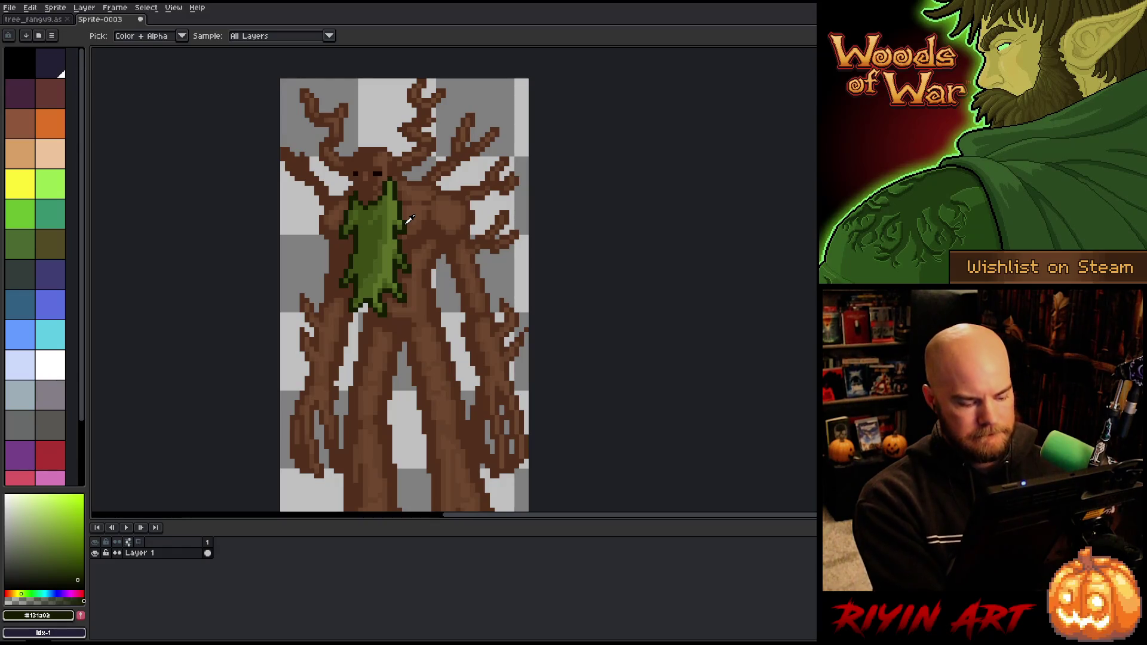
{"action": "key", "text": "shift+r"}
- Replace the cloak's dark outline green with a medium cloak green
{"action": "left_click", "coordinate": [362, 232]}
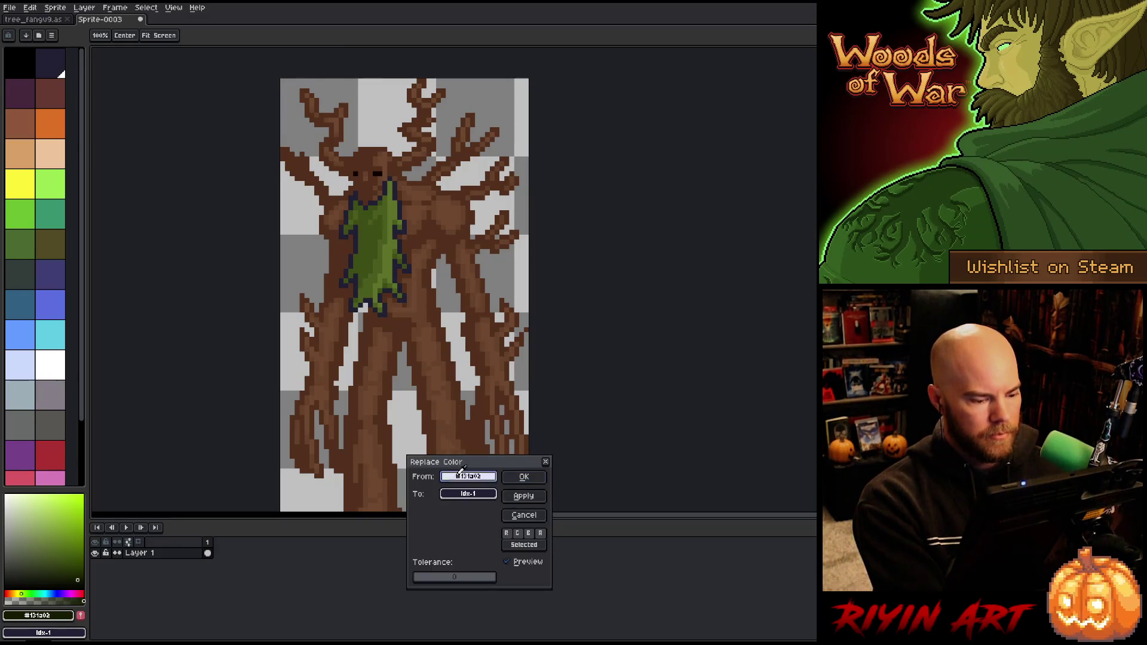
{"action": "left_click", "coordinate": [385, 245]}
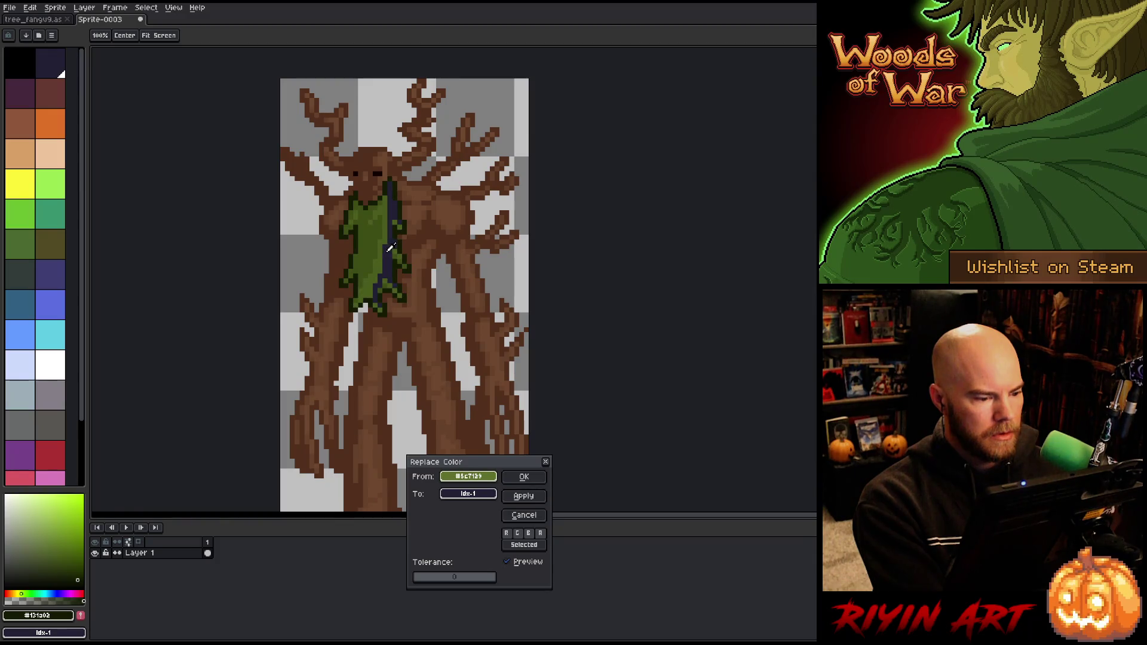
{"action": "left_click", "coordinate": [401, 241]}
{"action": "mouse_move", "coordinate": [468, 493]}
{"action": "left_mouse_down"}
{"action": "mouse_move", "coordinate": [392, 254]}
{"action": "mouse_move", "coordinate": [395, 266]}
{"action": "left_mouse_up"}
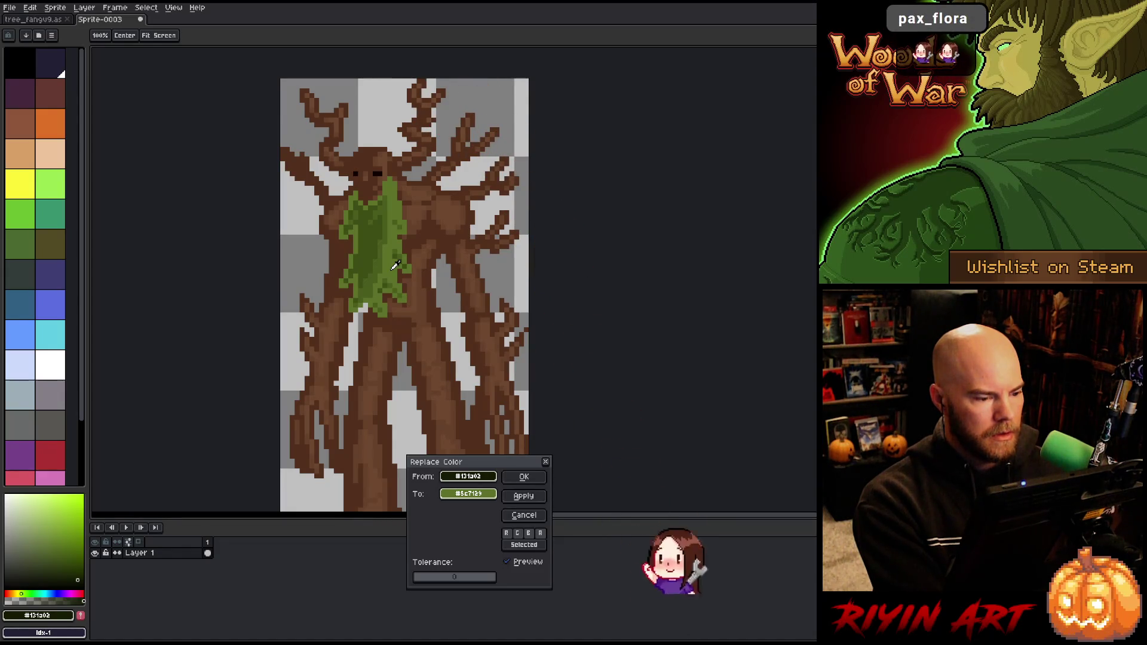
{"action": "right_click", "coordinate": [409, 242]}
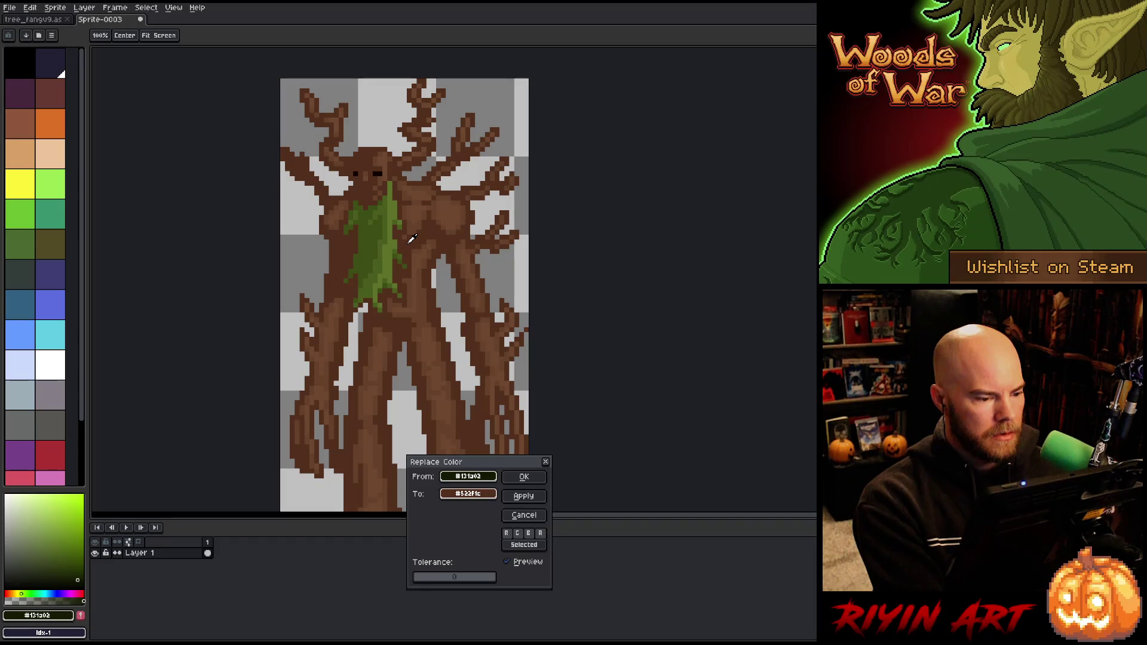
{"action": "right_click", "coordinate": [404, 240]}
{"action": "right_click", "coordinate": [399, 241]}
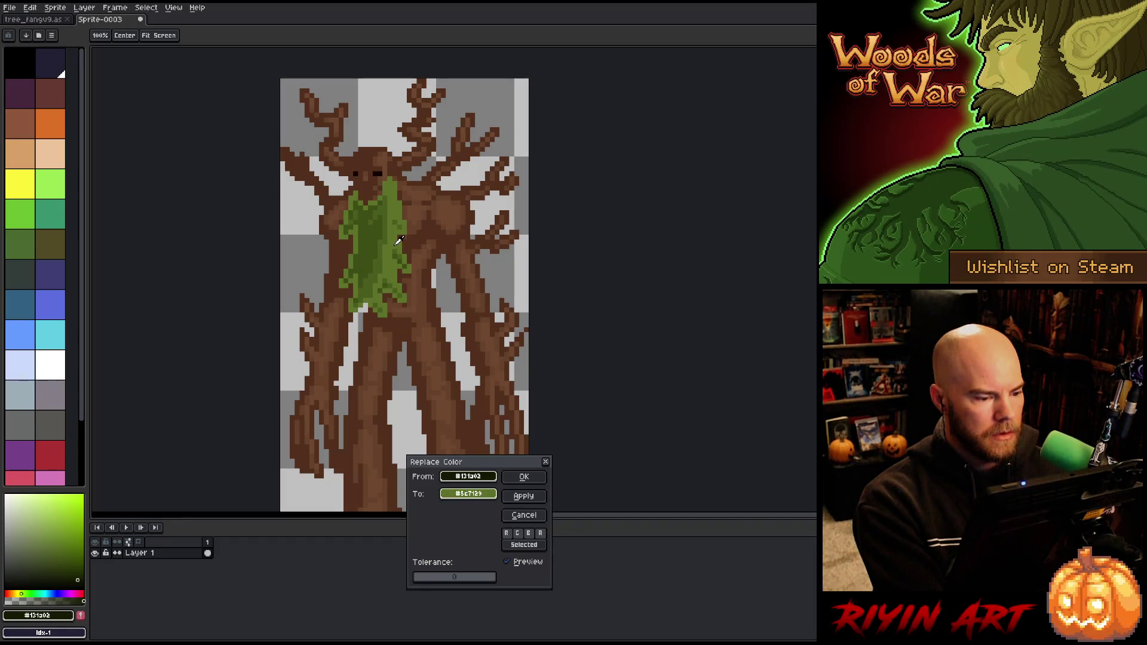
{"action": "right_click", "coordinate": [387, 236]}
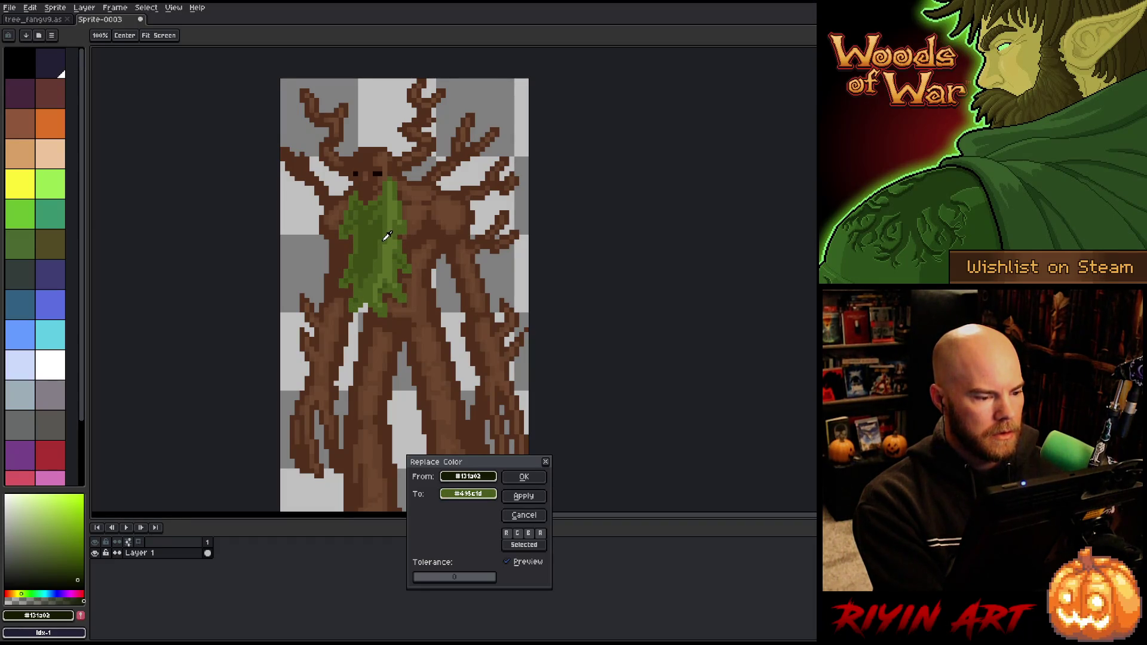
{"action": "right_click", "coordinate": [381, 234]}
{"action": "right_click", "coordinate": [386, 236]}
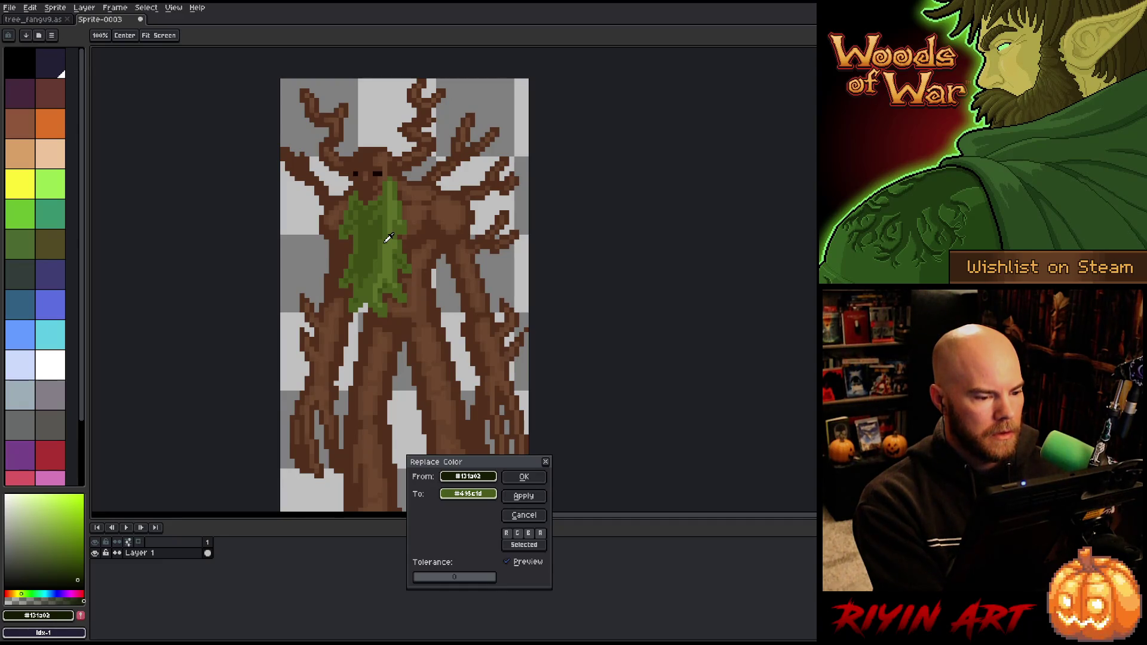
{"action": "left_click", "coordinate": [524, 476]}
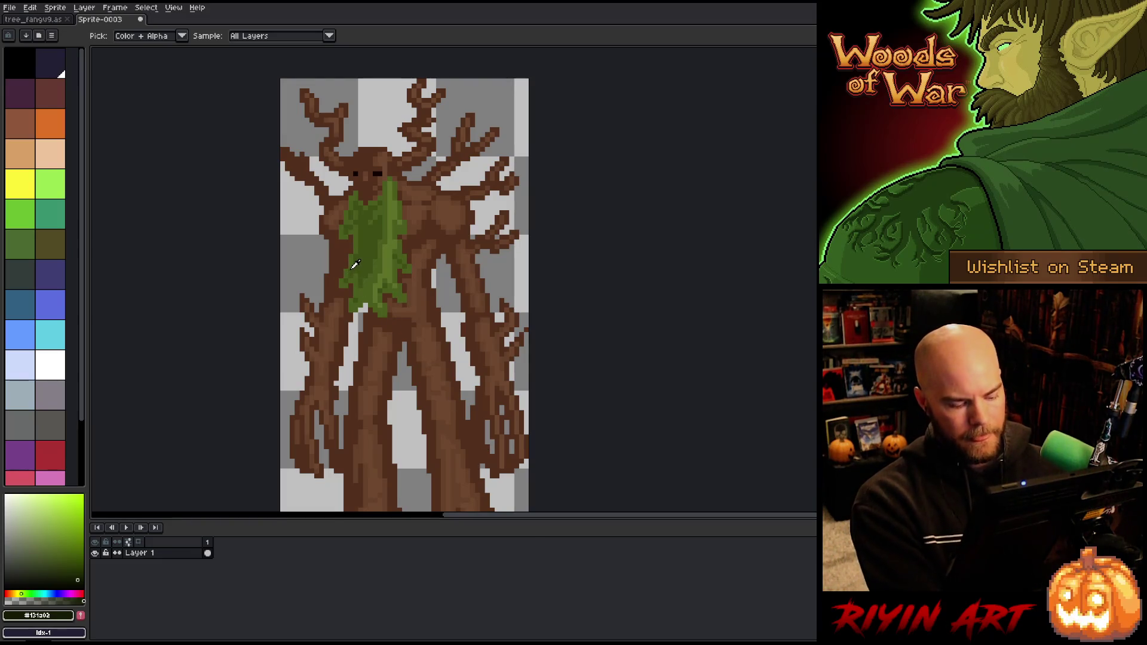
- Merge the cloak's remaining light and darker greens so the cloak is one solid green
{"action": "key", "text": "shift+r"}
{"action": "left_click", "coordinate": [394, 256]}
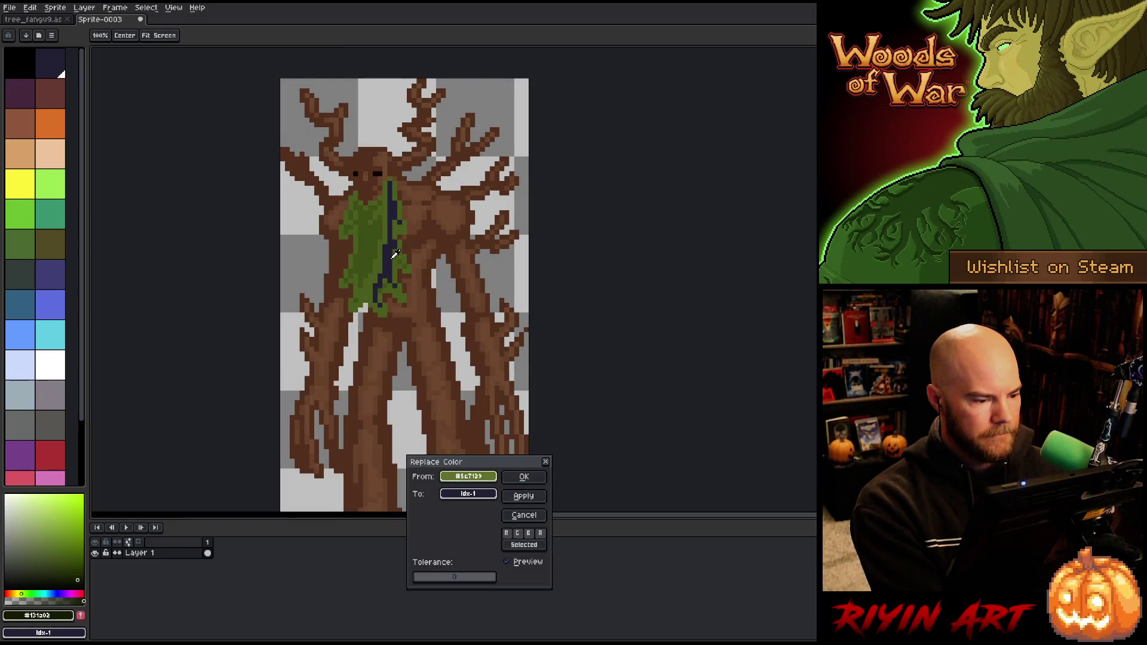
{"action": "left_click", "coordinate": [368, 227]}
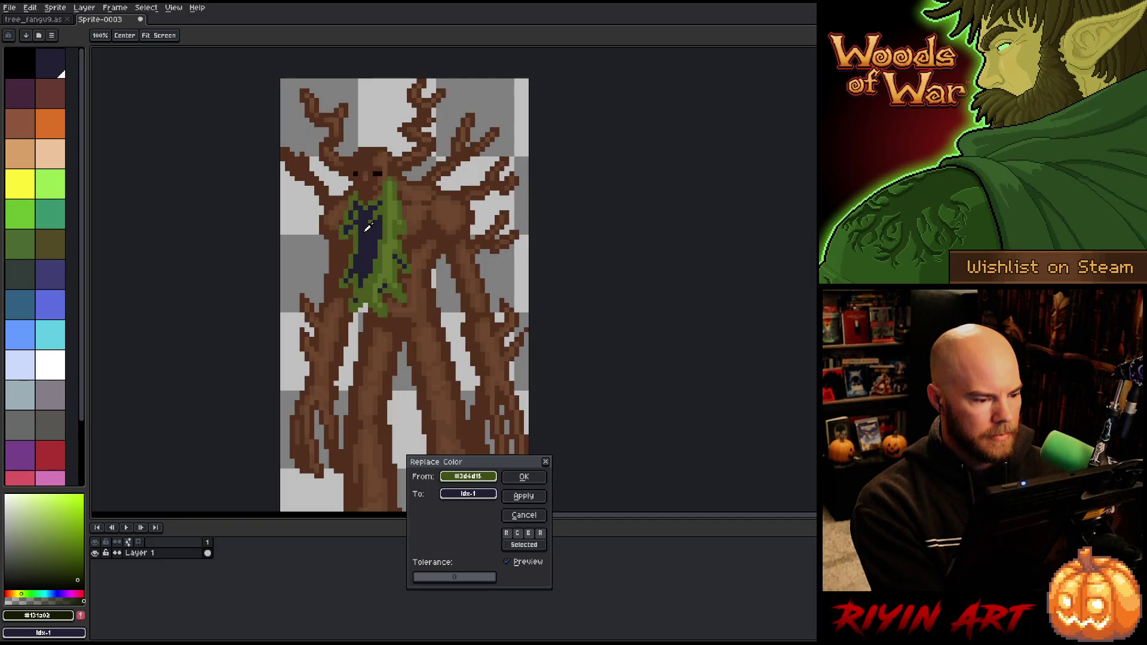
{"action": "left_click", "coordinate": [382, 251]}
{"action": "right_click", "coordinate": [376, 231]}
{"action": "left_click", "coordinate": [523, 477]}
{"action": "key", "text": "shift+r"}
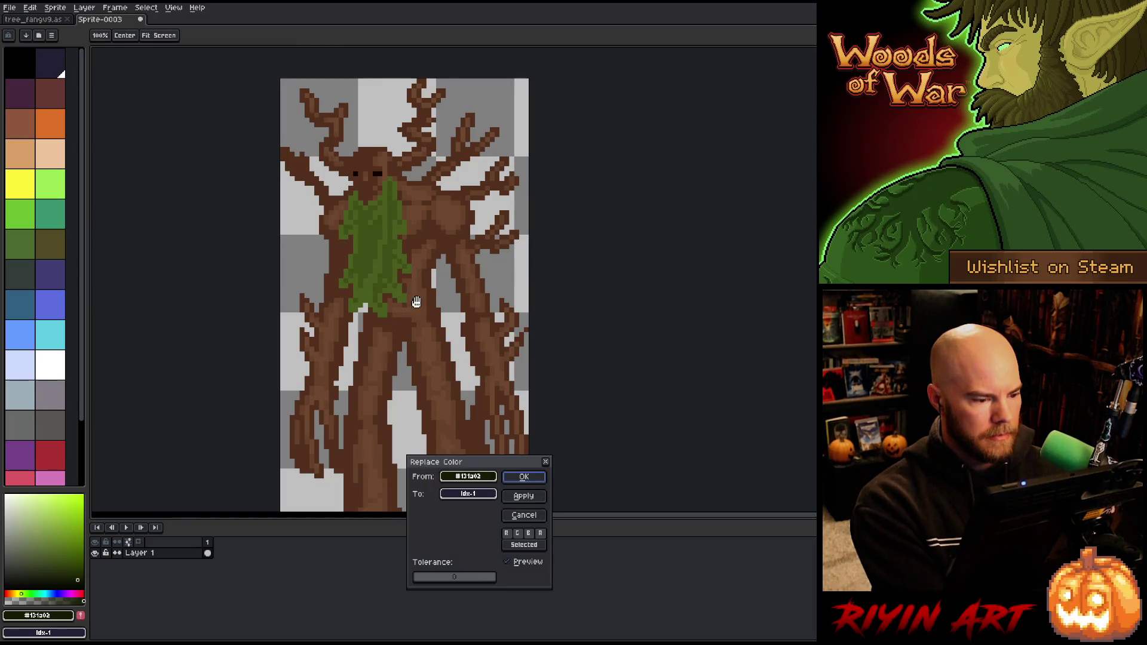
{"action": "left_click", "coordinate": [393, 250]}
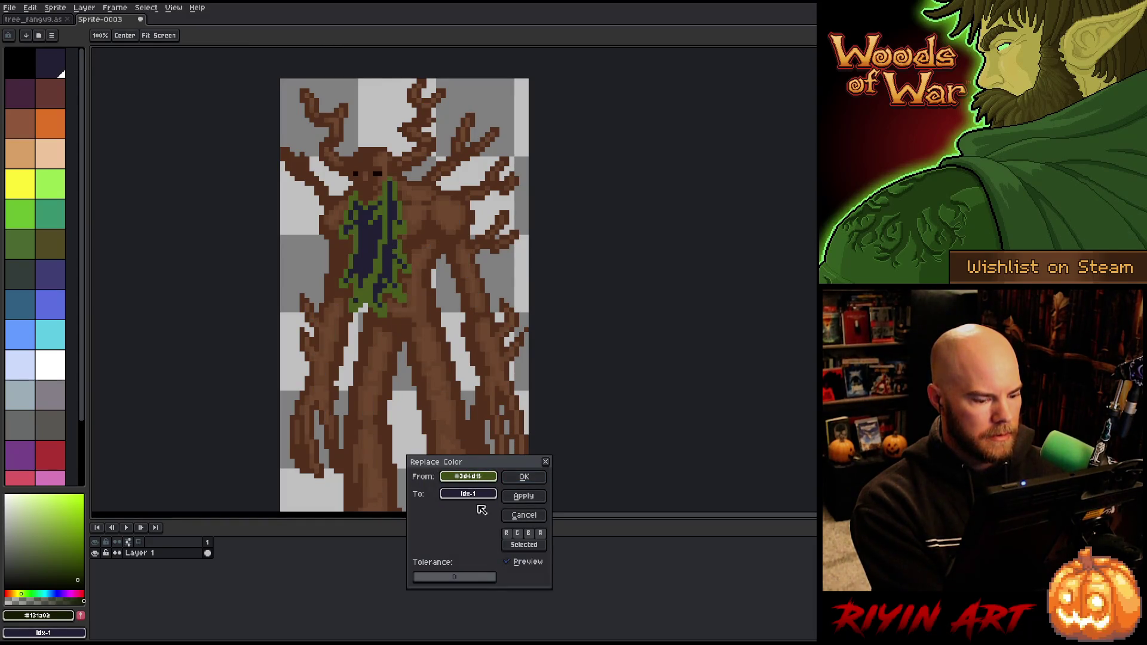
{"action": "right_click", "coordinate": [410, 266]}
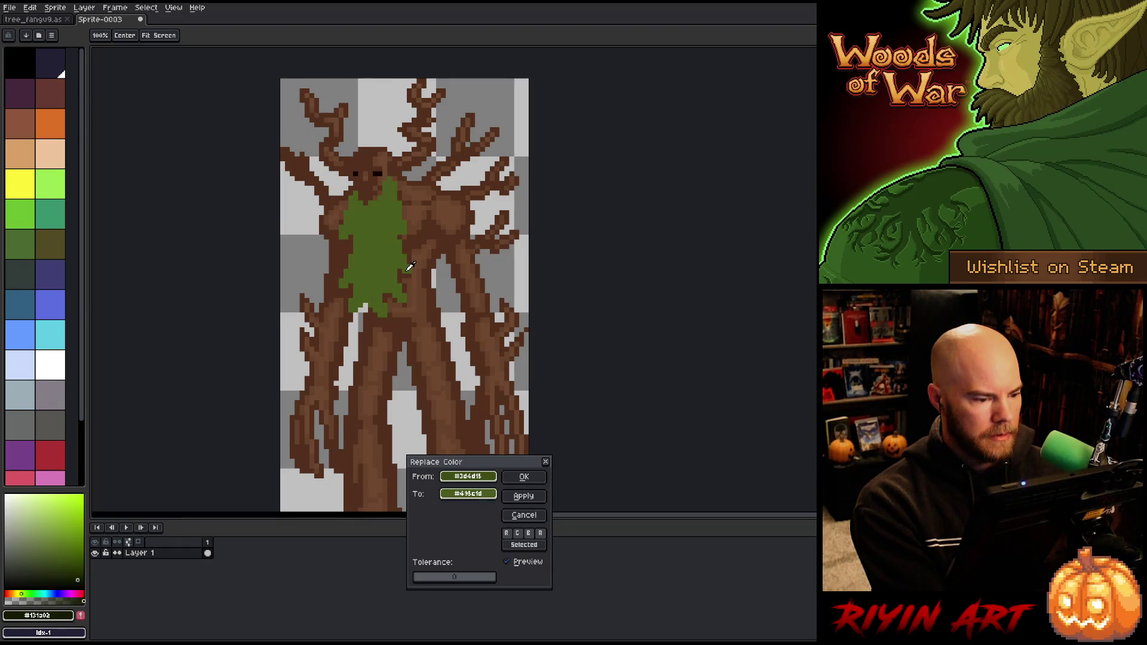
{"action": "left_click", "coordinate": [525, 477]}
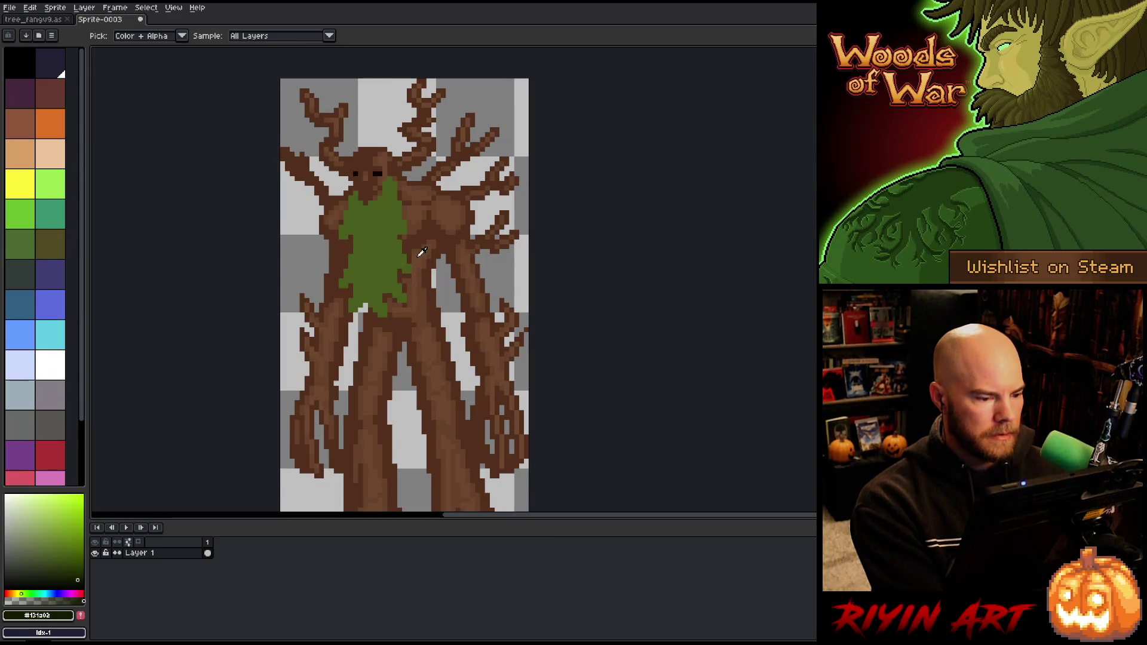
- Recolour the trunk's mid and lighter browns into one solid dark brown
{"action": "key", "text": "shift+r"}
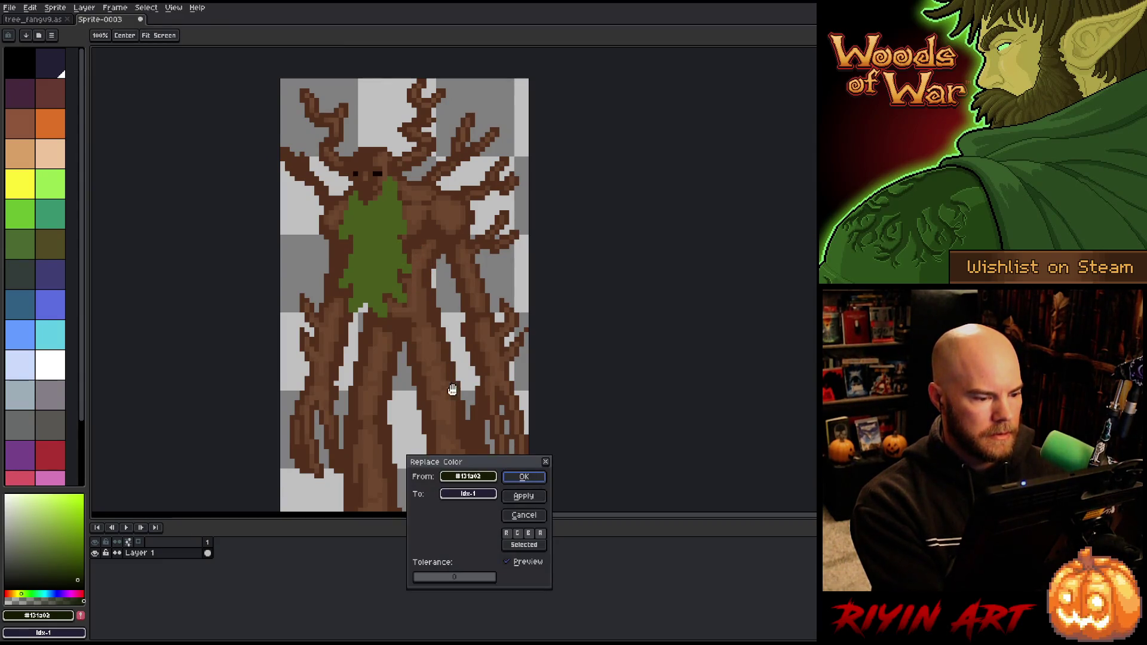
{"action": "left_click", "coordinate": [437, 300]}
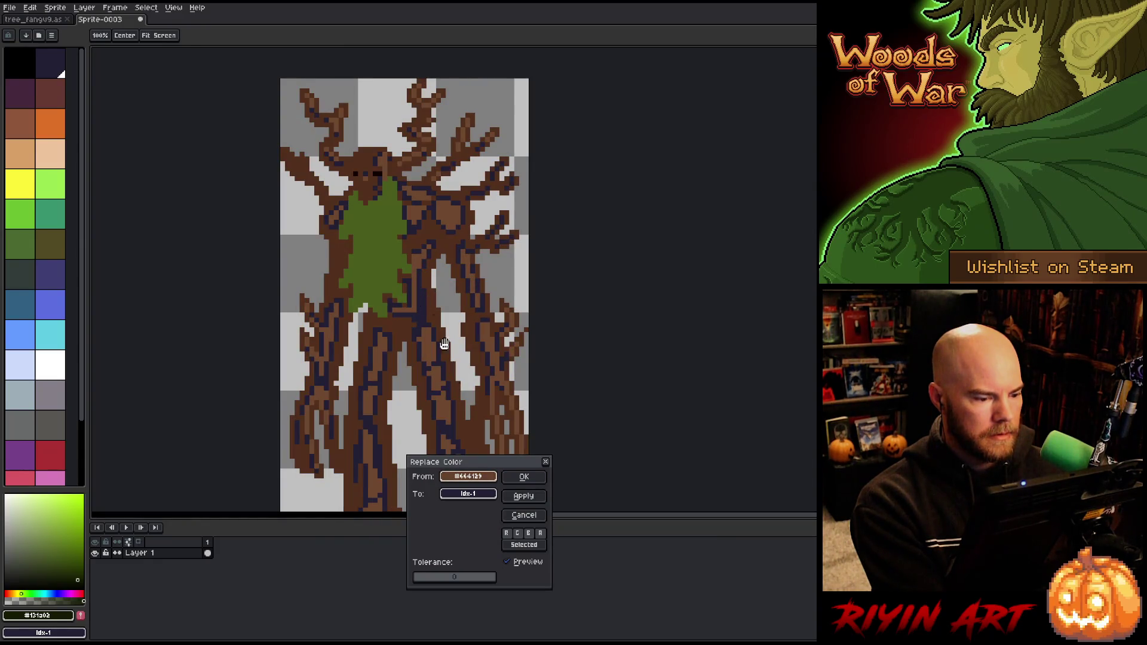
{"action": "left_click", "coordinate": [454, 315]}
{"action": "left_click", "coordinate": [454, 315]}
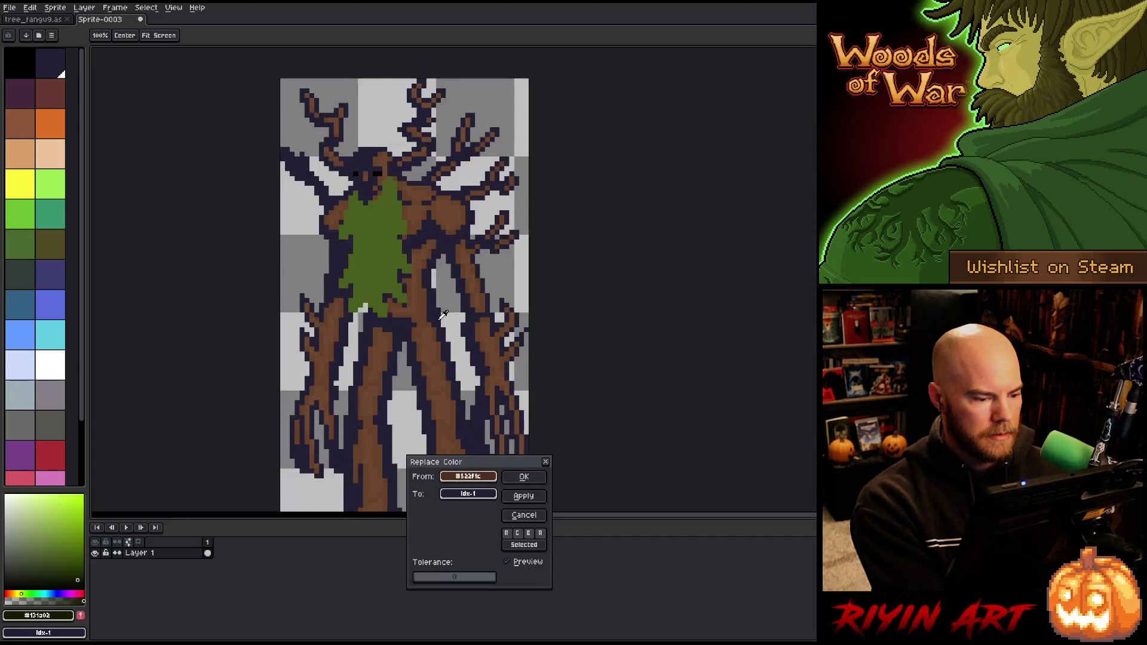
{"action": "left_click", "coordinate": [426, 287]}
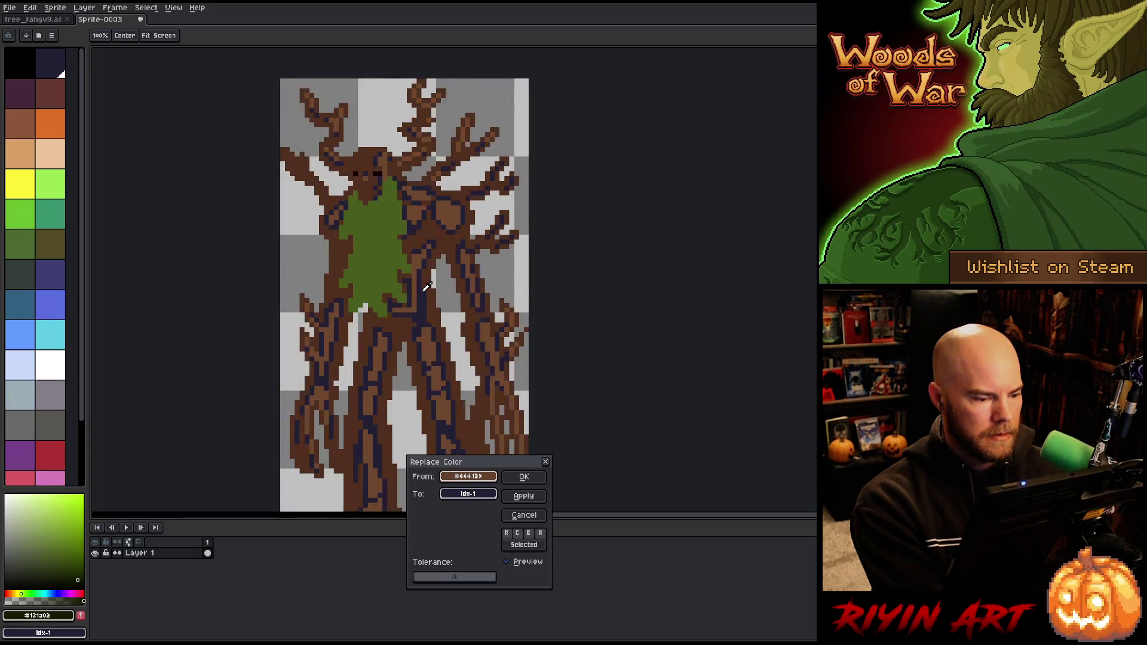
{"action": "left_click", "coordinate": [524, 476]}
{"action": "key", "text": "shift+r"}
{"action": "left_click", "coordinate": [443, 381]}
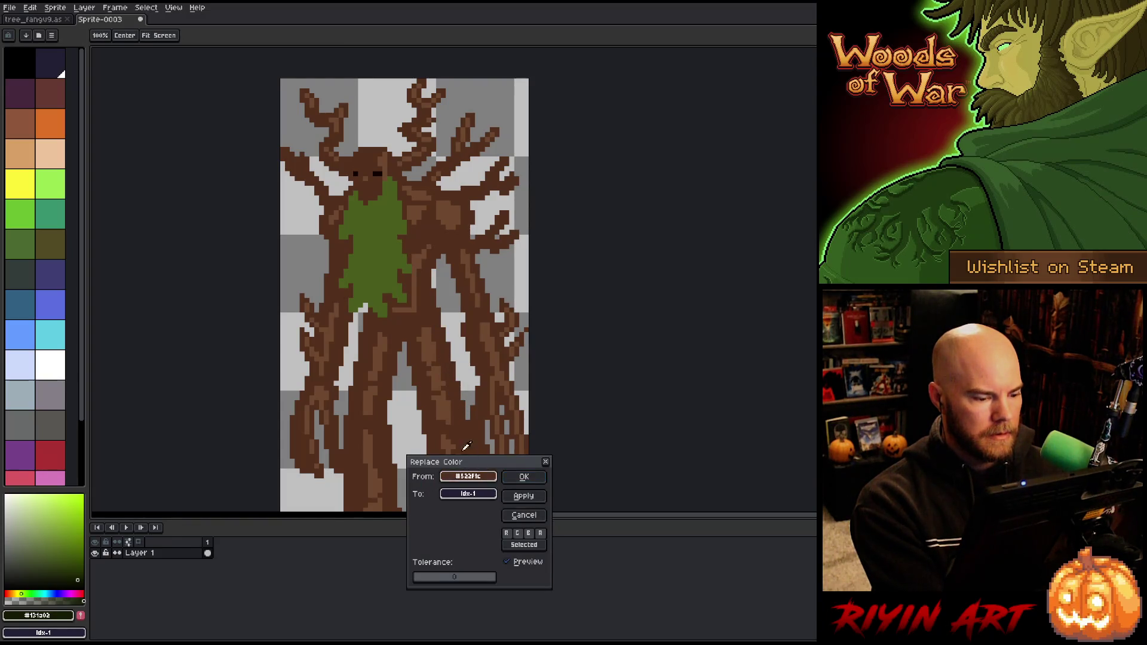
{"action": "right_click", "coordinate": [443, 381]}
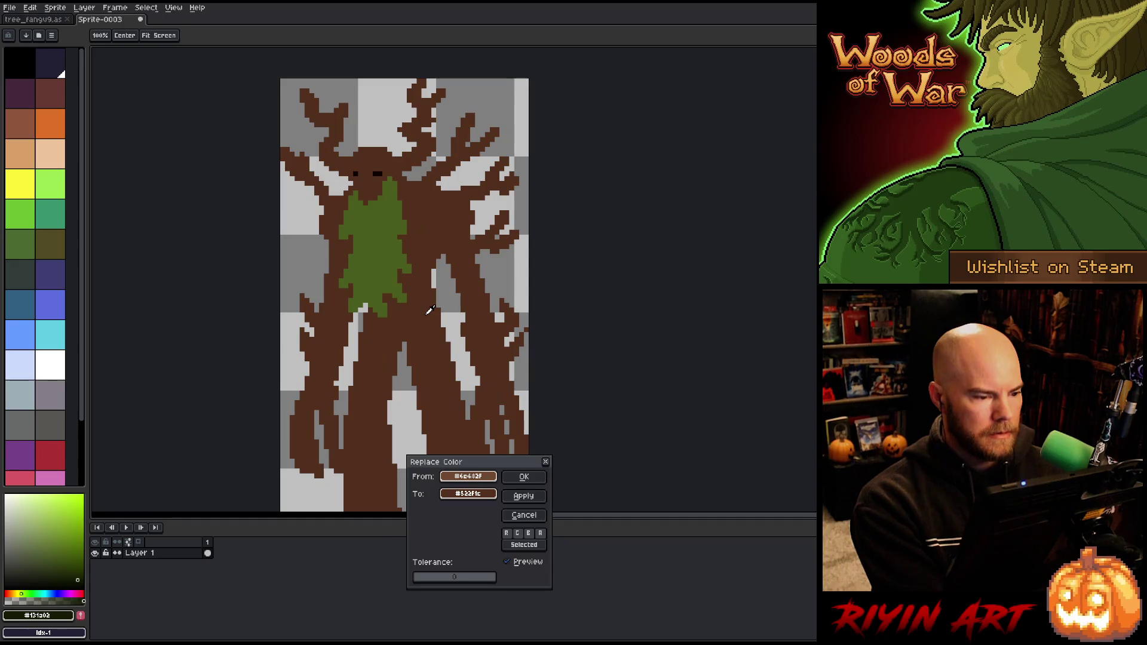
{"action": "left_click", "coordinate": [525, 474]}
{"action": "scroll", "coordinate": [490, 403], "scroll_direction": "down", "scroll_amount": 2}
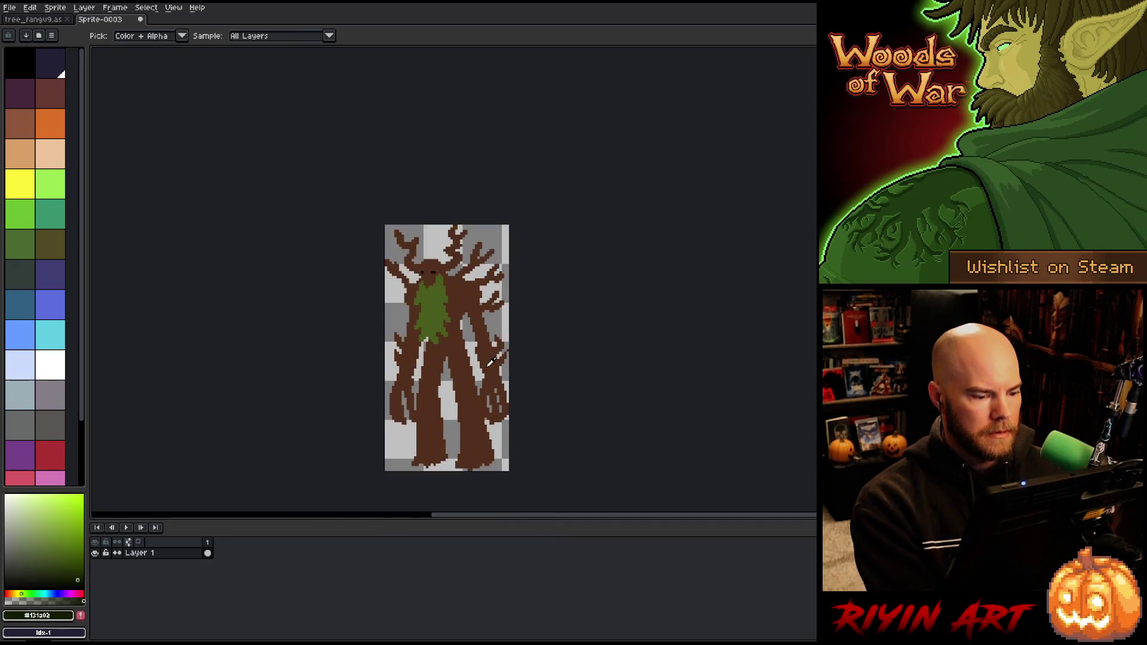
- Export the flattened sprite with Export As as treefang_flat.png at 100% size
{"action": "scroll", "coordinate": [490, 363], "scroll_direction": "up", "scroll_amount": 1}
{"action": "mouse_move", "coordinate": [490, 363]}
{"action": "left_mouse_down"}
{"action": "mouse_move", "coordinate": [438, 301]}
{"action": "mouse_move", "coordinate": [447, 322]}
{"action": "left_mouse_up"}
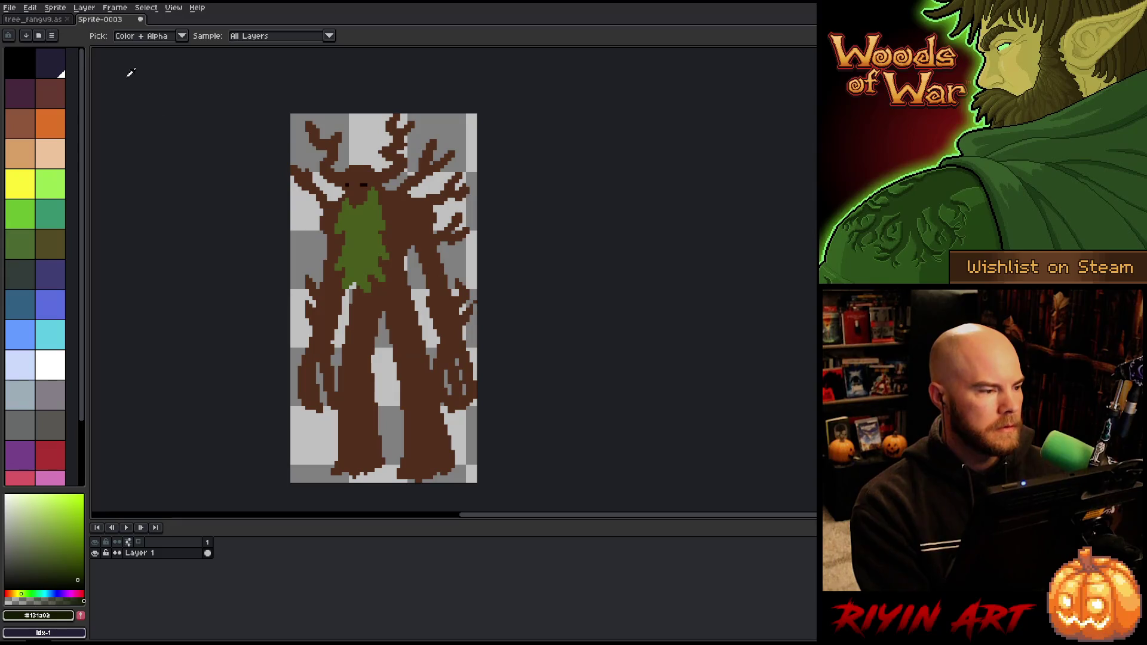
{"action": "left_click", "coordinate": [10, 8]}
{"action": "mouse_move", "coordinate": [36, 101]}
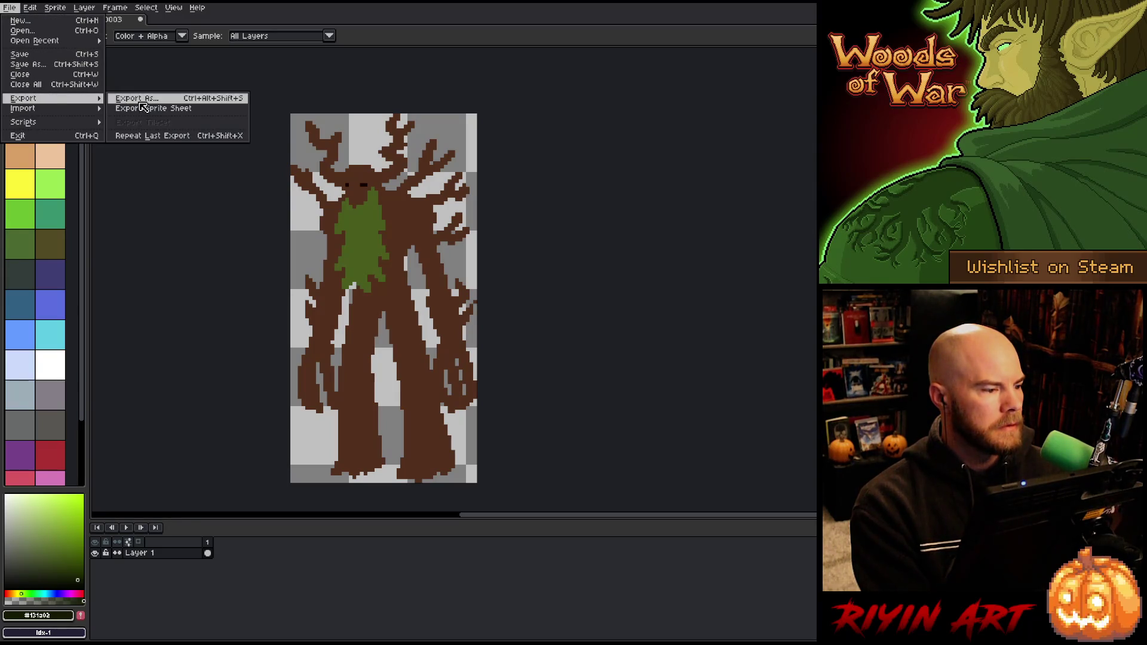
{"action": "left_click", "coordinate": [143, 99]}
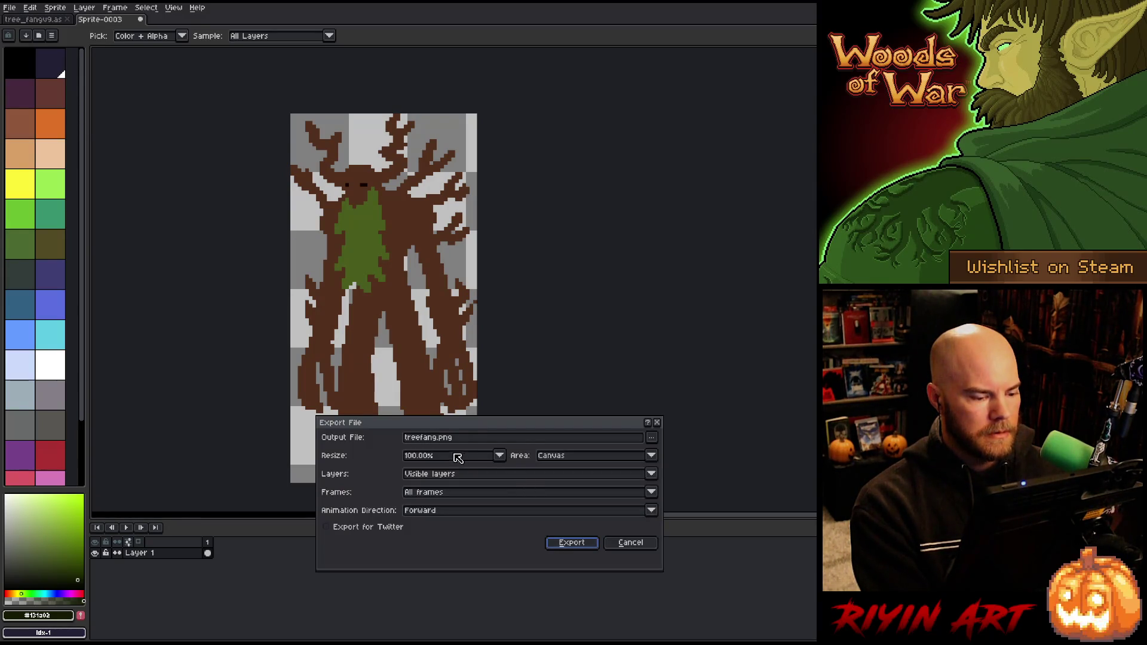
{"action": "left_click", "coordinate": [439, 438]}
{"action": "type", "text": "_flat"}
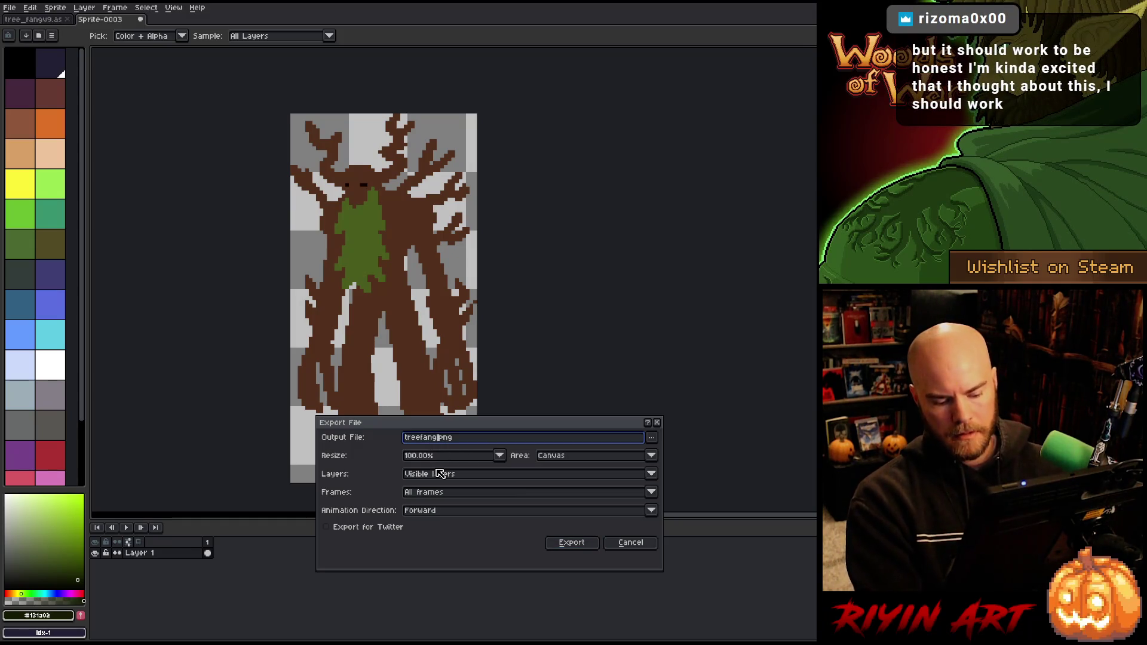
{"action": "left_click", "coordinate": [566, 543]}
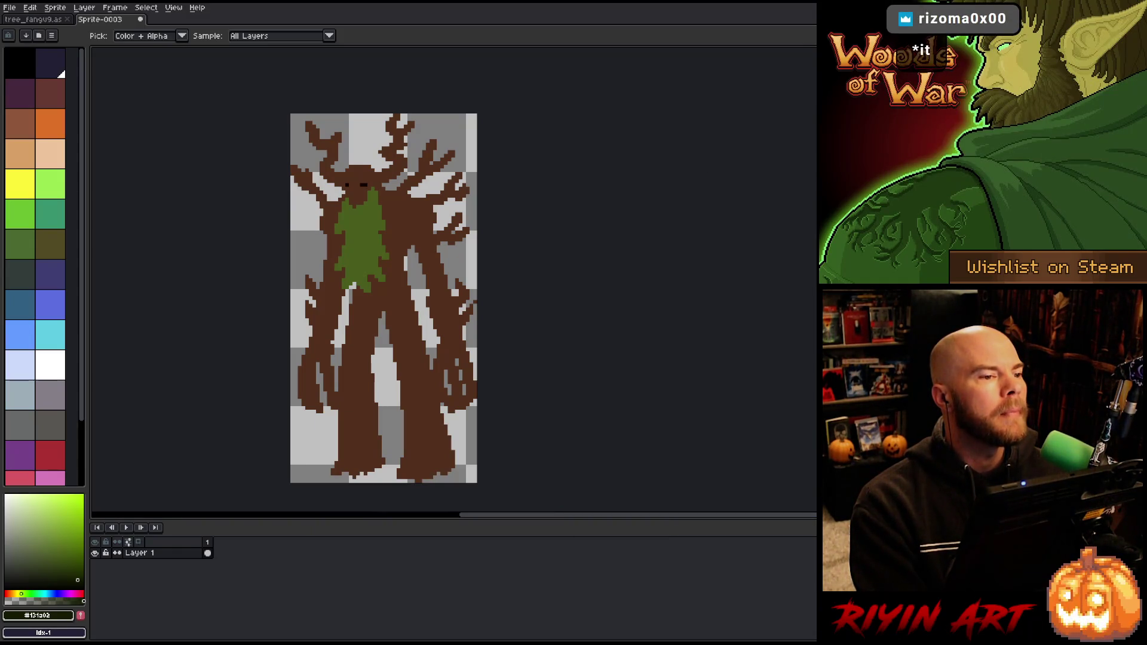
{"action": "key", "text": "alt+Tab"}
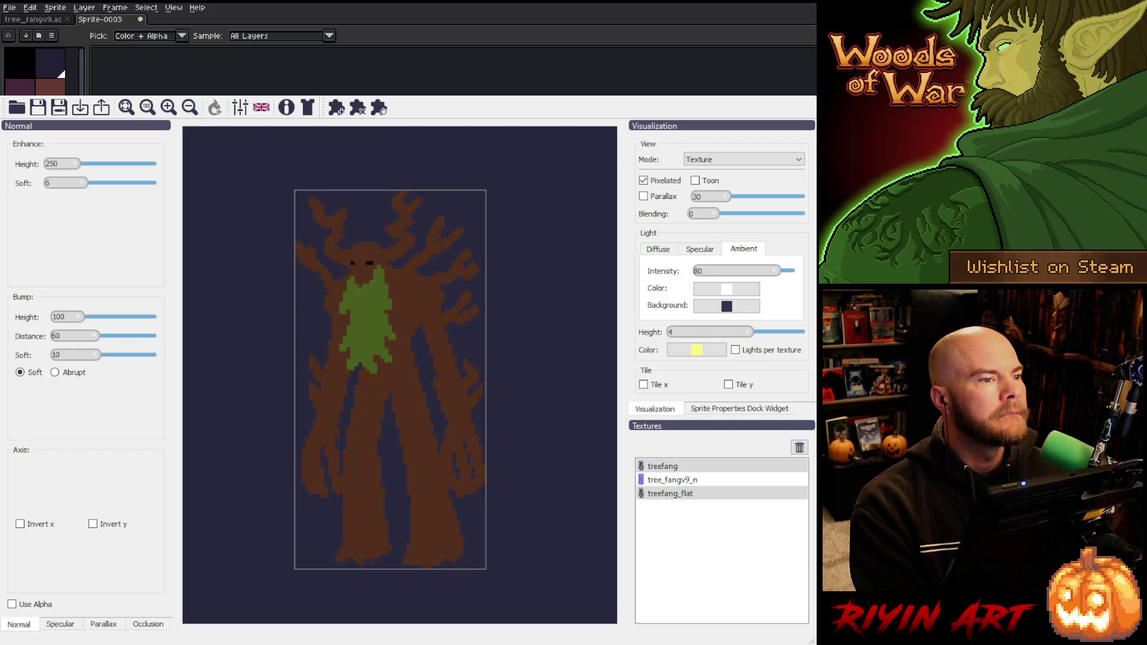
- Show treefang_flat's normal map in Laigter and lower Bump Distance to 4
{"action": "key", "text": "alt+Tab"}
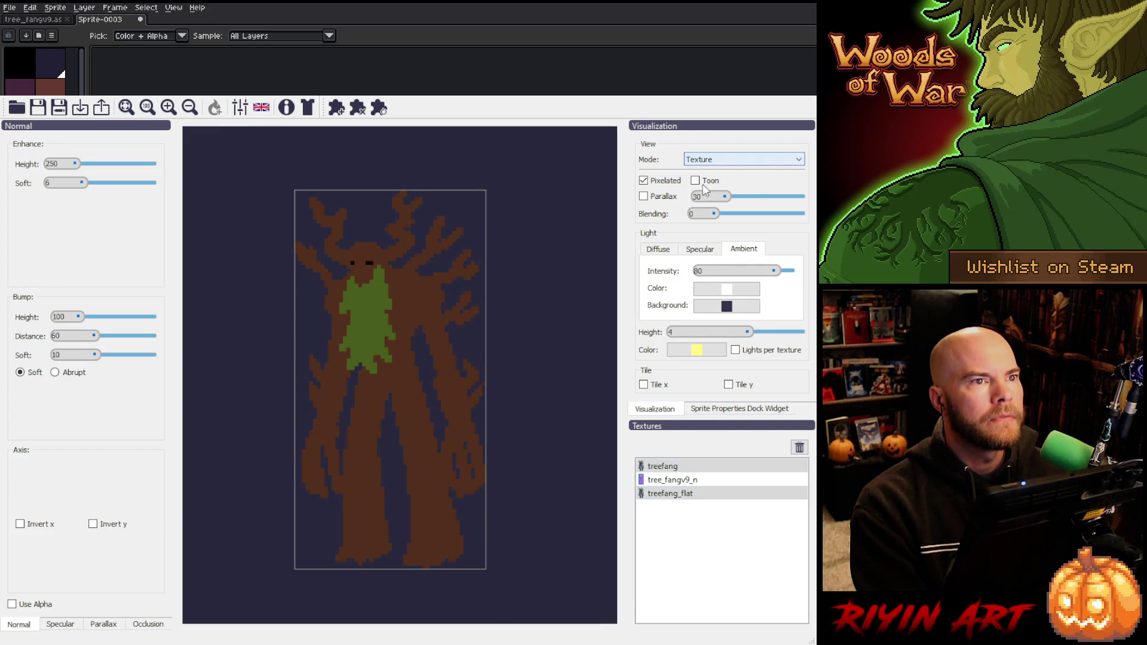
{"action": "key", "text": "Down"}
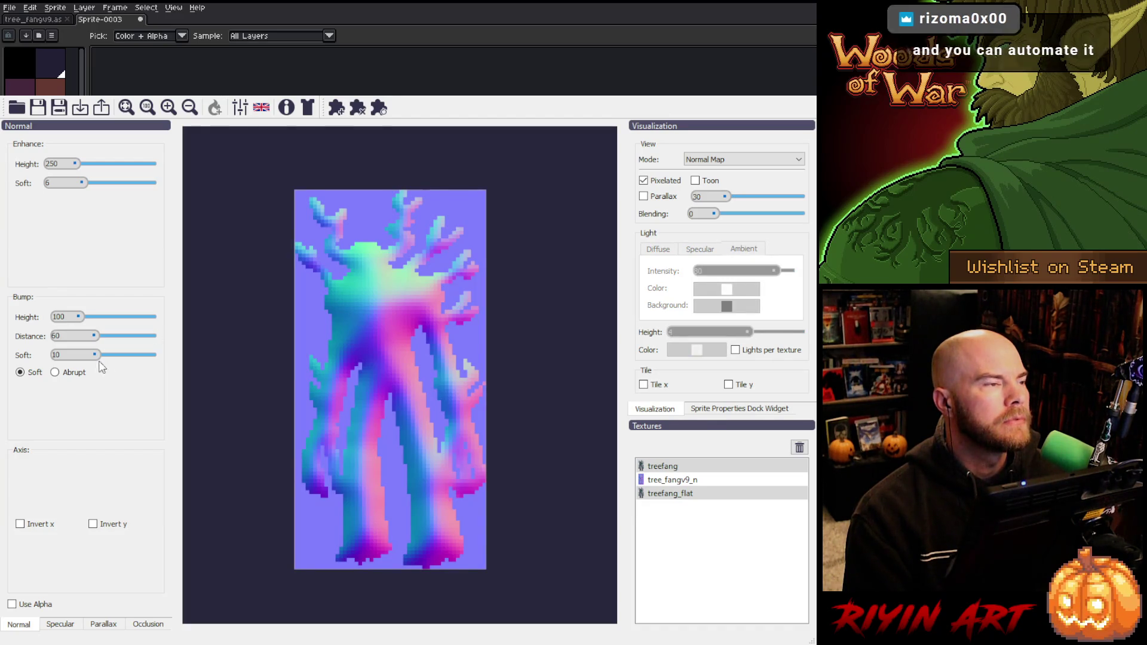
{"action": "left_click_drag", "start_coordinate": [94, 336], "coordinate": [72, 342]}
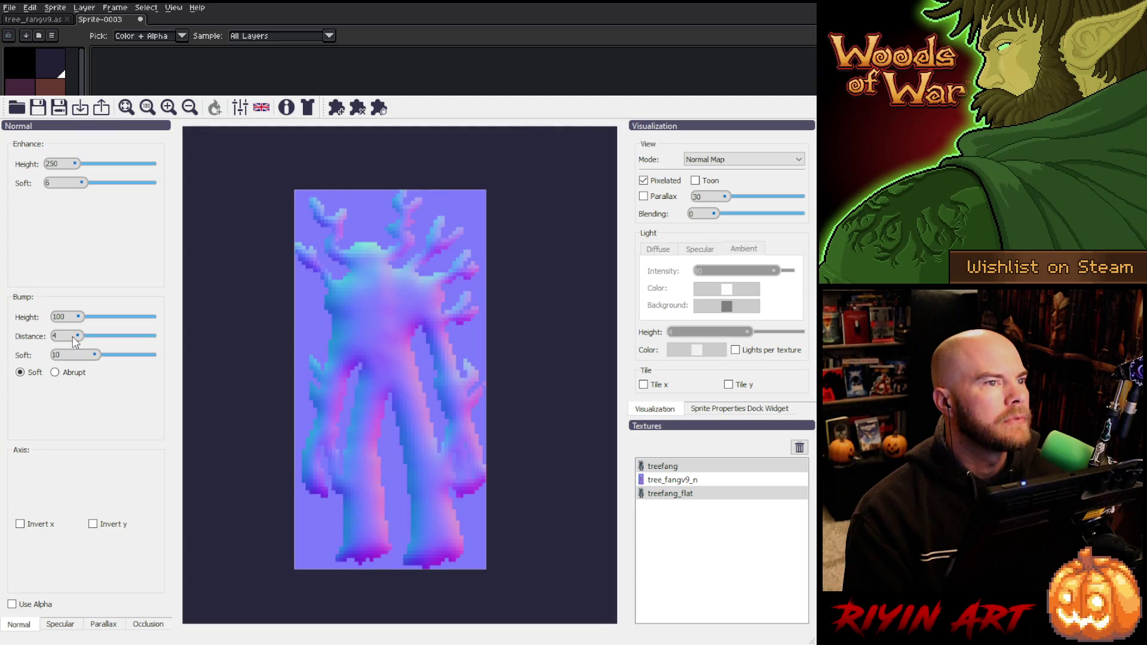
- Tune the Normal sliders to Enhance height 290, soft 2 and Bump height 70, distance 7, soft 2
{"action": "scroll", "coordinate": [73, 336], "scroll_direction": "up", "scroll_amount": 9}
{"action": "left_click", "coordinate": [93, 355]}
{"action": "mouse_move", "coordinate": [94, 354]}
{"action": "left_mouse_down"}
{"action": "mouse_move", "coordinate": [64, 354]}
{"action": "mouse_move", "coordinate": [78, 357]}
{"action": "left_mouse_up"}
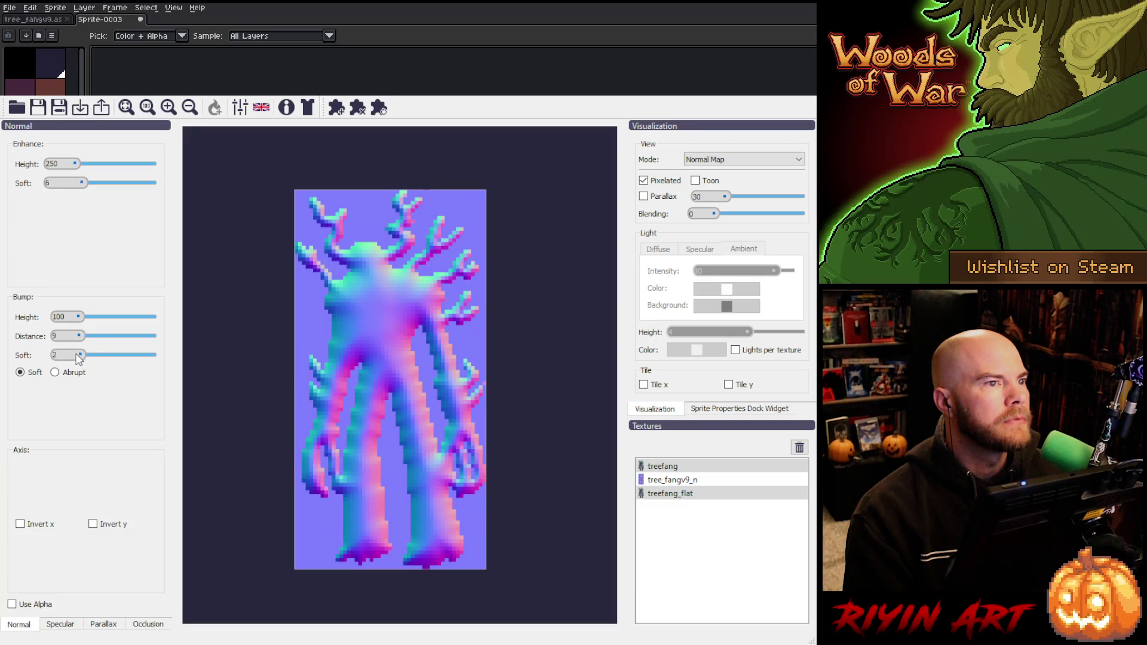
{"action": "scroll", "coordinate": [72, 336], "scroll_direction": "up", "scroll_amount": 7}
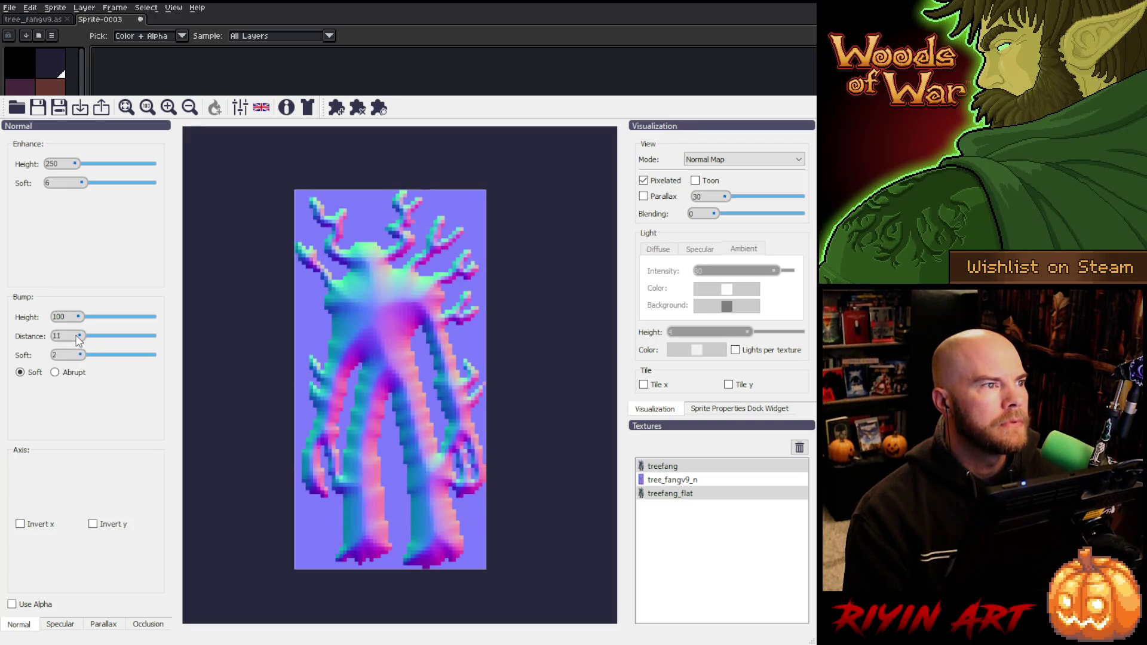
{"action": "left_click_drag", "start_coordinate": [77, 335], "coordinate": [74, 335]}
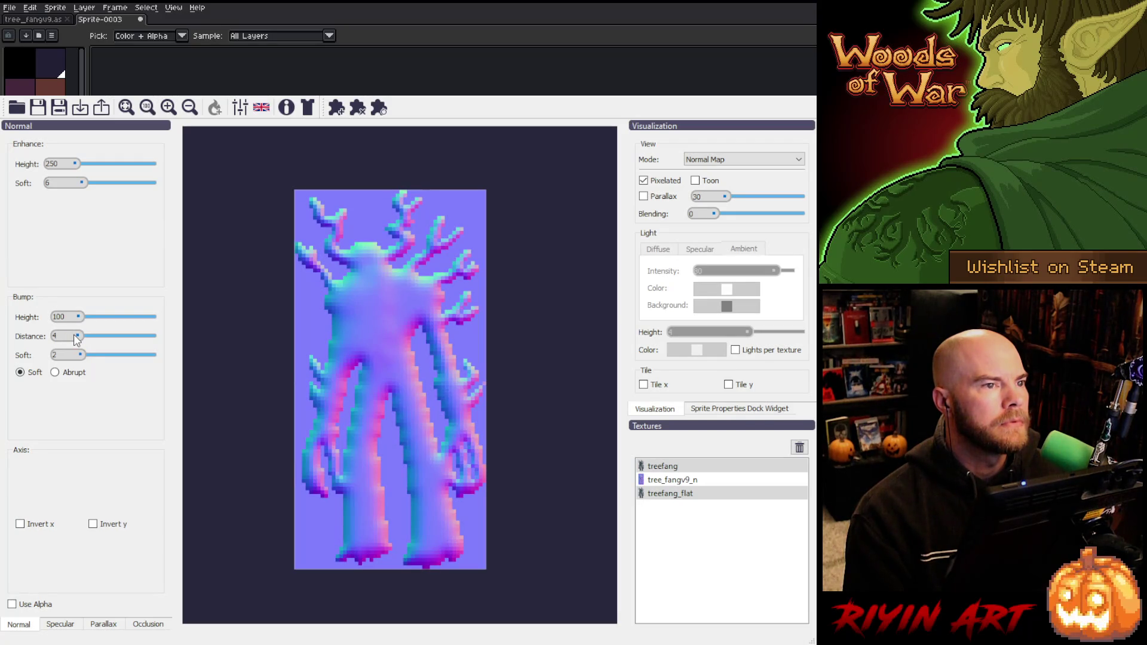
{"action": "left_click_drag", "start_coordinate": [74, 335], "coordinate": [74, 317]}
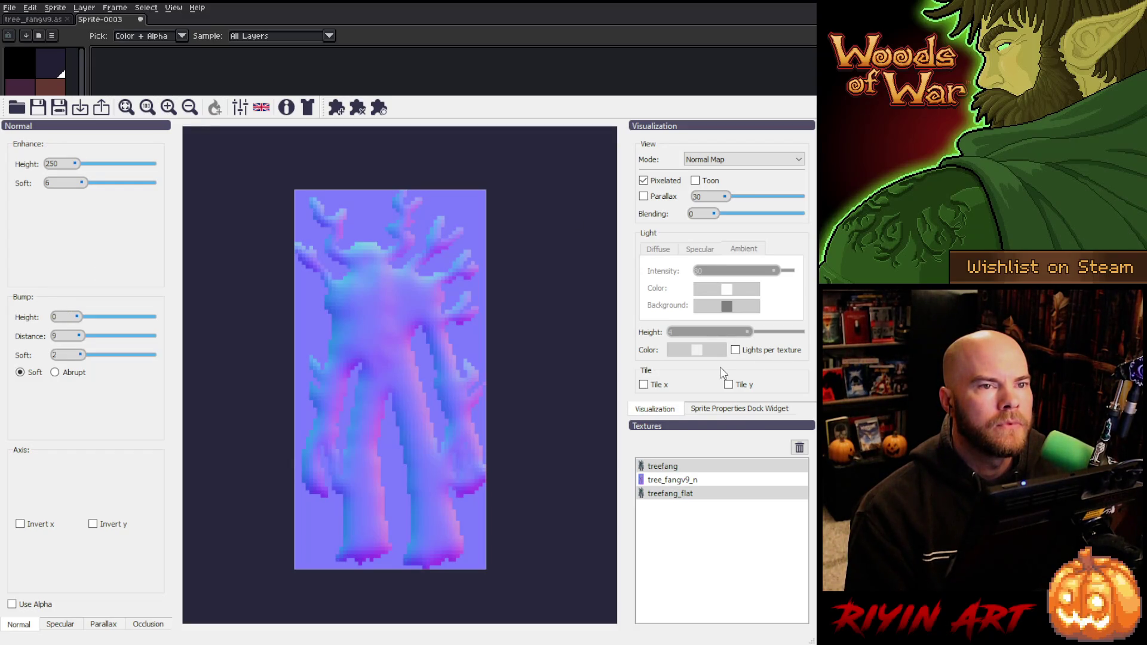
{"action": "mouse_move", "coordinate": [78, 186]}
{"action": "left_mouse_down"}
{"action": "mouse_move", "coordinate": [63, 184]}
{"action": "mouse_move", "coordinate": [70, 168]}
{"action": "left_mouse_up"}
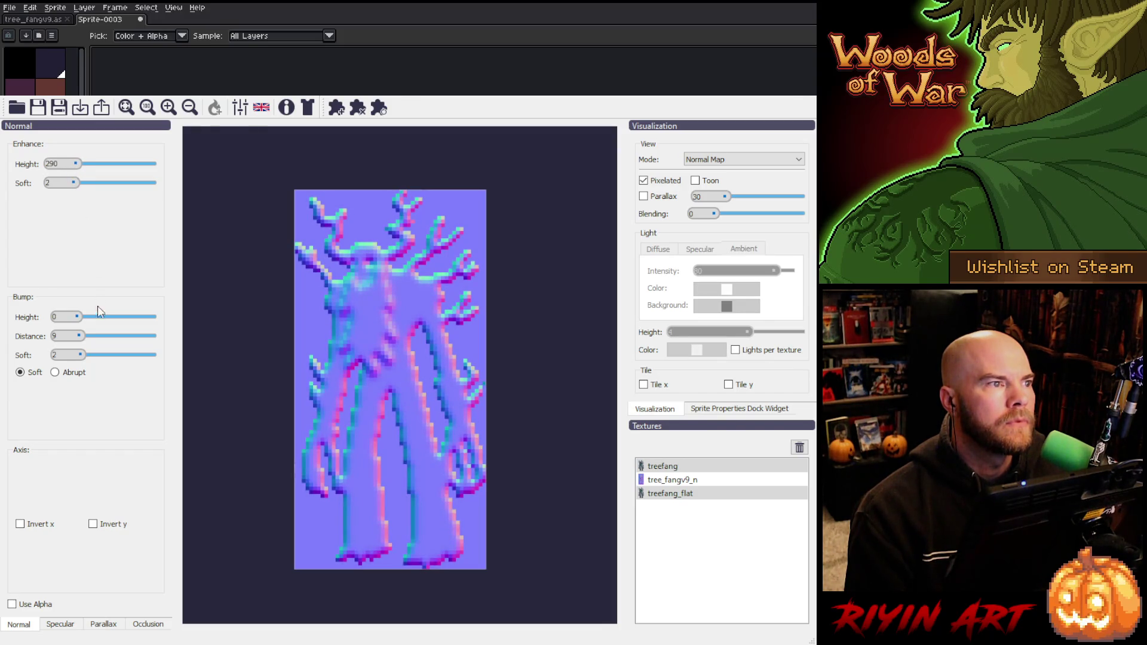
{"action": "left_click_drag", "start_coordinate": [78, 319], "coordinate": [75, 335]}
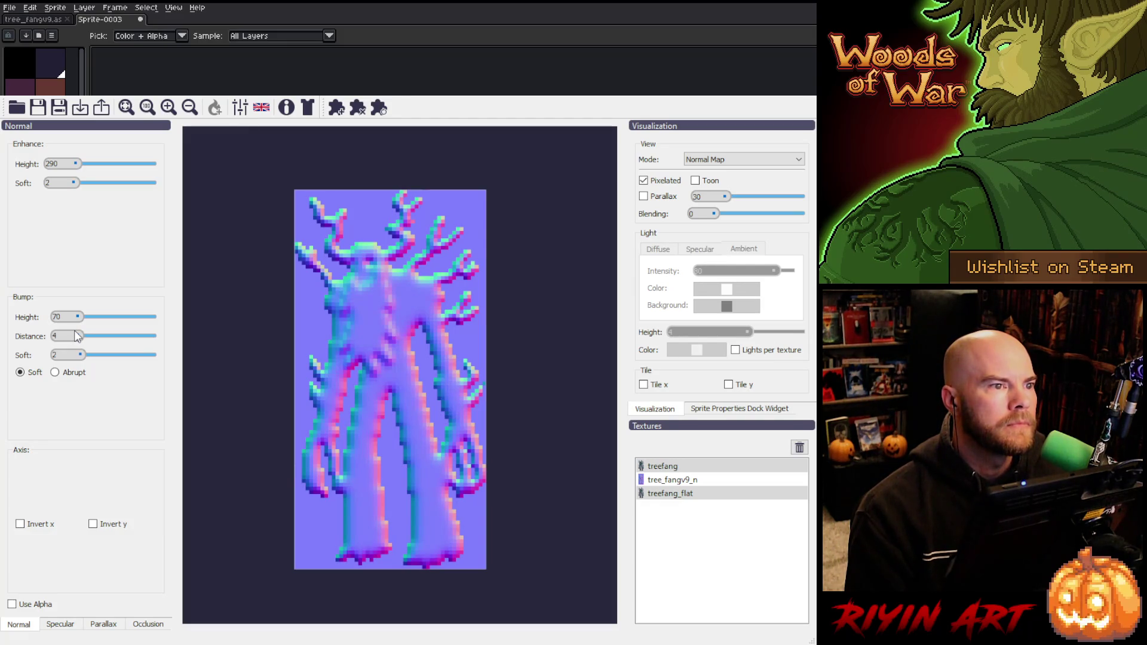
- Move the preview light to the tree's left side
{"action": "scroll", "coordinate": [77, 336], "scroll_direction": "up", "scroll_amount": 3}
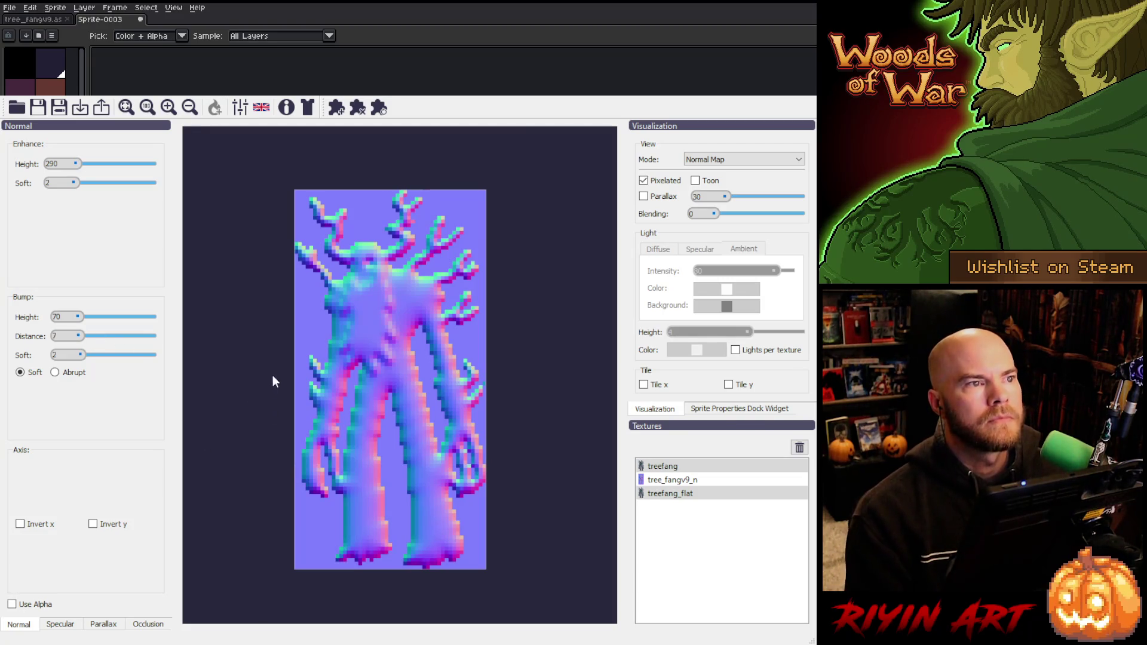
{"action": "scroll", "coordinate": [718, 160], "scroll_direction": "up", "scroll_amount": 1}
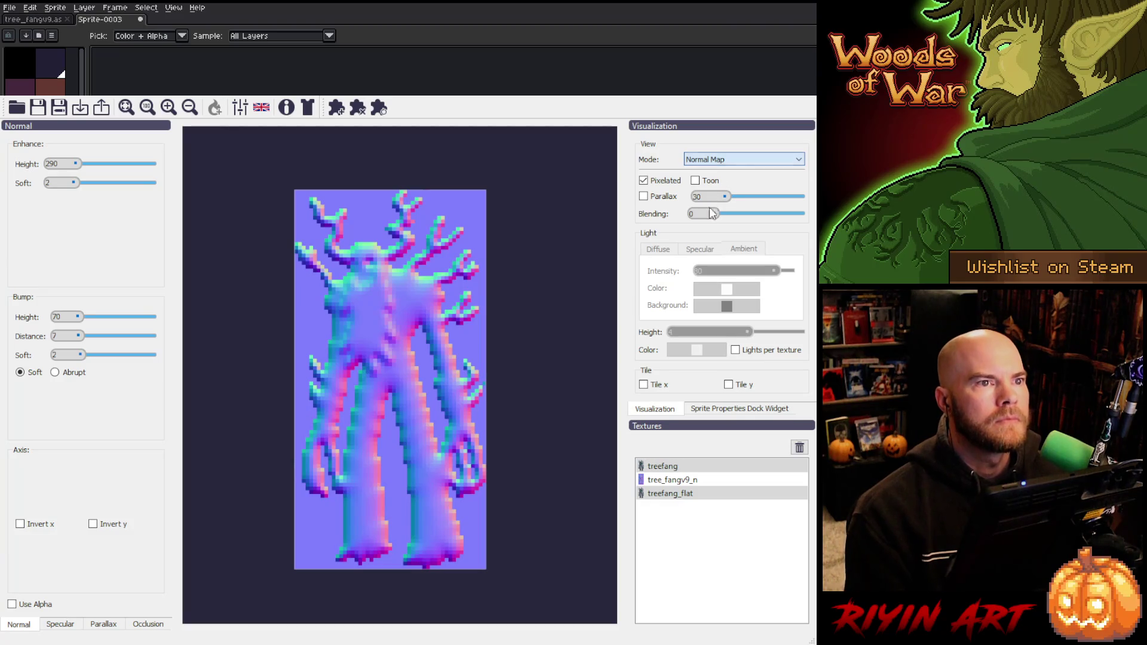
{"action": "mouse_move", "coordinate": [498, 291]}
{"action": "left_mouse_down"}
{"action": "mouse_move", "coordinate": [461, 290]}
{"action": "mouse_move", "coordinate": [347, 193]}
{"action": "mouse_move", "coordinate": [264, 231]}
{"action": "mouse_move", "coordinate": [264, 343]}
{"action": "mouse_move", "coordinate": [317, 368]}
{"action": "mouse_move", "coordinate": [344, 287]}
{"action": "mouse_move", "coordinate": [391, 254]}
{"action": "mouse_move", "coordinate": [471, 281]}
{"action": "mouse_move", "coordinate": [522, 416]}
{"action": "mouse_move", "coordinate": [471, 536]}
{"action": "mouse_move", "coordinate": [291, 562]}
{"action": "mouse_move", "coordinate": [229, 266]}
{"action": "mouse_move", "coordinate": [402, 146]}
{"action": "mouse_move", "coordinate": [248, 172]}
{"action": "mouse_move", "coordinate": [283, 261]}
{"action": "mouse_move", "coordinate": [479, 310]}
{"action": "mouse_move", "coordinate": [501, 371]}
{"action": "mouse_move", "coordinate": [504, 266]}
{"action": "mouse_move", "coordinate": [474, 514]}
{"action": "mouse_move", "coordinate": [496, 181]}
{"action": "mouse_move", "coordinate": [248, 197]}
{"action": "mouse_move", "coordinate": [331, 536]}
{"action": "mouse_move", "coordinate": [280, 510]}
{"action": "mouse_move", "coordinate": [431, 182]}
{"action": "mouse_move", "coordinate": [339, 521]}
{"action": "mouse_move", "coordinate": [390, 188]}
{"action": "mouse_move", "coordinate": [373, 600]}
{"action": "mouse_move", "coordinate": [411, 190]}
{"action": "mouse_move", "coordinate": [471, 549]}
{"action": "mouse_move", "coordinate": [279, 436]}
{"action": "mouse_move", "coordinate": [413, 198]}
{"action": "mouse_move", "coordinate": [339, 531]}
{"action": "mouse_move", "coordinate": [490, 305]}
{"action": "mouse_move", "coordinate": [269, 203]}
{"action": "mouse_move", "coordinate": [389, 538]}
{"action": "mouse_move", "coordinate": [303, 266]}
{"action": "mouse_move", "coordinate": [317, 207]}
{"action": "mouse_move", "coordinate": [452, 527]}
{"action": "mouse_move", "coordinate": [266, 134]}
{"action": "mouse_move", "coordinate": [538, 518]}
{"action": "mouse_move", "coordinate": [333, 166]}
{"action": "mouse_move", "coordinate": [484, 356]}
{"action": "mouse_move", "coordinate": [253, 235]}
{"action": "mouse_move", "coordinate": [261, 193]}
{"action": "mouse_move", "coordinate": [403, 471]}
{"action": "mouse_move", "coordinate": [375, 485]}
{"action": "mouse_move", "coordinate": [371, 150]}
{"action": "mouse_move", "coordinate": [541, 488]}
{"action": "mouse_move", "coordinate": [297, 553]}
{"action": "mouse_move", "coordinate": [485, 524]}
{"action": "mouse_move", "coordinate": [304, 215]}
{"action": "mouse_move", "coordinate": [343, 231]}
{"action": "mouse_move", "coordinate": [346, 504]}
{"action": "mouse_move", "coordinate": [237, 513]}
{"action": "mouse_move", "coordinate": [488, 356]}
{"action": "mouse_move", "coordinate": [215, 188]}
{"action": "mouse_move", "coordinate": [488, 349]}
{"action": "mouse_move", "coordinate": [341, 552]}
{"action": "mouse_move", "coordinate": [454, 488]}
{"action": "mouse_move", "coordinate": [294, 177]}
{"action": "mouse_move", "coordinate": [244, 358]}
{"action": "mouse_move", "coordinate": [317, 515]}
{"action": "mouse_move", "coordinate": [266, 160]}
{"action": "mouse_move", "coordinate": [477, 230]}
{"action": "mouse_move", "coordinate": [317, 468]}
{"action": "mouse_move", "coordinate": [454, 342]}
{"action": "mouse_move", "coordinate": [322, 210]}
{"action": "mouse_move", "coordinate": [317, 481]}
{"action": "mouse_move", "coordinate": [446, 289]}
{"action": "mouse_move", "coordinate": [315, 186]}
{"action": "mouse_move", "coordinate": [485, 317]}
{"action": "mouse_move", "coordinate": [304, 519]}
{"action": "mouse_move", "coordinate": [416, 224]}
{"action": "mouse_move", "coordinate": [471, 263]}
{"action": "mouse_move", "coordinate": [382, 489]}
{"action": "mouse_move", "coordinate": [350, 181]}
{"action": "mouse_move", "coordinate": [258, 304]}
{"action": "mouse_move", "coordinate": [311, 206]}
{"action": "mouse_move", "coordinate": [439, 251]}
{"action": "mouse_move", "coordinate": [440, 427]}
{"action": "mouse_move", "coordinate": [483, 324]}
{"action": "mouse_move", "coordinate": [456, 243]}
{"action": "mouse_move", "coordinate": [357, 203]}
{"action": "mouse_move", "coordinate": [270, 207]}
{"action": "mouse_move", "coordinate": [439, 209]}
{"action": "mouse_move", "coordinate": [459, 244]}
{"action": "mouse_move", "coordinate": [448, 276]}
{"action": "mouse_move", "coordinate": [507, 259]}
{"action": "mouse_move", "coordinate": [451, 334]}
{"action": "mouse_move", "coordinate": [298, 473]}
{"action": "mouse_move", "coordinate": [367, 204]}
{"action": "mouse_move", "coordinate": [270, 327]}
{"action": "mouse_move", "coordinate": [552, 281]}
{"action": "mouse_move", "coordinate": [274, 248]}
{"action": "mouse_move", "coordinate": [417, 248]}
{"action": "mouse_move", "coordinate": [336, 146]}
{"action": "left_mouse_up"}
- Select the original treefang texture in the Textures list to light it in Preview
{"action": "left_click", "coordinate": [674, 468]}
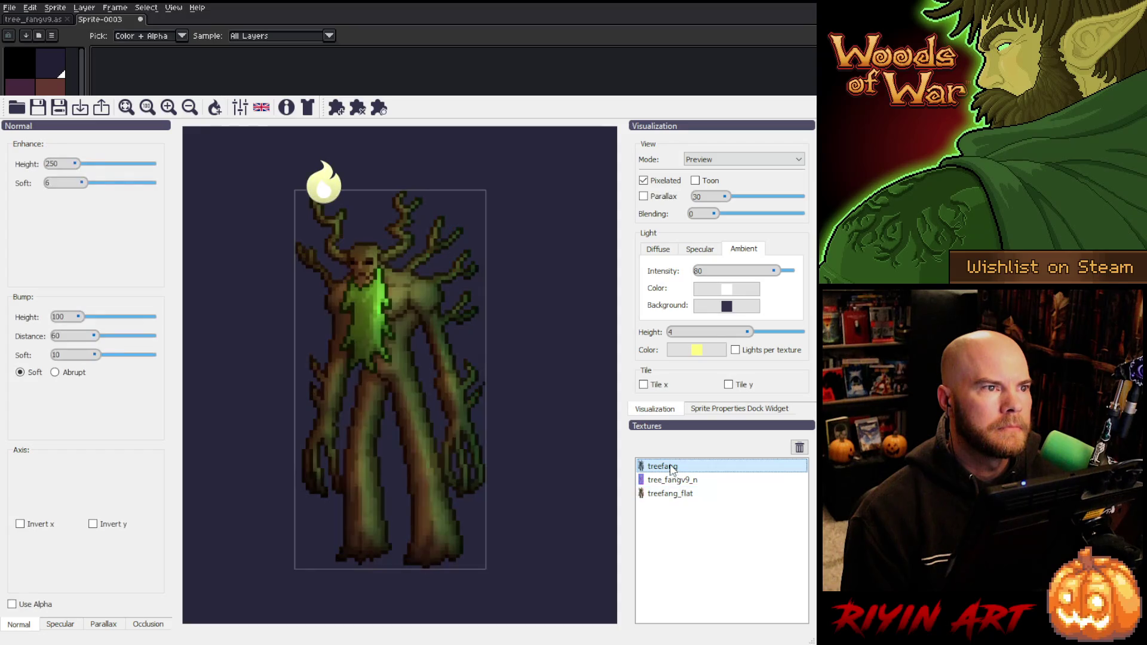
- Retune treefang's normal map to Enhance height 419, soft 3 and Bump height 35, distance 2
{"action": "mouse_move", "coordinate": [336, 196]}
{"action": "left_mouse_down"}
{"action": "mouse_move", "coordinate": [395, 192]}
{"action": "mouse_move", "coordinate": [550, 376]}
{"action": "mouse_move", "coordinate": [333, 508]}
{"action": "mouse_move", "coordinate": [272, 212]}
{"action": "mouse_move", "coordinate": [269, 371]}
{"action": "mouse_move", "coordinate": [283, 226]}
{"action": "left_mouse_up"}
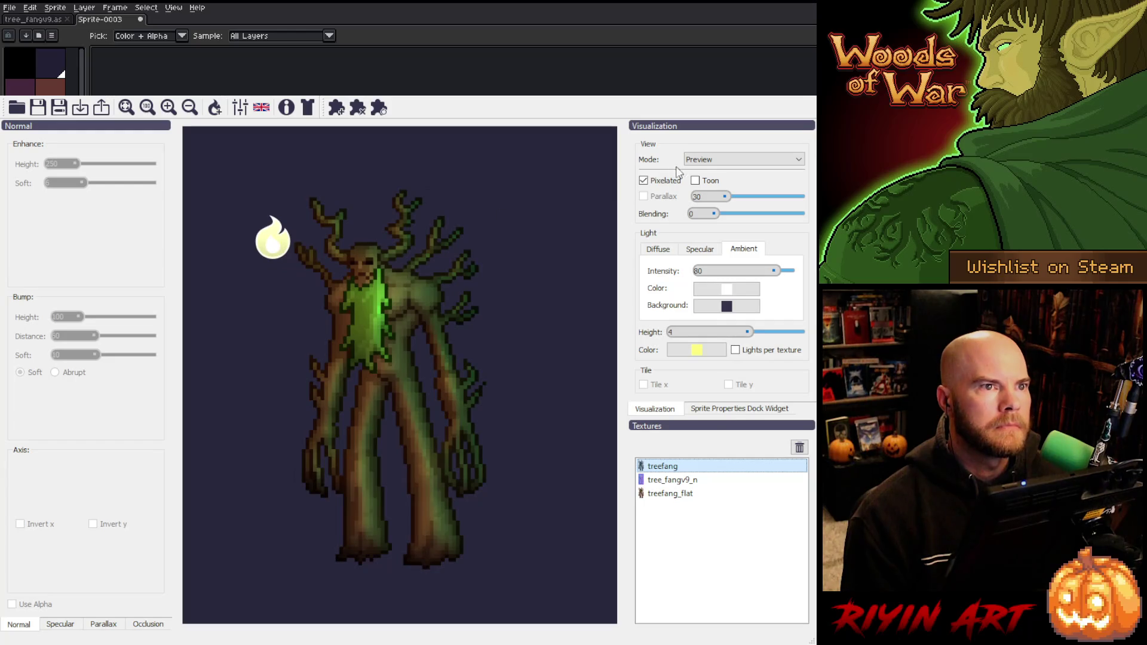
{"action": "key", "text": "Down"}
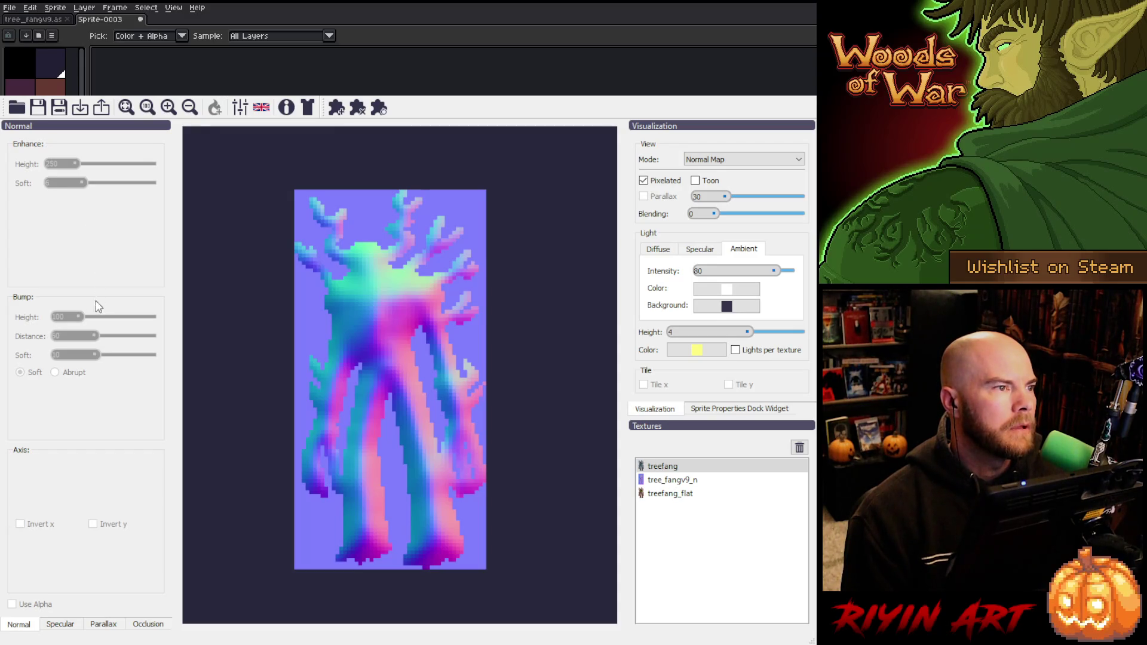
{"action": "left_click", "coordinate": [356, 308]}
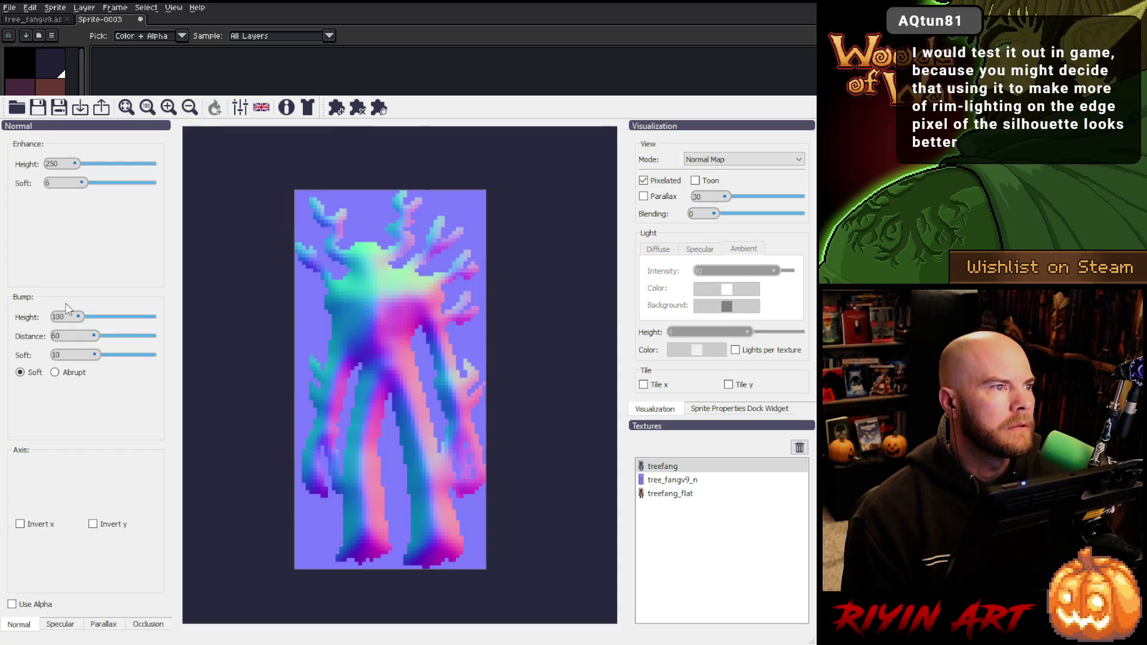
{"action": "mouse_move", "coordinate": [93, 338]}
{"action": "left_mouse_down"}
{"action": "mouse_move", "coordinate": [70, 340]}
{"action": "mouse_move", "coordinate": [67, 318]}
{"action": "left_mouse_up"}
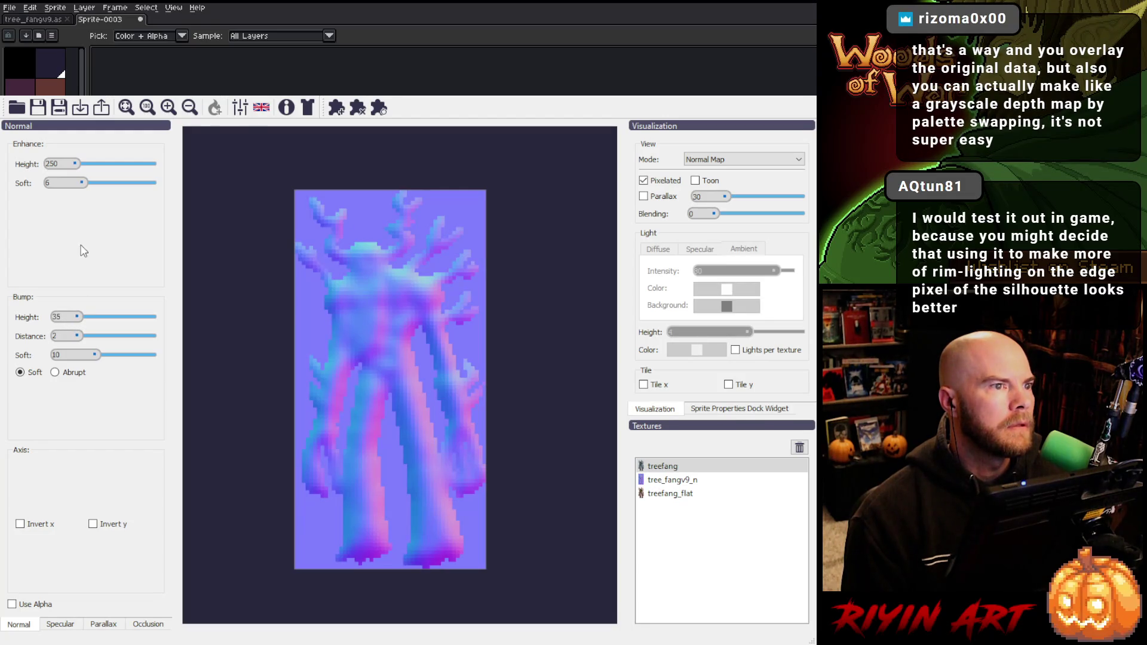
{"action": "mouse_move", "coordinate": [83, 187]}
{"action": "left_mouse_down"}
{"action": "mouse_move", "coordinate": [72, 187]}
{"action": "mouse_move", "coordinate": [75, 165]}
{"action": "mouse_move", "coordinate": [72, 188]}
{"action": "left_mouse_up"}
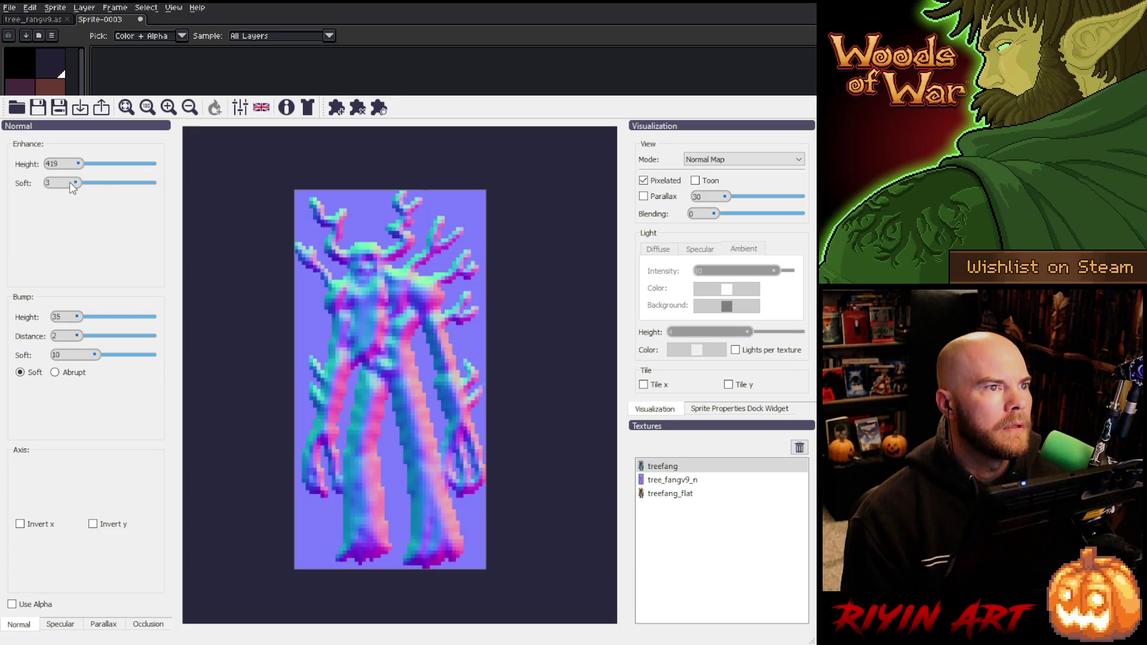
{"action": "left_click_drag", "start_coordinate": [73, 187], "coordinate": [74, 188]}
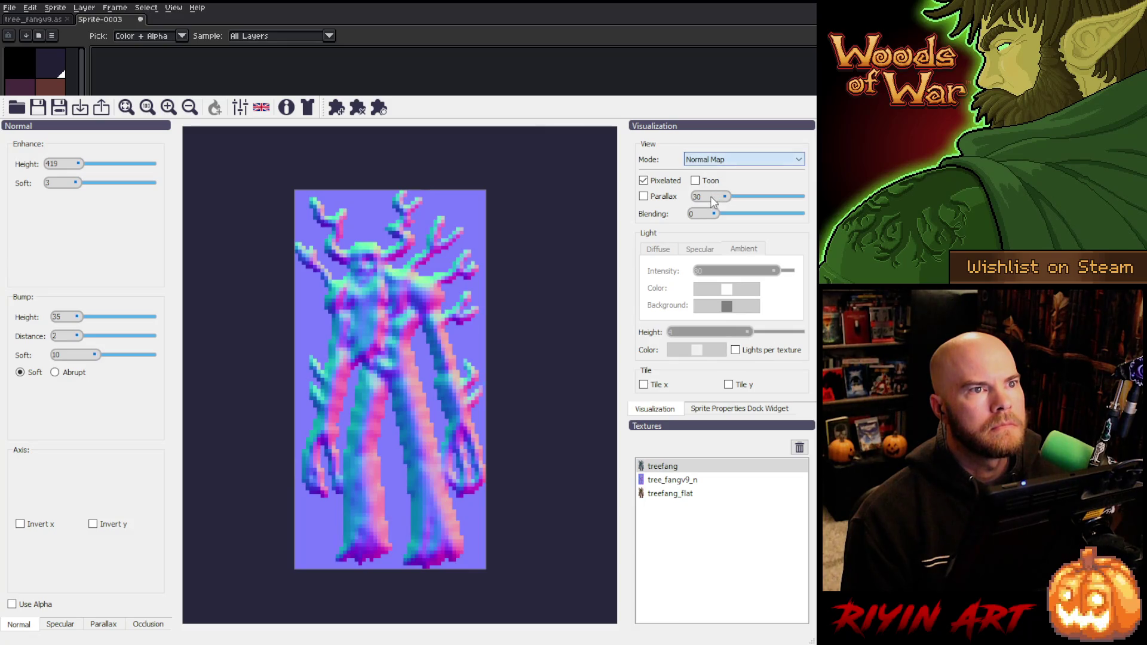
- In lit Preview, sweep the light across the tree and settle it above the upper-left branches
{"action": "key", "text": "p"}
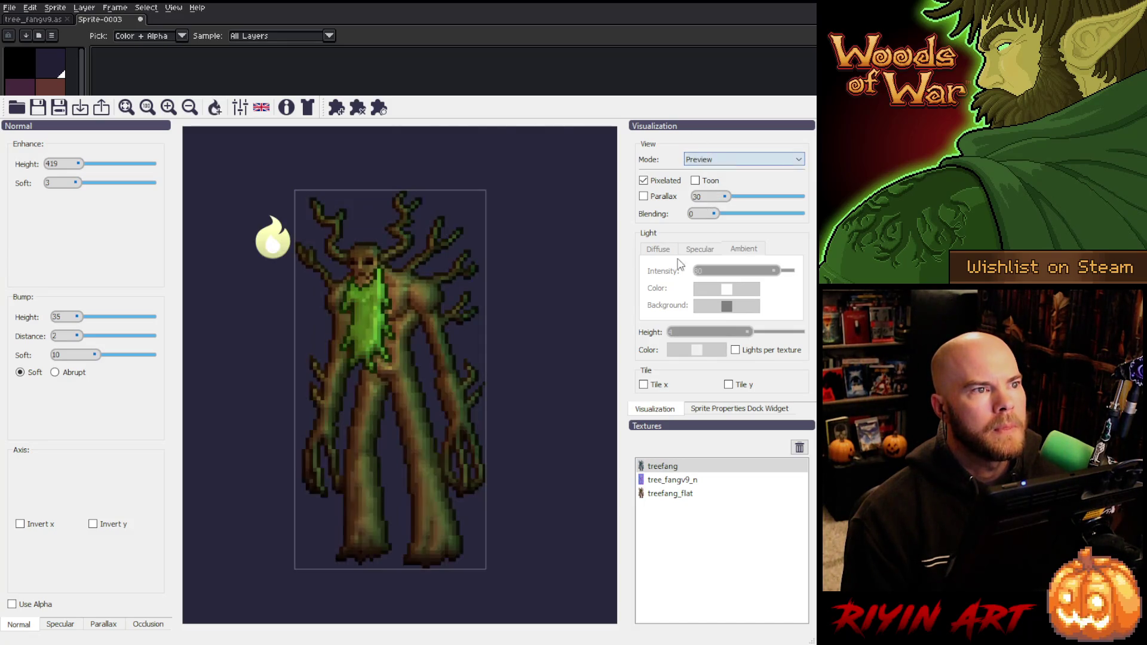
{"action": "mouse_move", "coordinate": [289, 242]}
{"action": "left_mouse_down"}
{"action": "mouse_move", "coordinate": [311, 179]}
{"action": "mouse_move", "coordinate": [570, 263]}
{"action": "mouse_move", "coordinate": [435, 503]}
{"action": "mouse_move", "coordinate": [531, 414]}
{"action": "mouse_move", "coordinate": [486, 264]}
{"action": "mouse_move", "coordinate": [294, 240]}
{"action": "mouse_move", "coordinate": [236, 353]}
{"action": "mouse_move", "coordinate": [413, 467]}
{"action": "mouse_move", "coordinate": [436, 424]}
{"action": "mouse_move", "coordinate": [380, 406]}
{"action": "mouse_move", "coordinate": [316, 165]}
{"action": "mouse_move", "coordinate": [393, 218]}
{"action": "mouse_move", "coordinate": [410, 476]}
{"action": "mouse_move", "coordinate": [474, 371]}
{"action": "mouse_move", "coordinate": [485, 217]}
{"action": "mouse_move", "coordinate": [239, 185]}
{"action": "mouse_move", "coordinate": [411, 189]}
{"action": "left_mouse_up"}
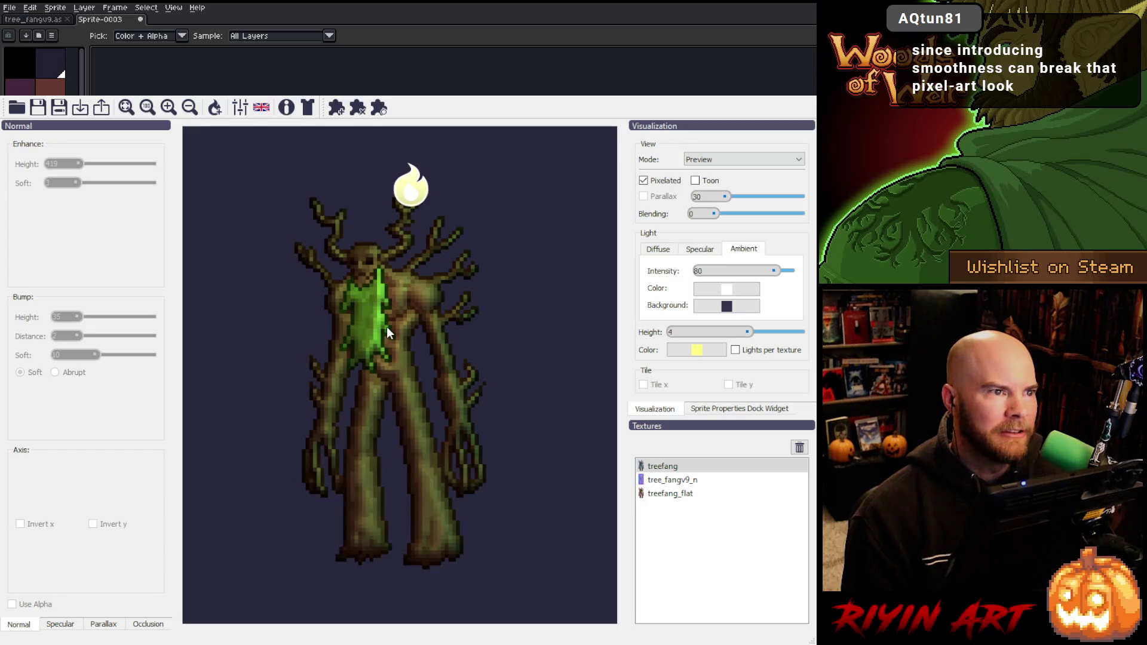
{"action": "mouse_move", "coordinate": [417, 227]}
{"action": "left_mouse_down"}
{"action": "mouse_move", "coordinate": [455, 233]}
{"action": "mouse_move", "coordinate": [313, 526]}
{"action": "mouse_move", "coordinate": [472, 303]}
{"action": "mouse_move", "coordinate": [233, 287]}
{"action": "mouse_move", "coordinate": [464, 245]}
{"action": "mouse_move", "coordinate": [233, 466]}
{"action": "mouse_move", "coordinate": [362, 160]}
{"action": "mouse_move", "coordinate": [267, 335]}
{"action": "mouse_move", "coordinate": [508, 295]}
{"action": "mouse_move", "coordinate": [246, 175]}
{"action": "mouse_move", "coordinate": [461, 265]}
{"action": "mouse_move", "coordinate": [289, 224]}
{"action": "mouse_move", "coordinate": [437, 185]}
{"action": "left_mouse_up"}
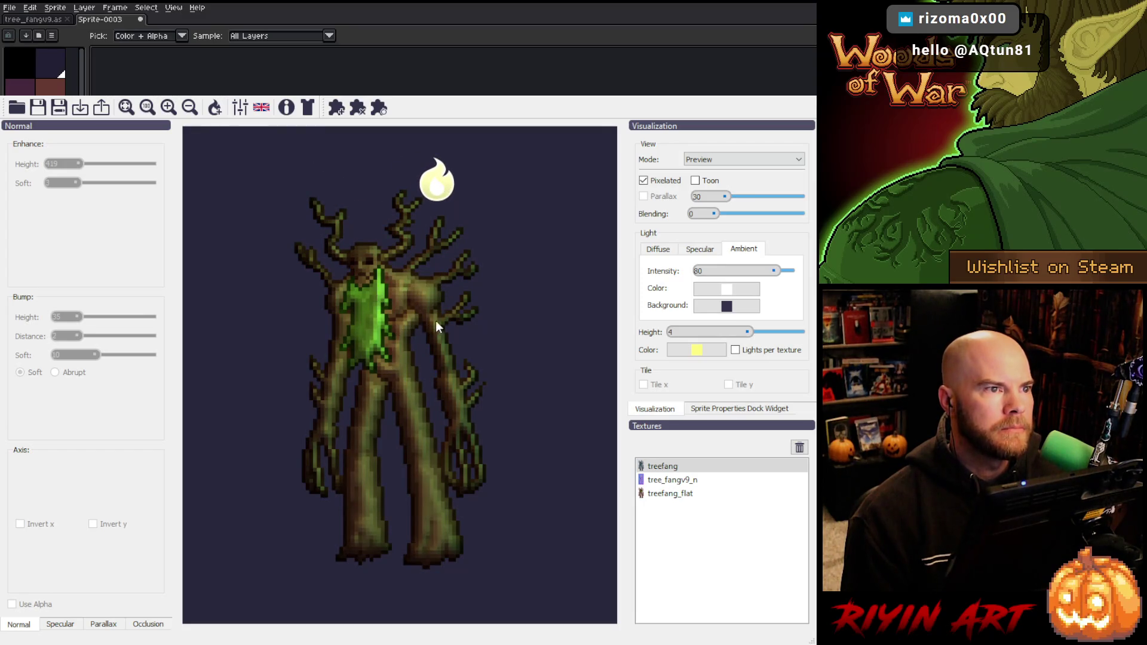
{"action": "mouse_move", "coordinate": [432, 181]}
{"action": "left_mouse_down"}
{"action": "mouse_move", "coordinate": [532, 302]}
{"action": "mouse_move", "coordinate": [297, 218]}
{"action": "mouse_move", "coordinate": [402, 197]}
{"action": "mouse_move", "coordinate": [268, 344]}
{"action": "mouse_move", "coordinate": [233, 344]}
{"action": "mouse_move", "coordinate": [546, 238]}
{"action": "mouse_move", "coordinate": [304, 217]}
{"action": "mouse_move", "coordinate": [455, 430]}
{"action": "mouse_move", "coordinate": [317, 179]}
{"action": "mouse_move", "coordinate": [338, 186]}
{"action": "mouse_move", "coordinate": [328, 245]}
{"action": "mouse_move", "coordinate": [337, 177]}
{"action": "left_mouse_up"}
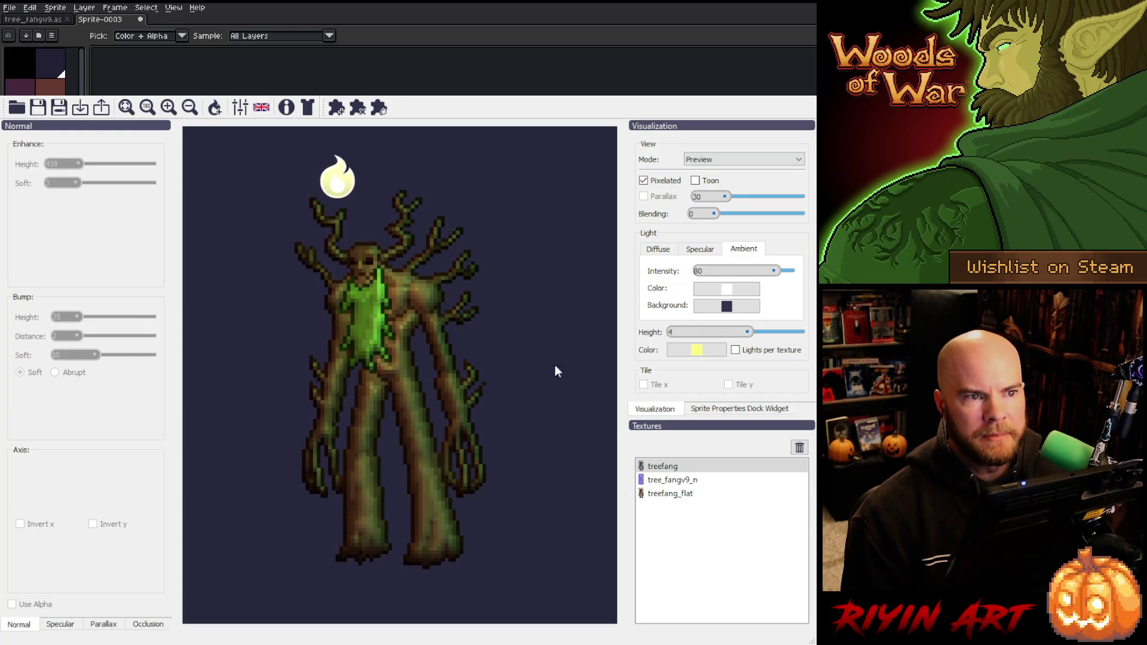
- Switch to the tree_fangv9_n normal map texture for comparison
{"action": "left_click", "coordinate": [673, 481]}
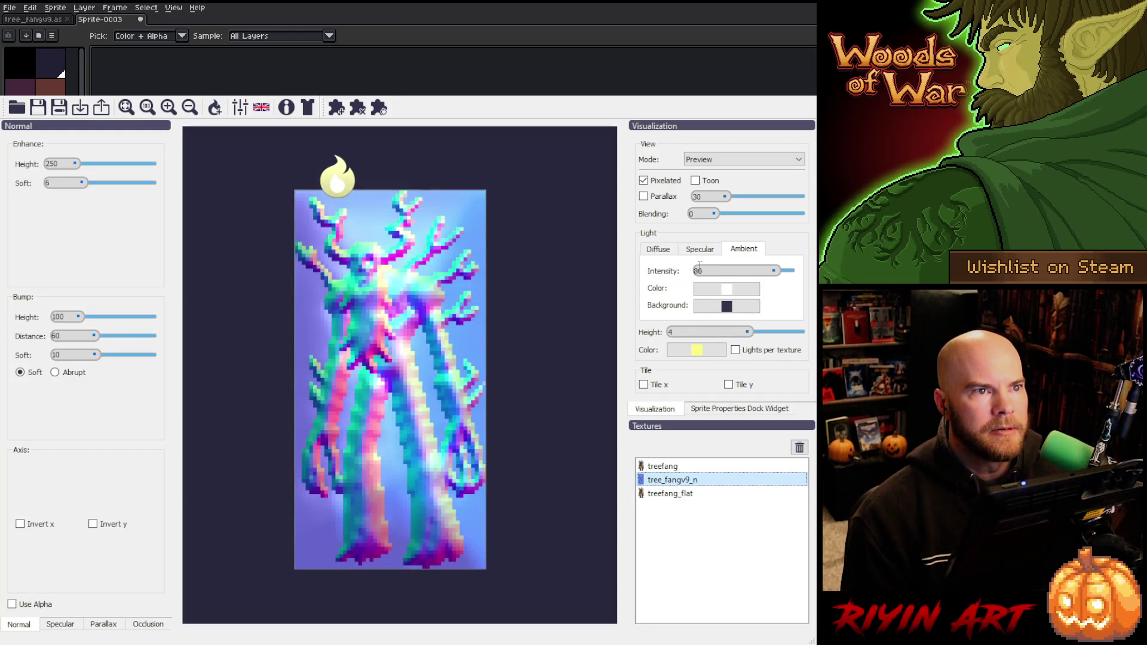
{"action": "scroll", "coordinate": [735, 166], "scroll_direction": "up", "scroll_amount": 1}
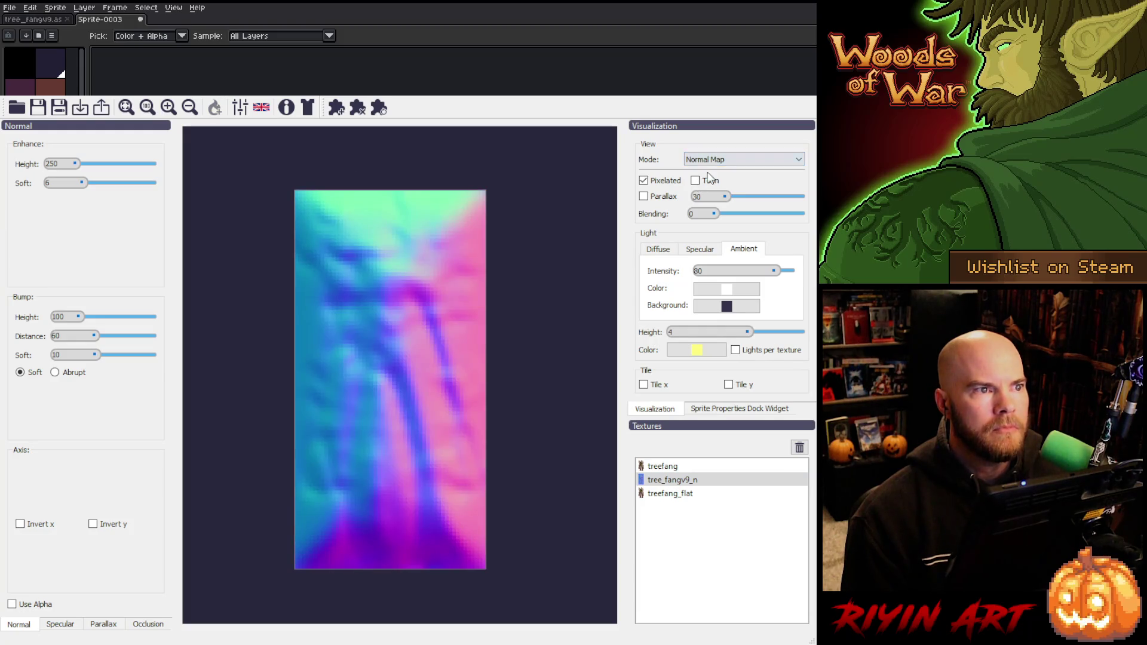
{"action": "scroll", "coordinate": [711, 168], "scroll_direction": "up", "scroll_amount": 1}
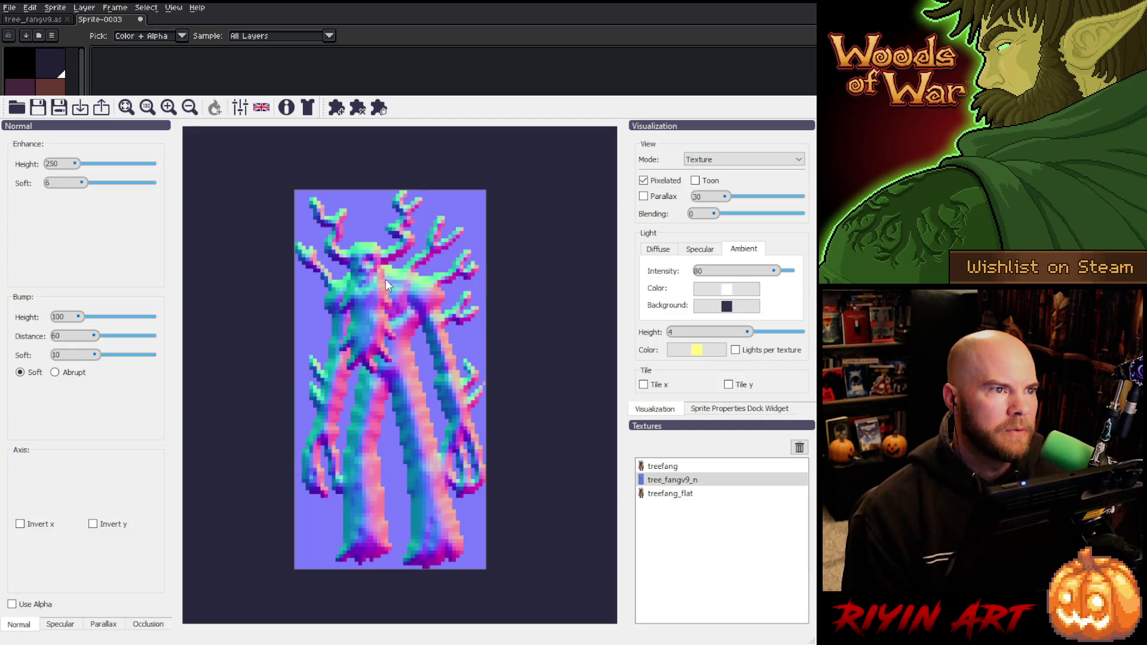
- Preview treefang_flat under a moving light, then display its generated normal map
{"action": "left_click", "coordinate": [652, 494]}
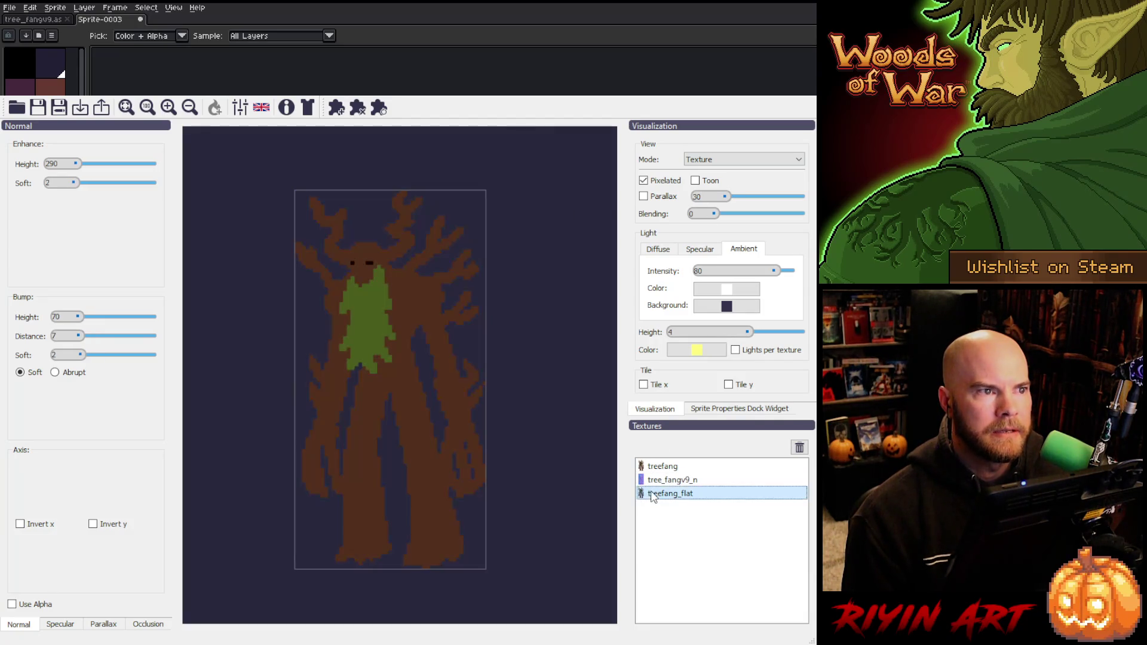
{"action": "scroll", "coordinate": [700, 162], "scroll_direction": "up", "scroll_amount": 1}
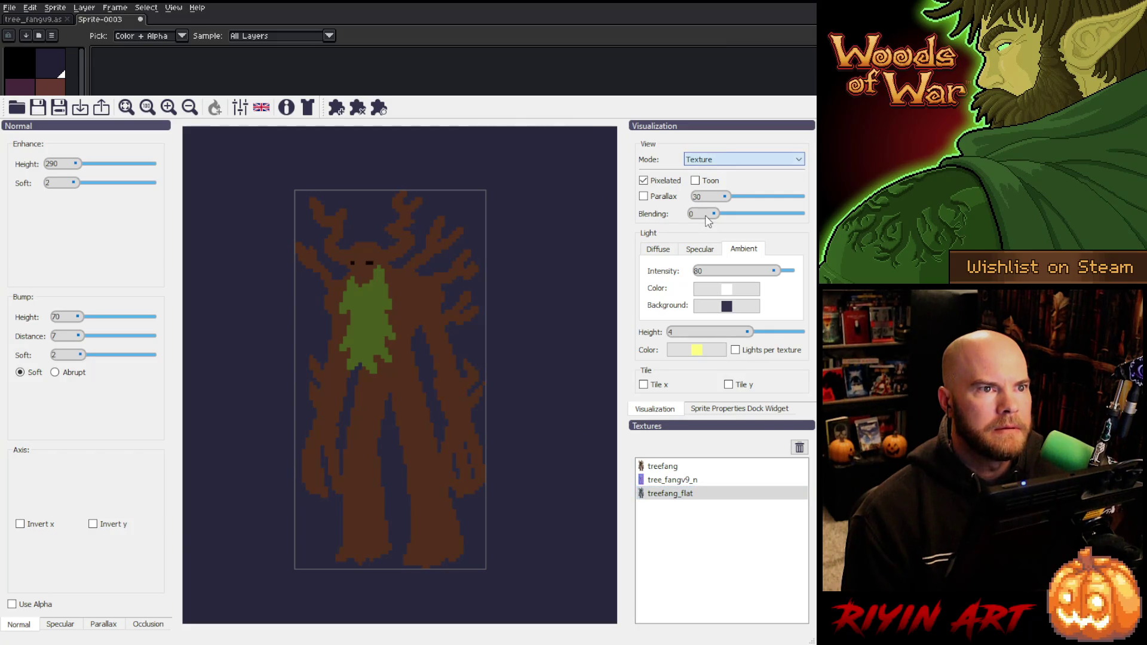
{"action": "key", "text": "Up"}
{"action": "mouse_move", "coordinate": [358, 582]}
{"action": "left_mouse_down"}
{"action": "mouse_move", "coordinate": [436, 178]}
{"action": "mouse_move", "coordinate": [335, 511]}
{"action": "mouse_move", "coordinate": [263, 310]}
{"action": "mouse_move", "coordinate": [426, 342]}
{"action": "mouse_move", "coordinate": [448, 187]}
{"action": "mouse_move", "coordinate": [473, 269]}
{"action": "mouse_move", "coordinate": [432, 464]}
{"action": "mouse_move", "coordinate": [311, 166]}
{"action": "mouse_move", "coordinate": [442, 385]}
{"action": "mouse_move", "coordinate": [463, 167]}
{"action": "mouse_move", "coordinate": [371, 163]}
{"action": "mouse_move", "coordinate": [270, 252]}
{"action": "left_mouse_up"}
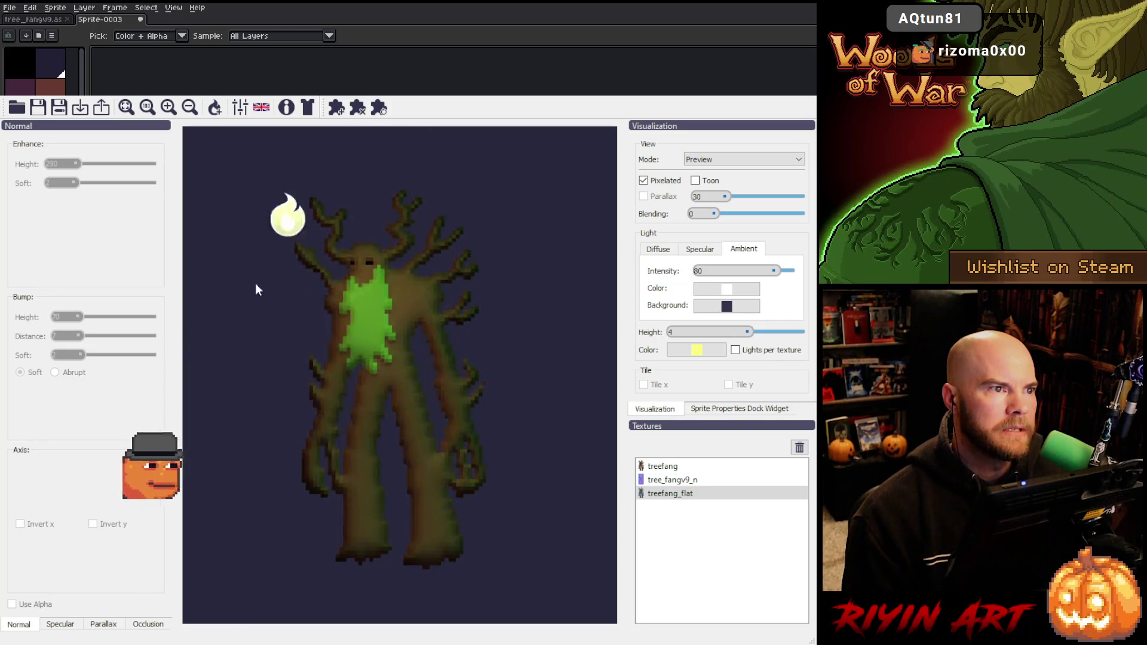
{"action": "scroll", "coordinate": [695, 160], "scroll_direction": "down", "scroll_amount": 1}
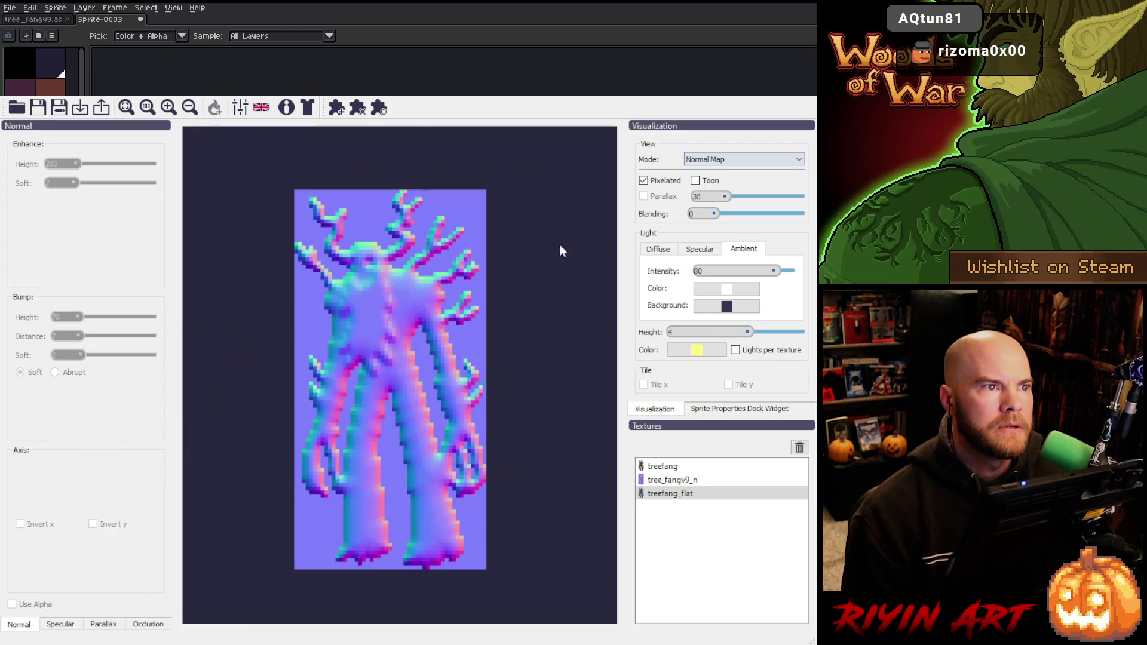
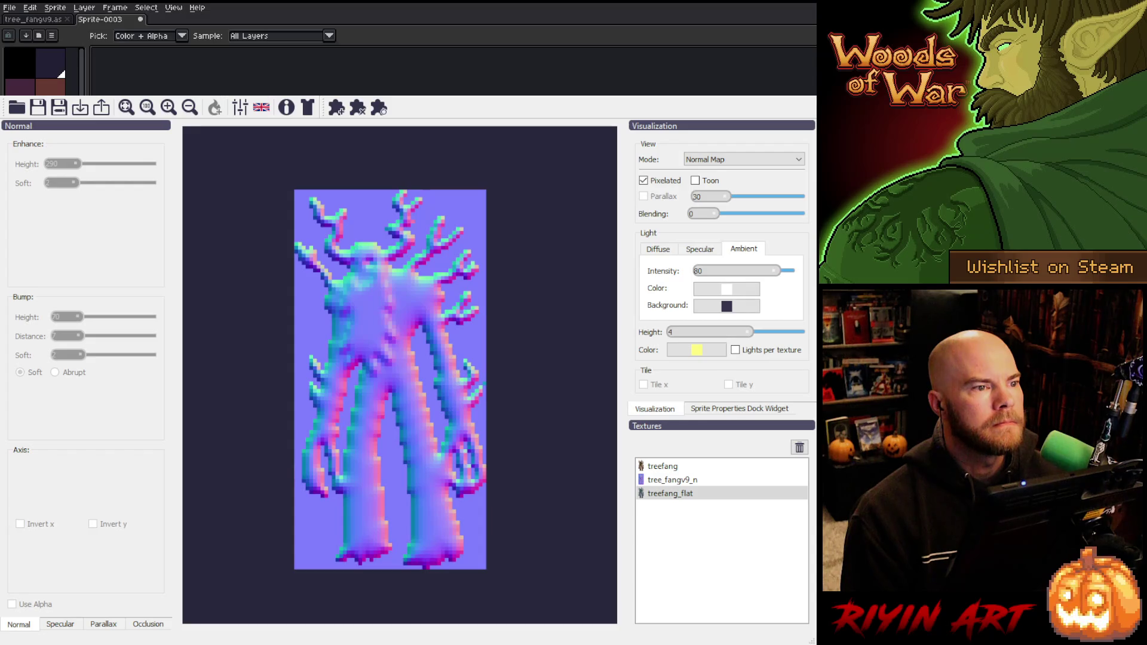
- Raise Enhance Height to 581 and drop Bump Height to 0
{"action": "scroll", "coordinate": [436, 411], "scroll_direction": "down", "scroll_amount": 5}
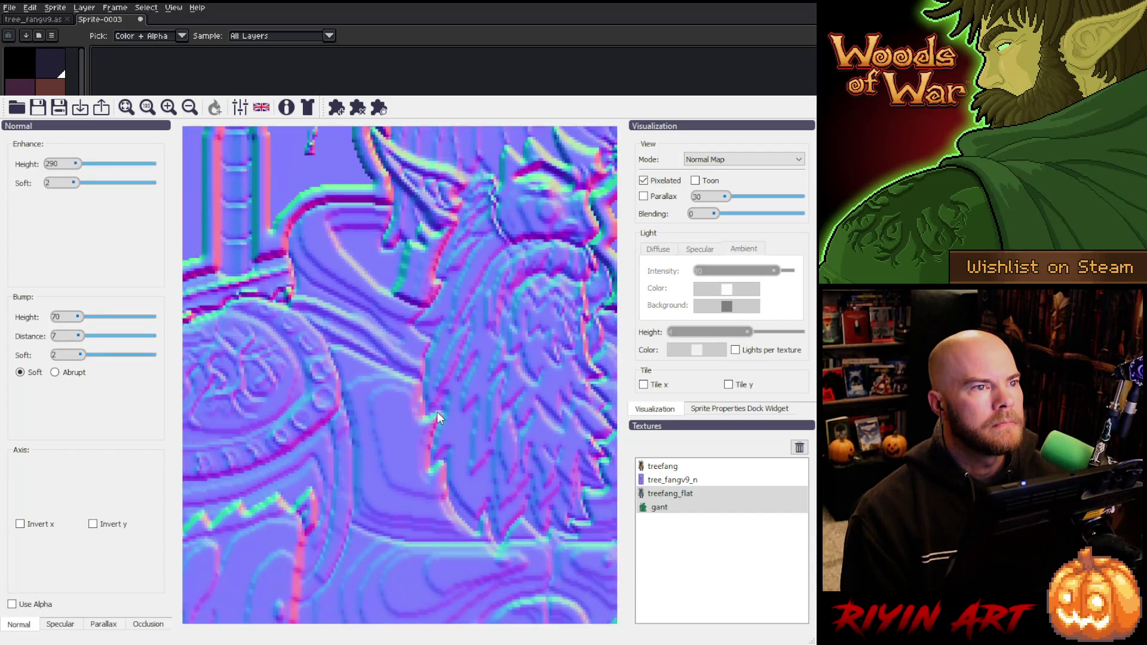
{"action": "scroll", "coordinate": [439, 412], "scroll_direction": "down", "scroll_amount": 3}
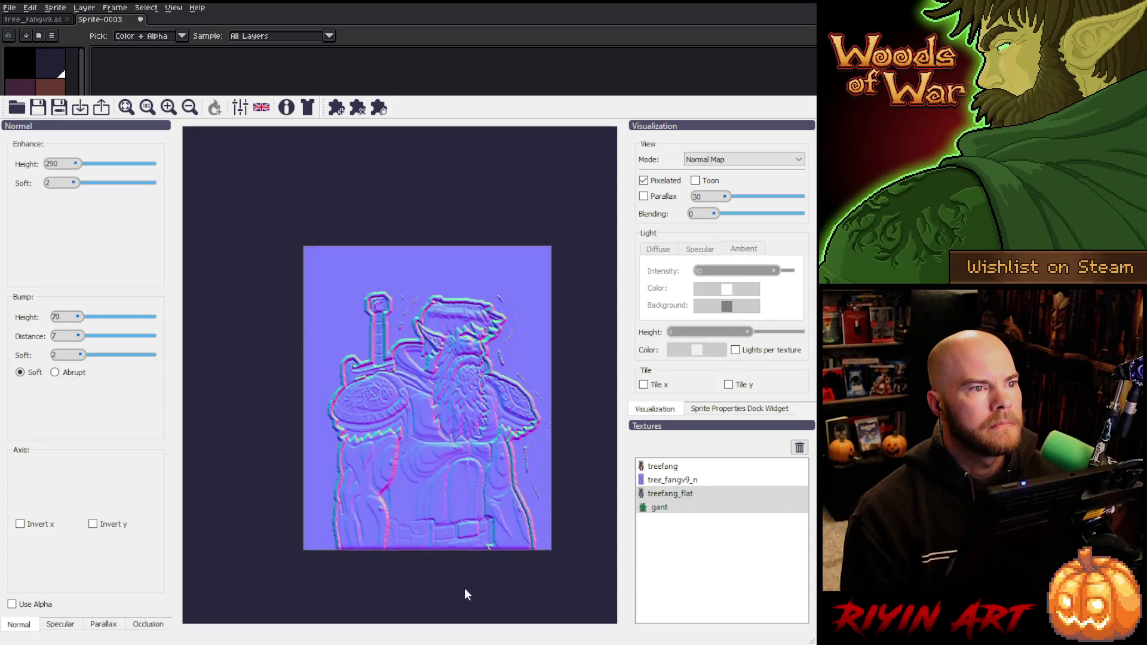
{"action": "scroll", "coordinate": [457, 525], "scroll_direction": "up", "scroll_amount": 3}
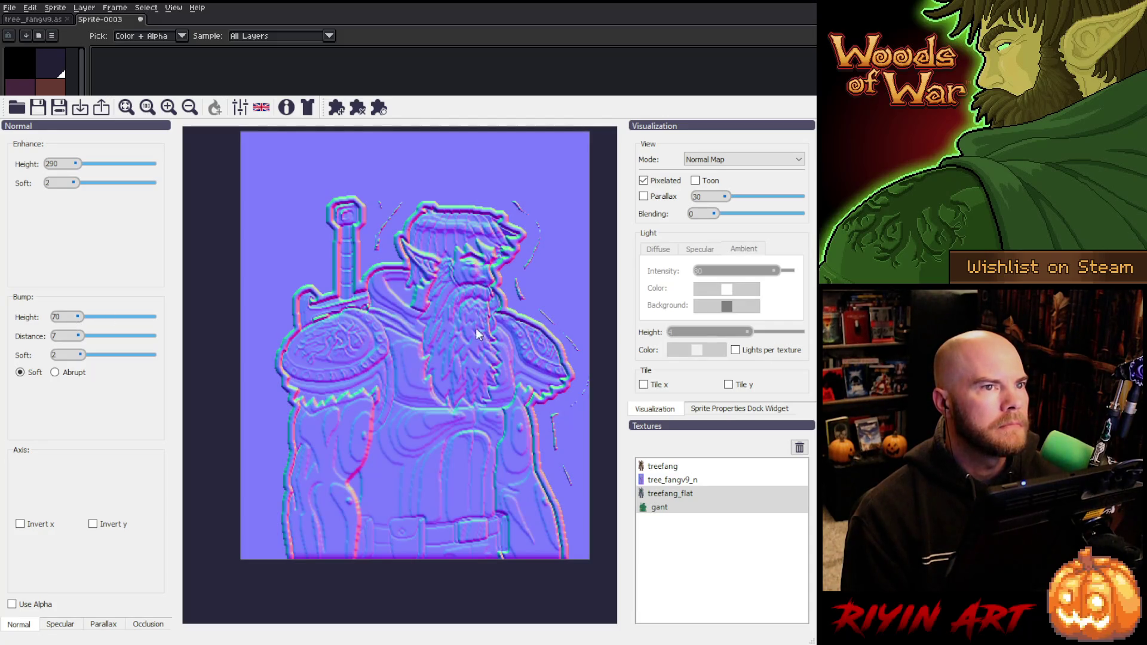
{"action": "mouse_move", "coordinate": [73, 185]}
{"action": "left_mouse_down"}
{"action": "mouse_move", "coordinate": [64, 188]}
{"action": "mouse_move", "coordinate": [78, 163]}
{"action": "left_mouse_up"}
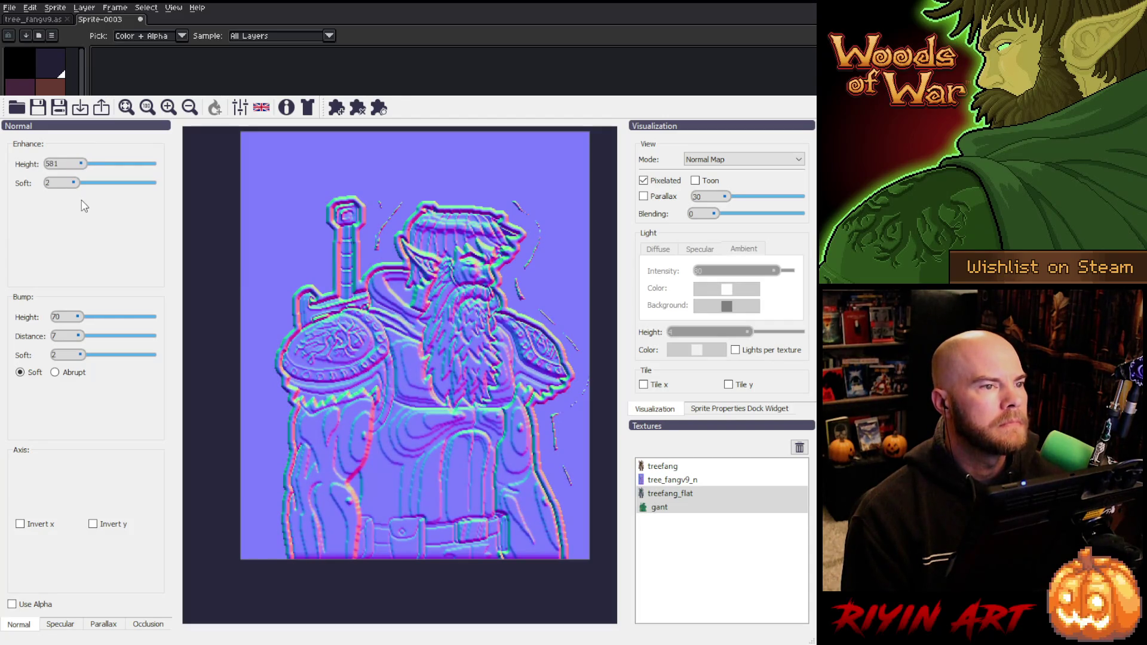
{"action": "mouse_move", "coordinate": [74, 321]}
{"action": "left_mouse_down"}
{"action": "mouse_move", "coordinate": [99, 317]}
{"action": "mouse_move", "coordinate": [70, 313]}
{"action": "mouse_move", "coordinate": [100, 358]}
{"action": "mouse_move", "coordinate": [112, 350]}
{"action": "mouse_move", "coordinate": [101, 338]}
{"action": "left_mouse_up"}
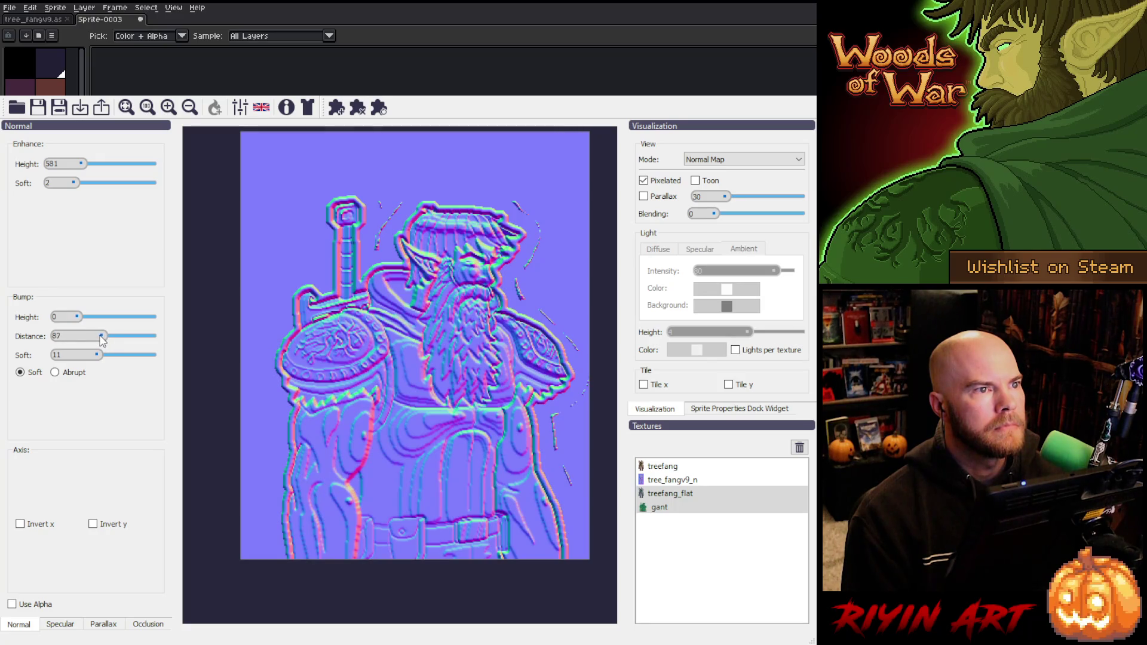
- Turn on Invert x after comparing shading, and soften the enhance relief slightly
{"action": "left_click", "coordinate": [21, 525]}
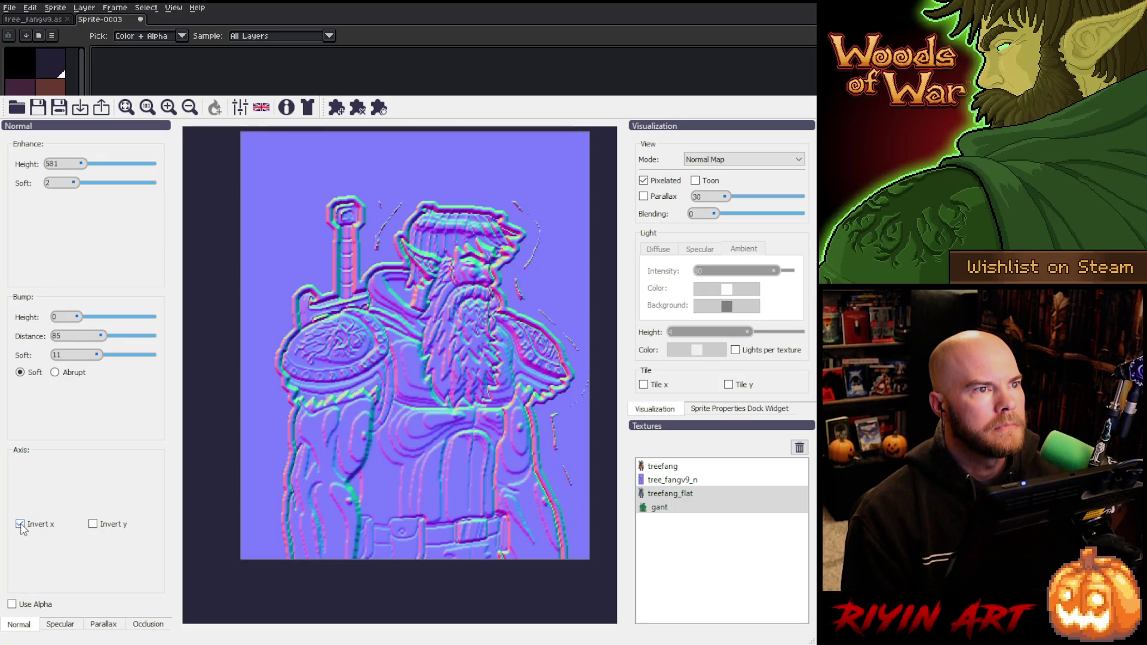
{"action": "left_click", "coordinate": [20, 525]}
{"action": "left_click", "coordinate": [20, 525]}
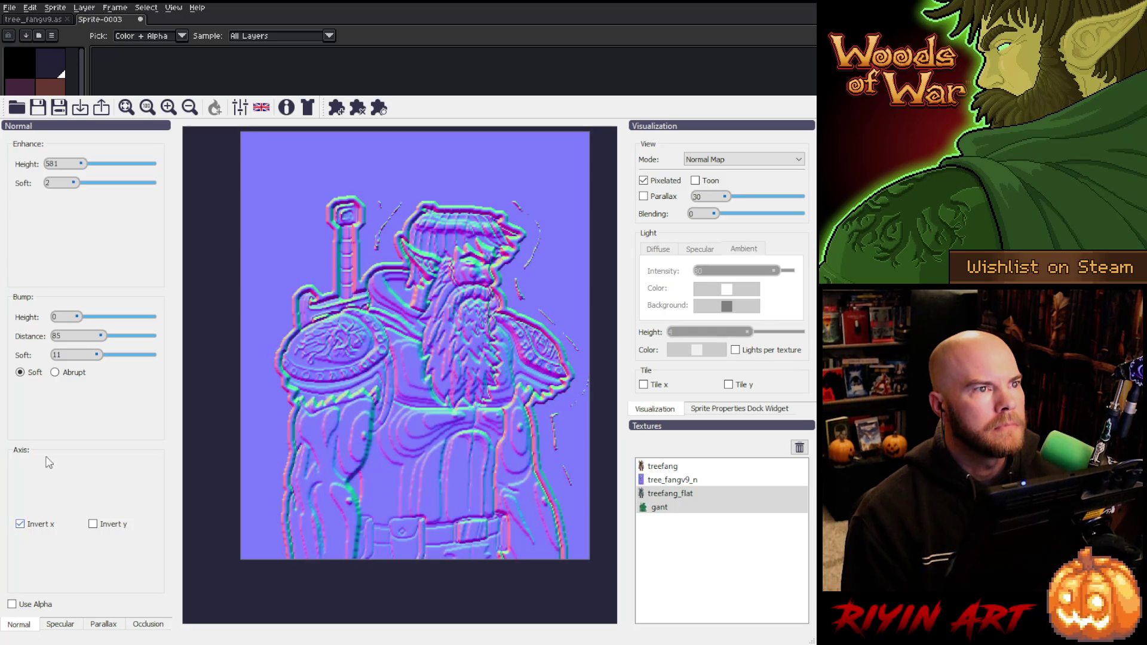
{"action": "mouse_move", "coordinate": [76, 186]}
{"action": "left_mouse_down"}
{"action": "mouse_move", "coordinate": [88, 181]}
{"action": "mouse_move", "coordinate": [76, 191]}
{"action": "left_mouse_up"}
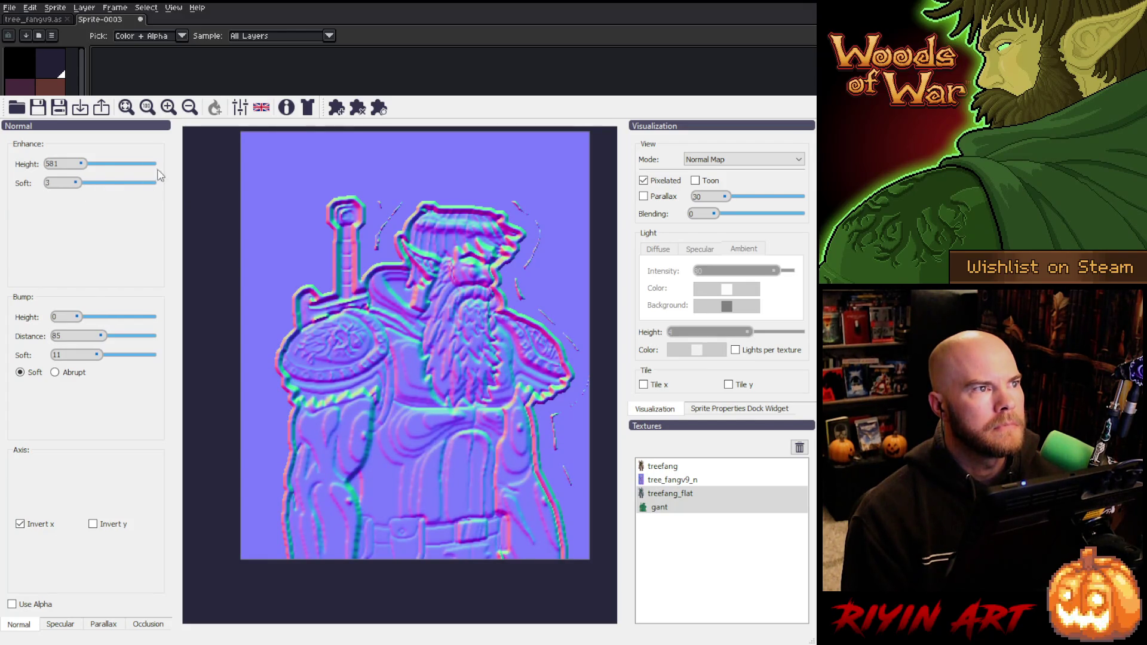
- Bring Bump Height back to 737 and lower Enhance Height to 258
{"action": "mouse_move", "coordinate": [84, 167]}
{"action": "left_mouse_down"}
{"action": "mouse_move", "coordinate": [122, 169]}
{"action": "mouse_move", "coordinate": [103, 169]}
{"action": "left_mouse_up"}
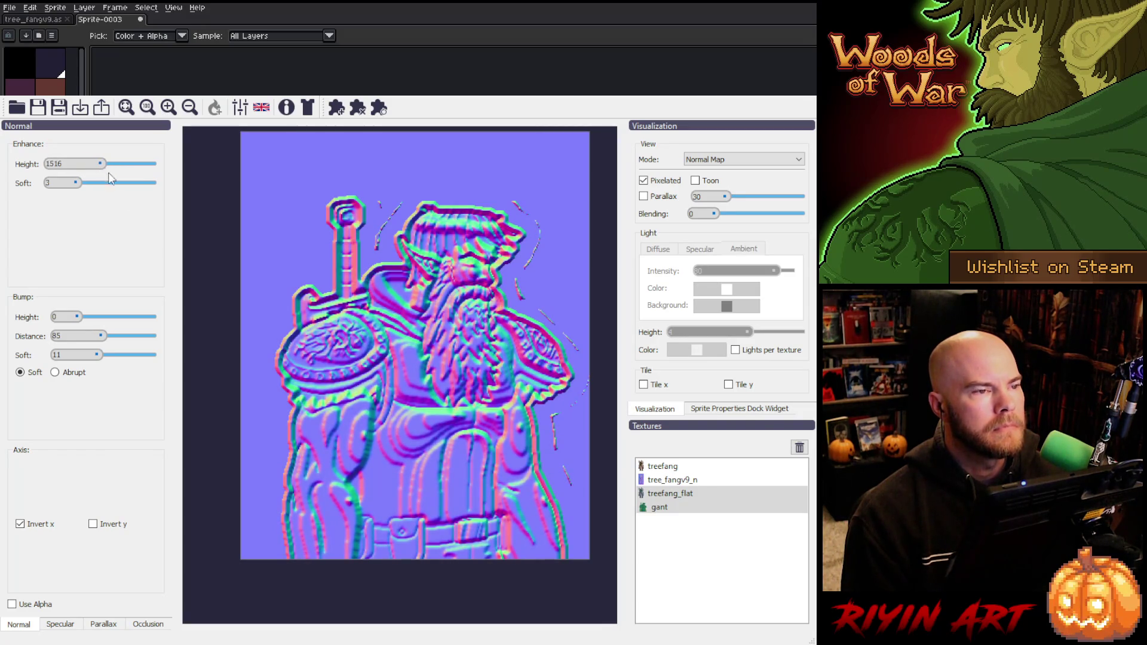
{"action": "mouse_move", "coordinate": [77, 317]}
{"action": "left_mouse_down"}
{"action": "mouse_move", "coordinate": [90, 317]}
{"action": "mouse_move", "coordinate": [84, 336]}
{"action": "mouse_move", "coordinate": [66, 333]}
{"action": "mouse_move", "coordinate": [82, 337]}
{"action": "mouse_move", "coordinate": [69, 355]}
{"action": "mouse_move", "coordinate": [102, 346]}
{"action": "left_mouse_up"}
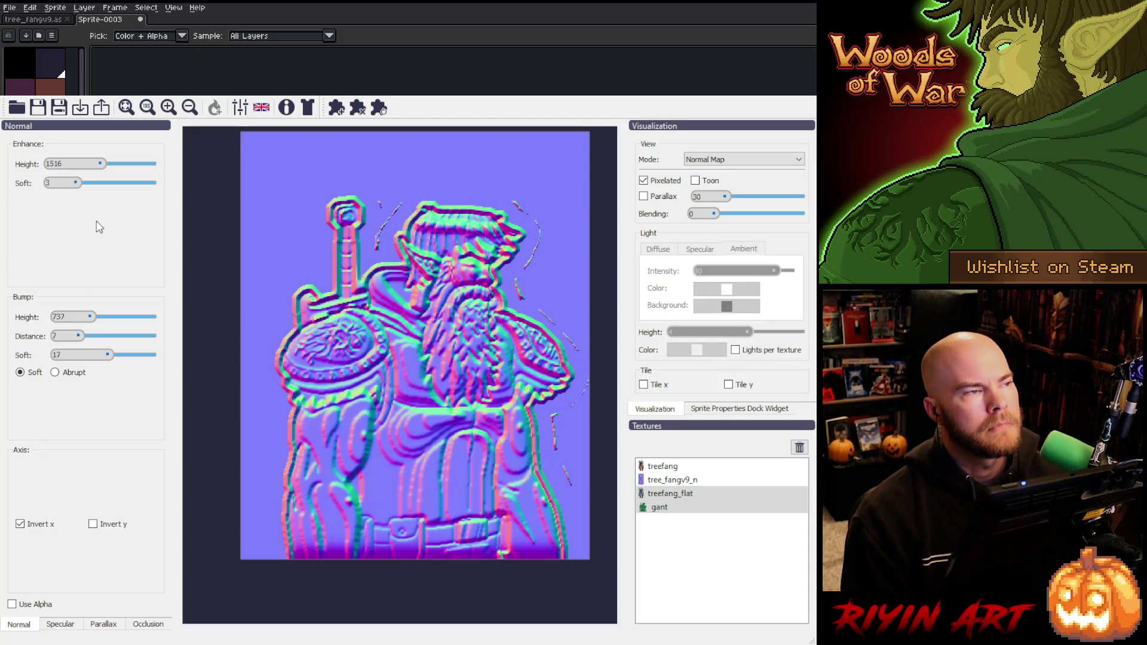
{"action": "mouse_move", "coordinate": [100, 165]}
{"action": "left_mouse_down"}
{"action": "mouse_move", "coordinate": [68, 164]}
{"action": "mouse_move", "coordinate": [83, 182]}
{"action": "mouse_move", "coordinate": [73, 167]}
{"action": "left_mouse_up"}
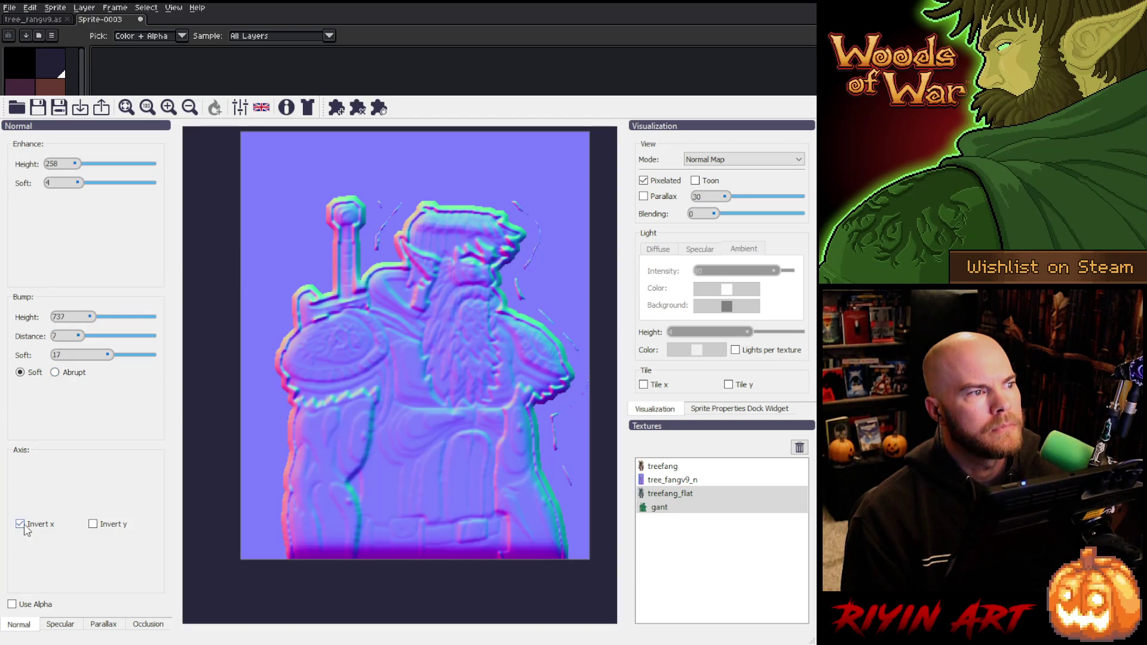
- Try Use Alpha and Invert y, turn both back off, and reduce bump softness
{"action": "left_click", "coordinate": [10, 605]}
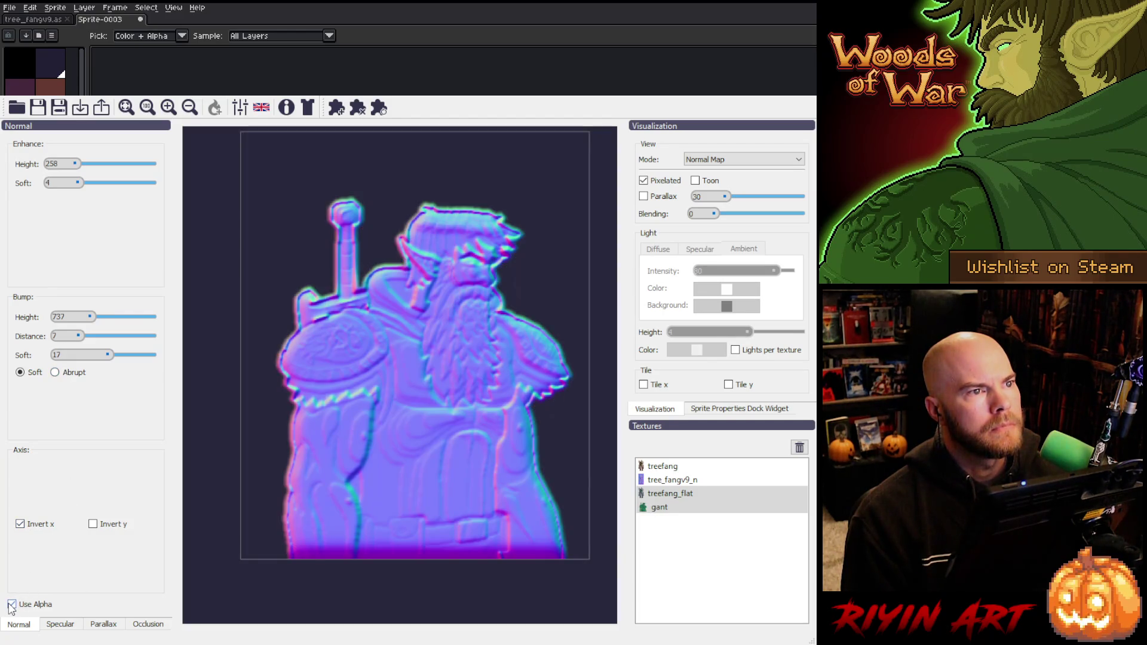
{"action": "left_click", "coordinate": [11, 605]}
{"action": "left_click", "coordinate": [93, 524]}
{"action": "left_click", "coordinate": [92, 525]}
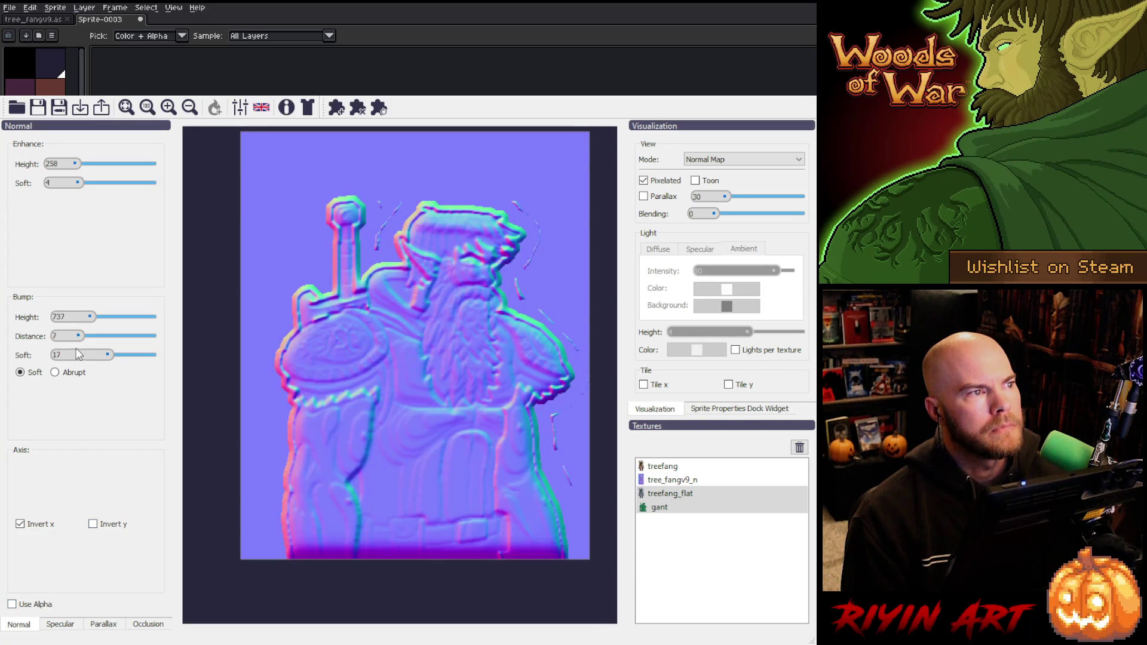
{"action": "left_click_drag", "start_coordinate": [108, 355], "coordinate": [93, 364]}
- Push Bump Height to 4000, raise bump softness, and set Bump Distance to 7
{"action": "left_click_drag", "start_coordinate": [90, 318], "coordinate": [184, 324]}
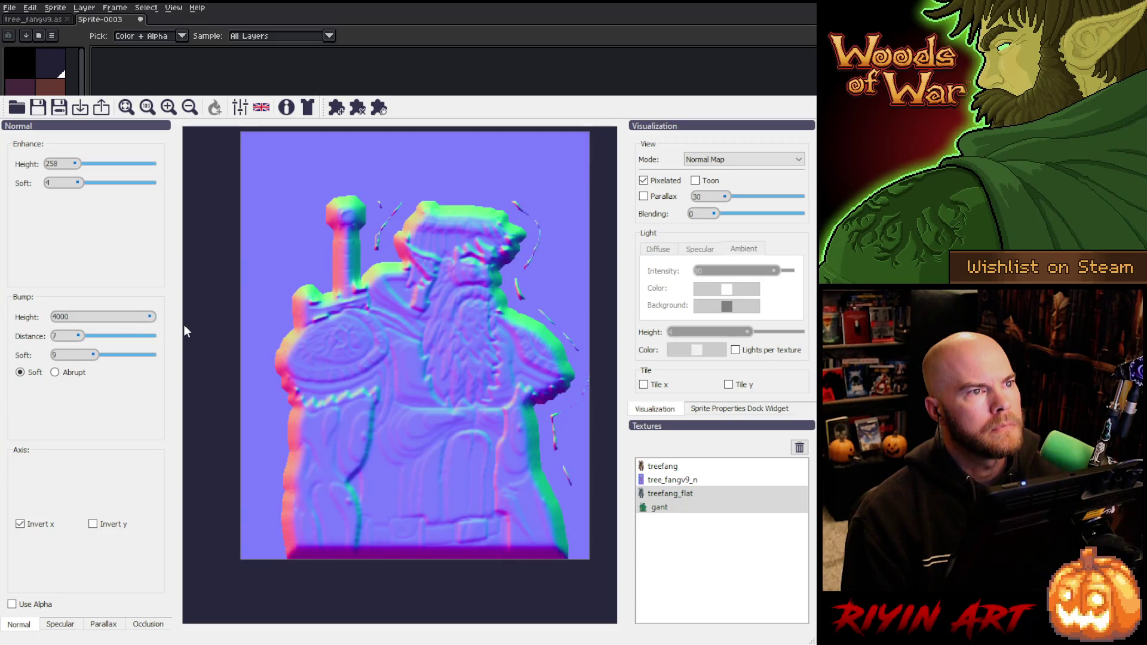
{"action": "mouse_move", "coordinate": [84, 339]}
{"action": "left_mouse_down"}
{"action": "mouse_move", "coordinate": [111, 355]}
{"action": "mouse_move", "coordinate": [165, 358]}
{"action": "left_mouse_up"}
{"action": "left_click_drag", "start_coordinate": [86, 337], "coordinate": [77, 340]}
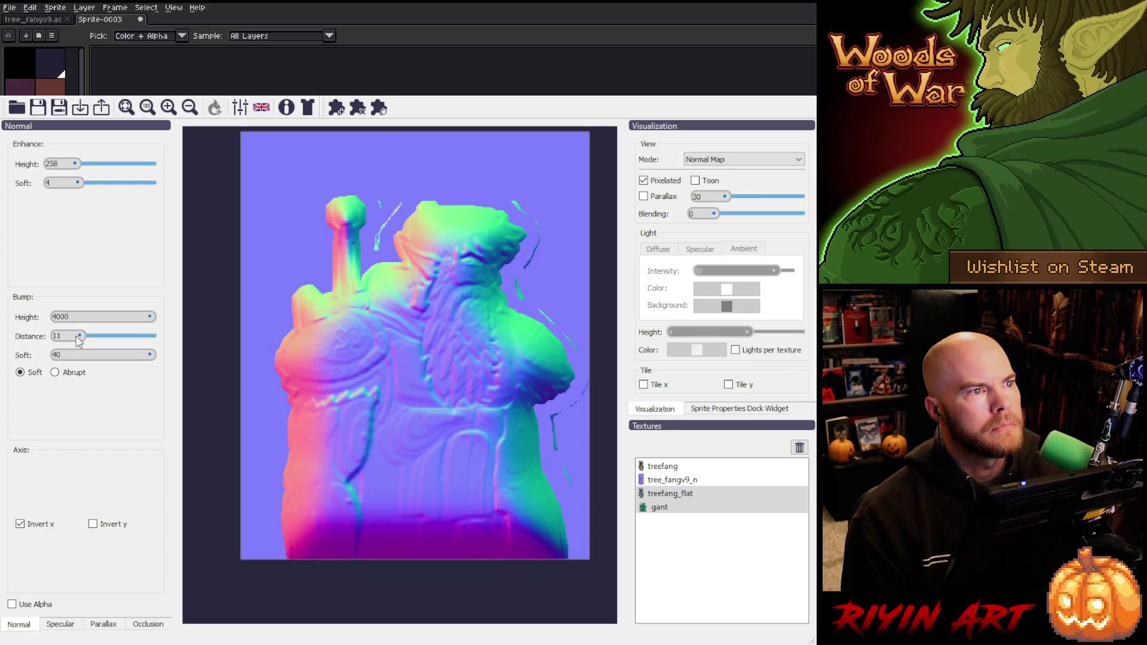
{"action": "left_click_drag", "start_coordinate": [76, 340], "coordinate": [79, 338]}
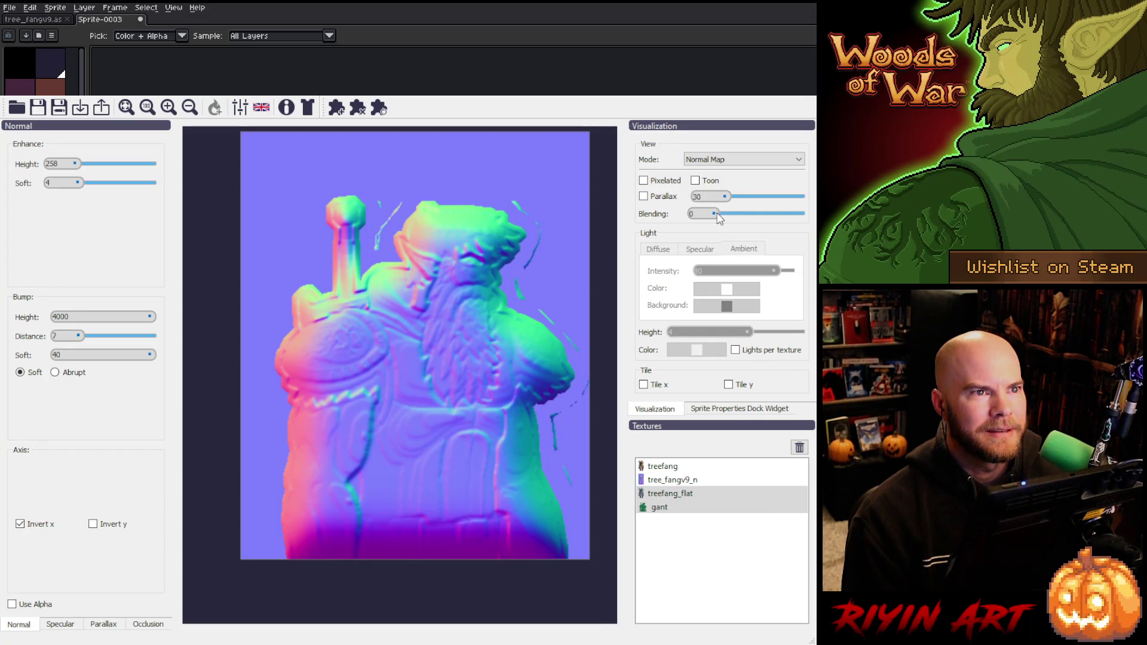
- Adjust preview blending, set Enhance Soft 5 and Height 387, and sharpen bump softness
{"action": "mouse_move", "coordinate": [715, 214]}
{"action": "left_mouse_down"}
{"action": "mouse_move", "coordinate": [750, 214]}
{"action": "mouse_move", "coordinate": [698, 215]}
{"action": "left_mouse_up"}
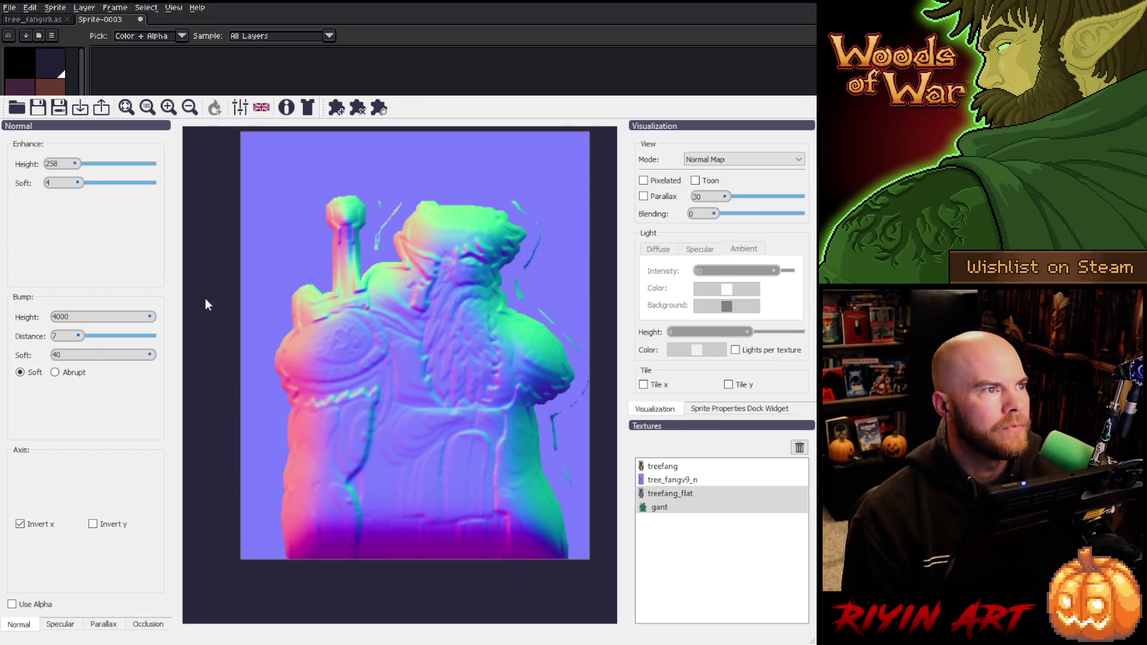
{"action": "mouse_move", "coordinate": [76, 183]}
{"action": "left_mouse_down"}
{"action": "mouse_move", "coordinate": [87, 182]}
{"action": "mouse_move", "coordinate": [78, 189]}
{"action": "left_mouse_up"}
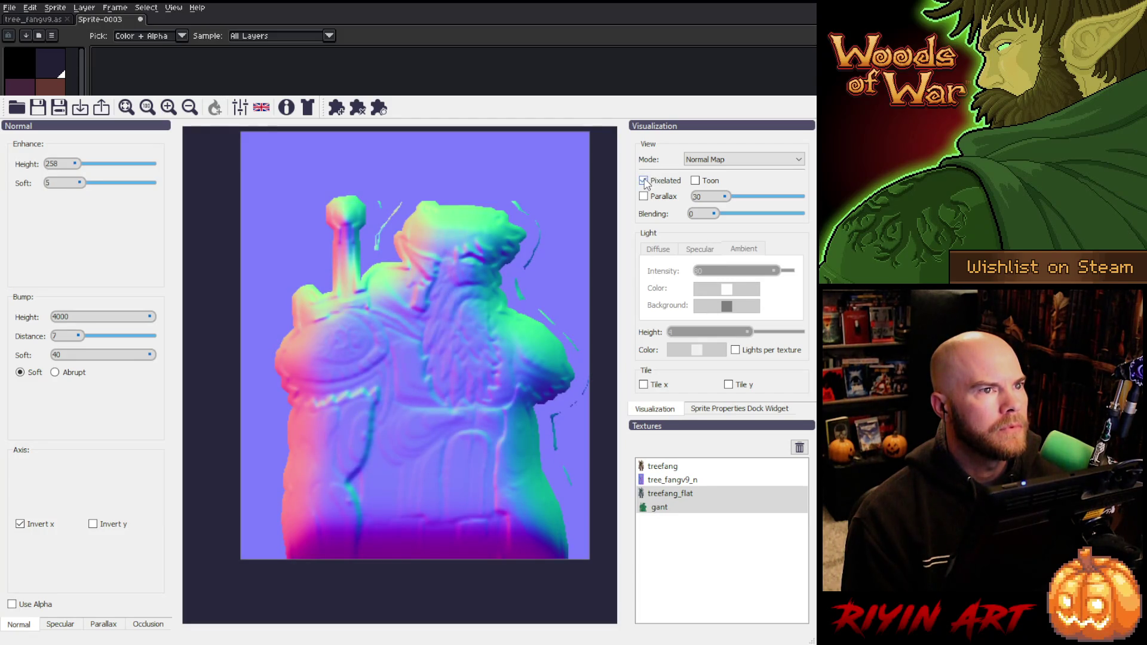
{"action": "mouse_move", "coordinate": [74, 163]}
{"action": "left_mouse_down"}
{"action": "mouse_move", "coordinate": [63, 163]}
{"action": "mouse_move", "coordinate": [78, 163]}
{"action": "left_mouse_up"}
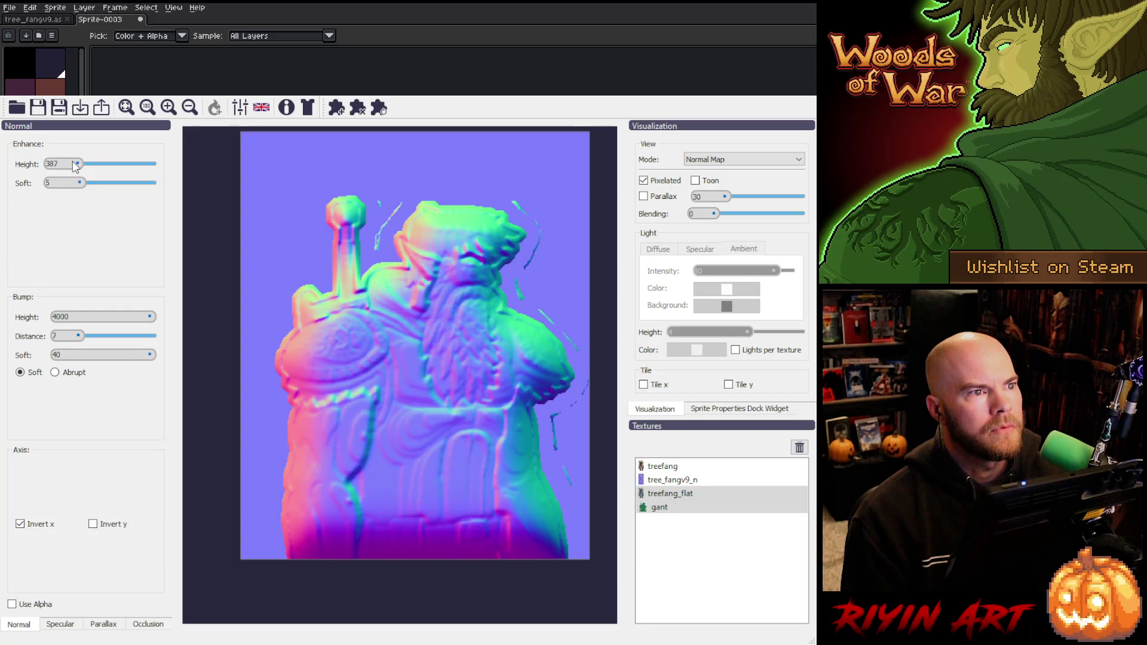
{"action": "mouse_move", "coordinate": [77, 163]}
{"action": "left_mouse_down"}
{"action": "mouse_move", "coordinate": [63, 160]}
{"action": "mouse_move", "coordinate": [77, 163]}
{"action": "left_mouse_up"}
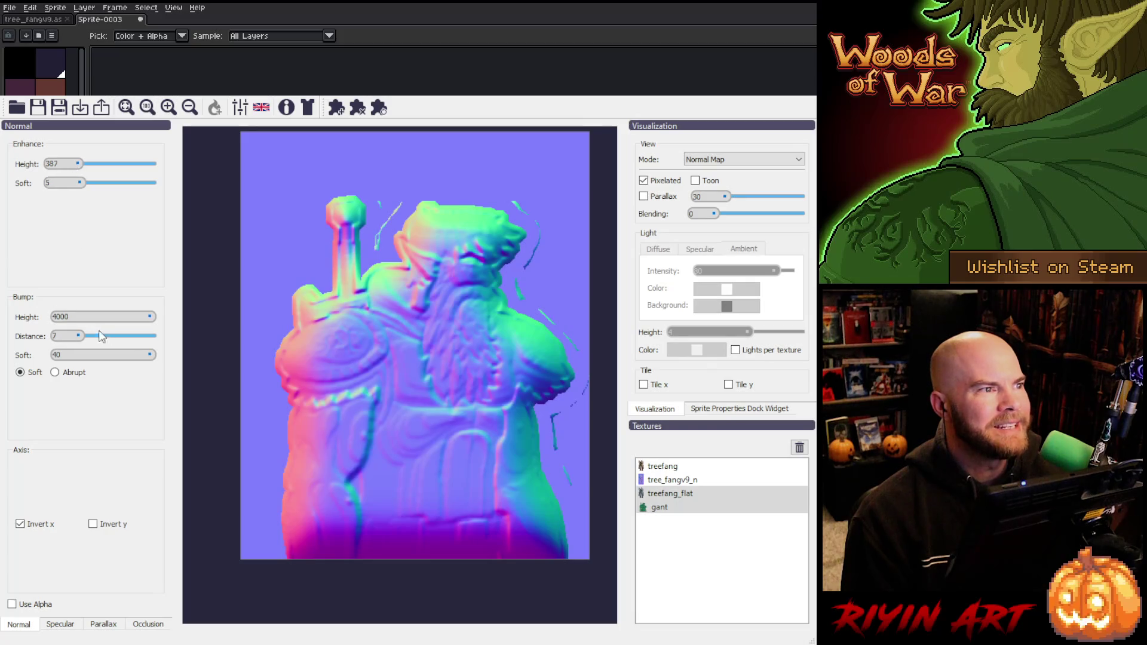
{"action": "mouse_move", "coordinate": [151, 357]}
{"action": "left_mouse_down"}
{"action": "mouse_move", "coordinate": [88, 343]}
{"action": "mouse_move", "coordinate": [98, 347]}
{"action": "left_mouse_up"}
- Set Bump Distance 2 and Height 105, then Enhance Soft 2 and Enhance Height 258
{"action": "left_click", "coordinate": [73, 334]}
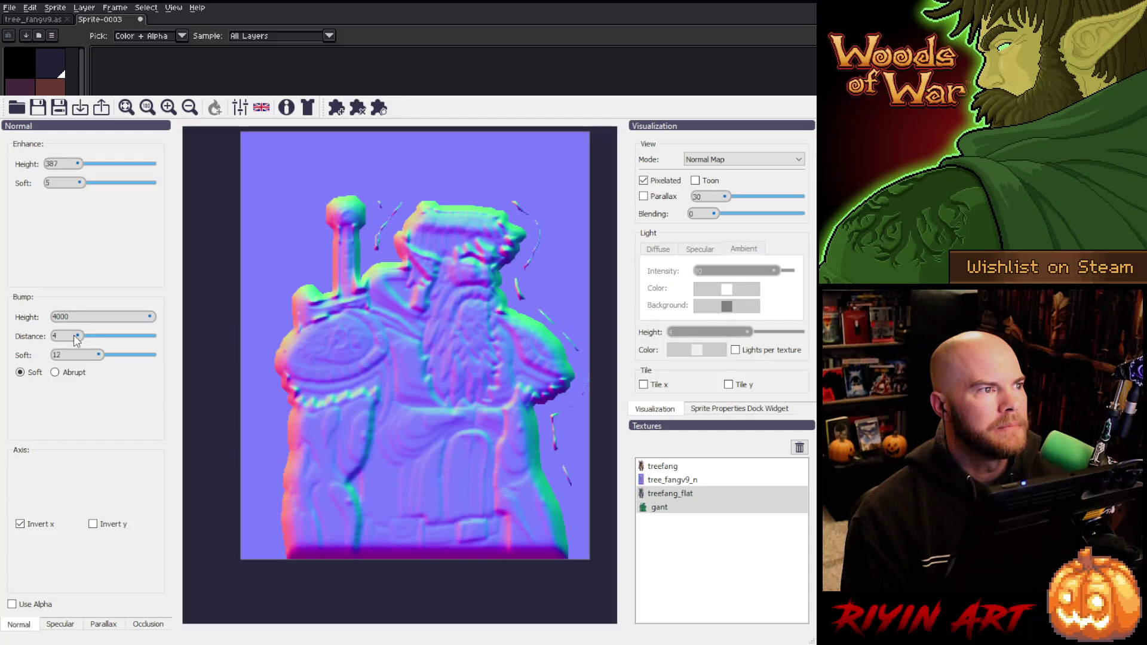
{"action": "left_click", "coordinate": [88, 318]}
{"action": "left_click_drag", "start_coordinate": [151, 318], "coordinate": [74, 322]}
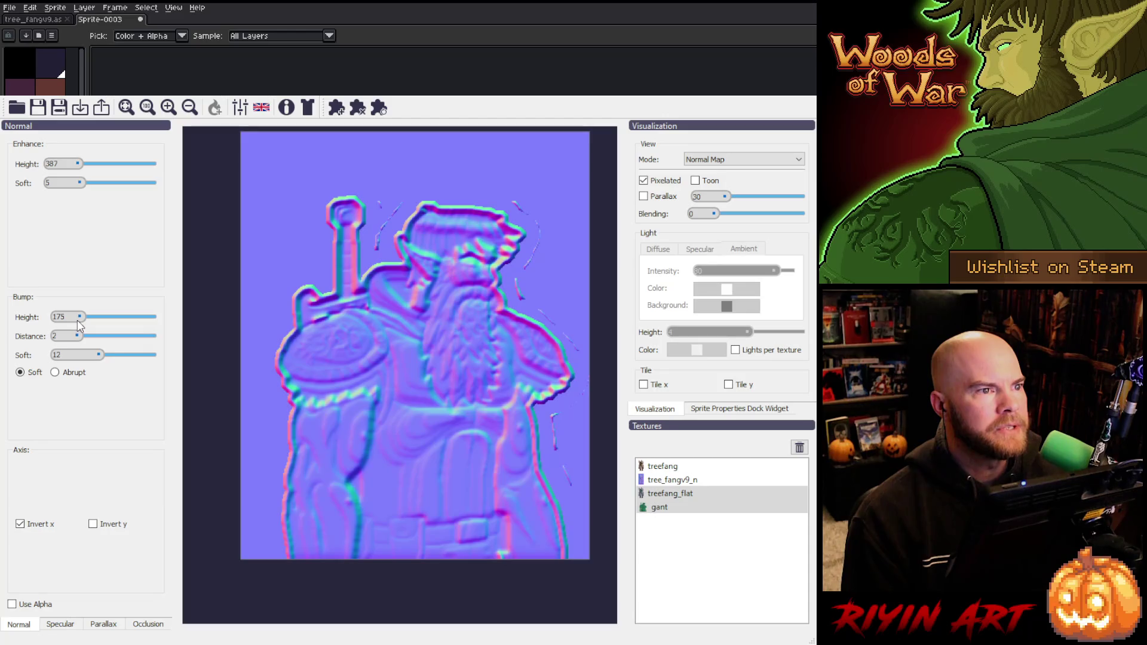
{"action": "left_click_drag", "start_coordinate": [76, 321], "coordinate": [77, 321]}
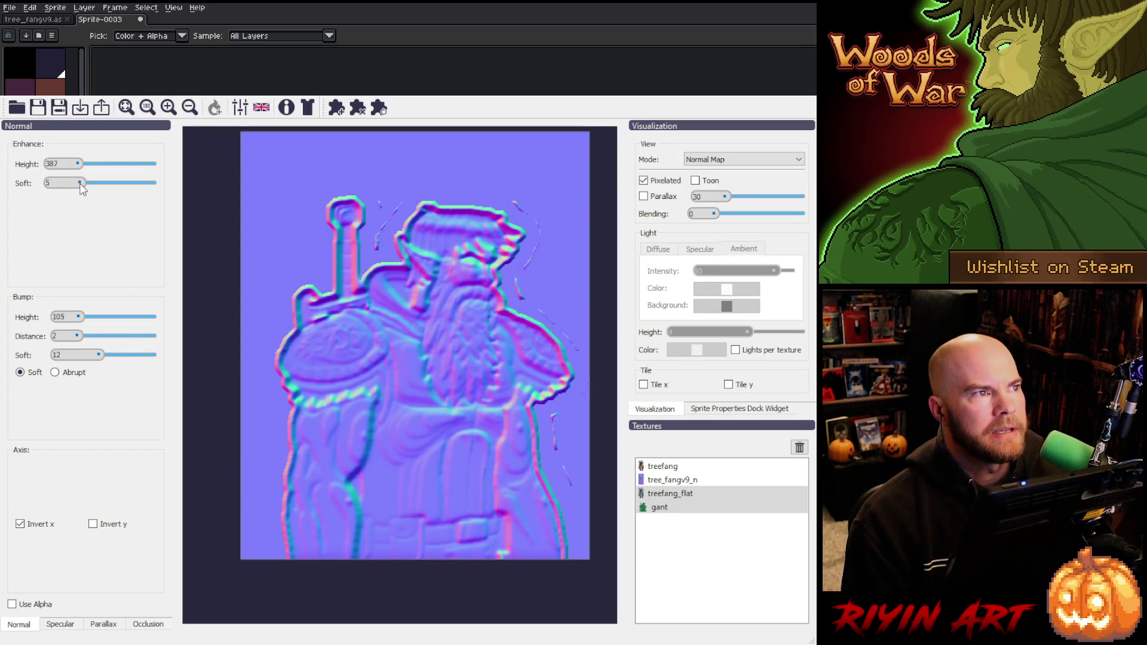
{"action": "left_click_drag", "start_coordinate": [80, 184], "coordinate": [70, 184]}
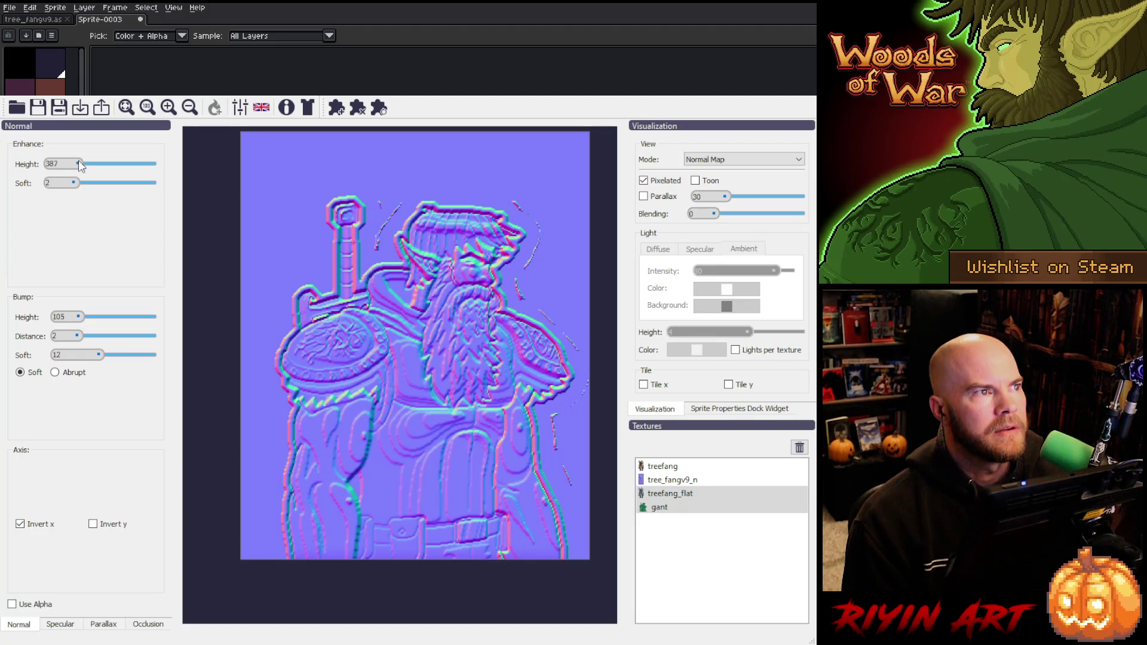
{"action": "left_click_drag", "start_coordinate": [75, 166], "coordinate": [75, 167]}
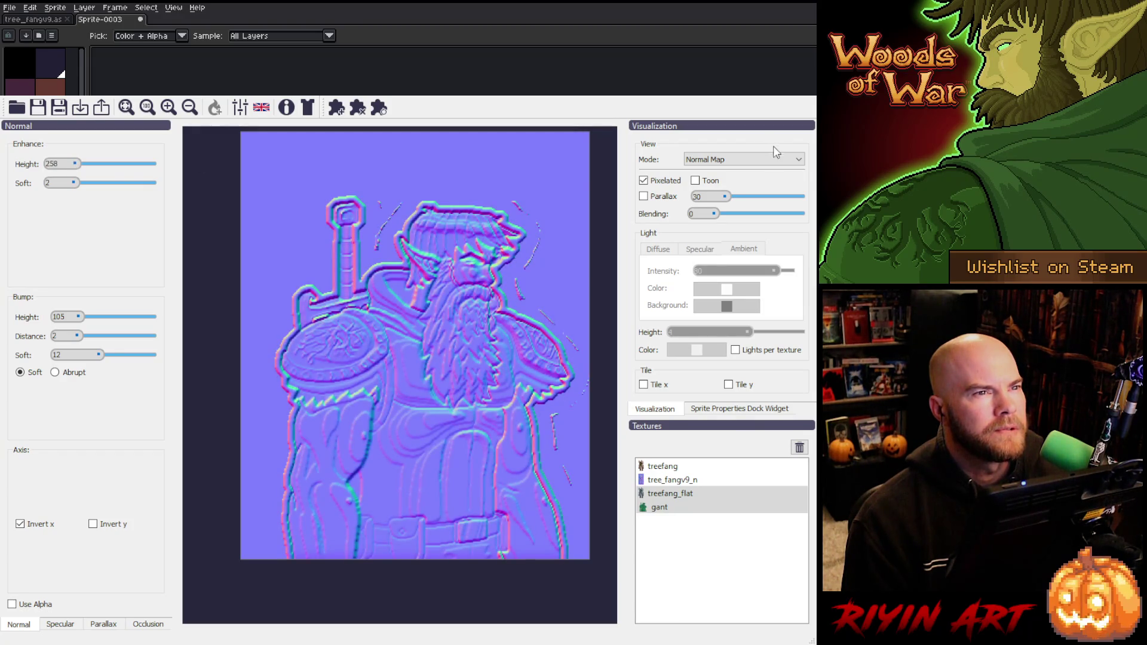
{"action": "left_click", "coordinate": [696, 180]}
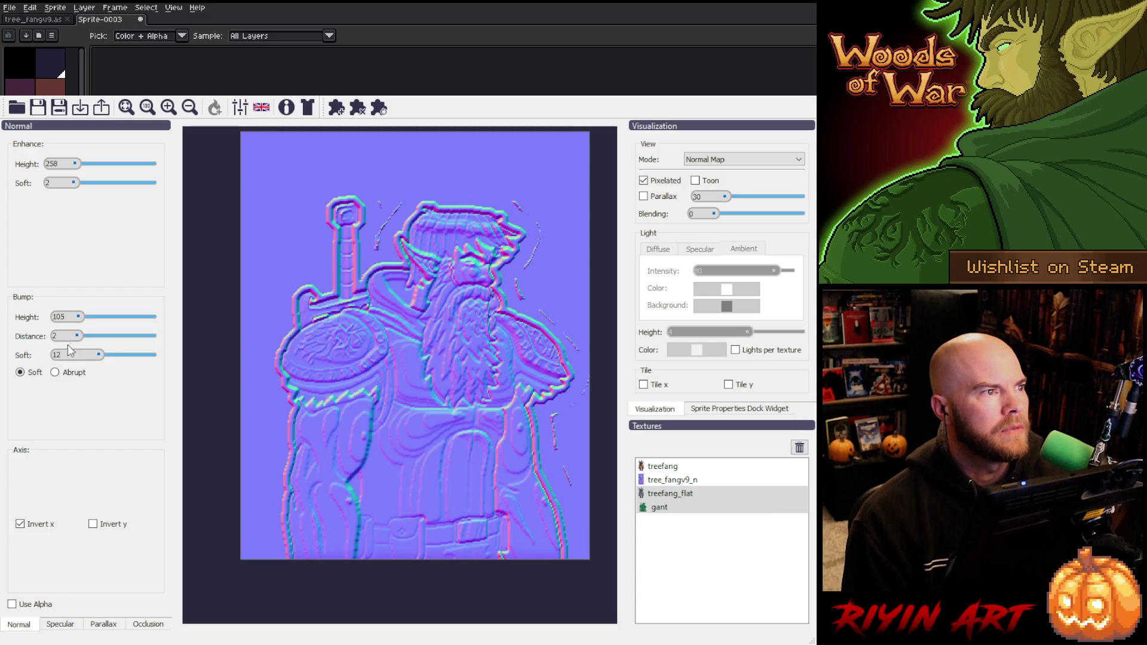
- Set Bump Distance 31, Height 70, Soft 8, and Enhance Height 516 with Soft 8
{"action": "left_click_drag", "start_coordinate": [76, 335], "coordinate": [93, 338]}
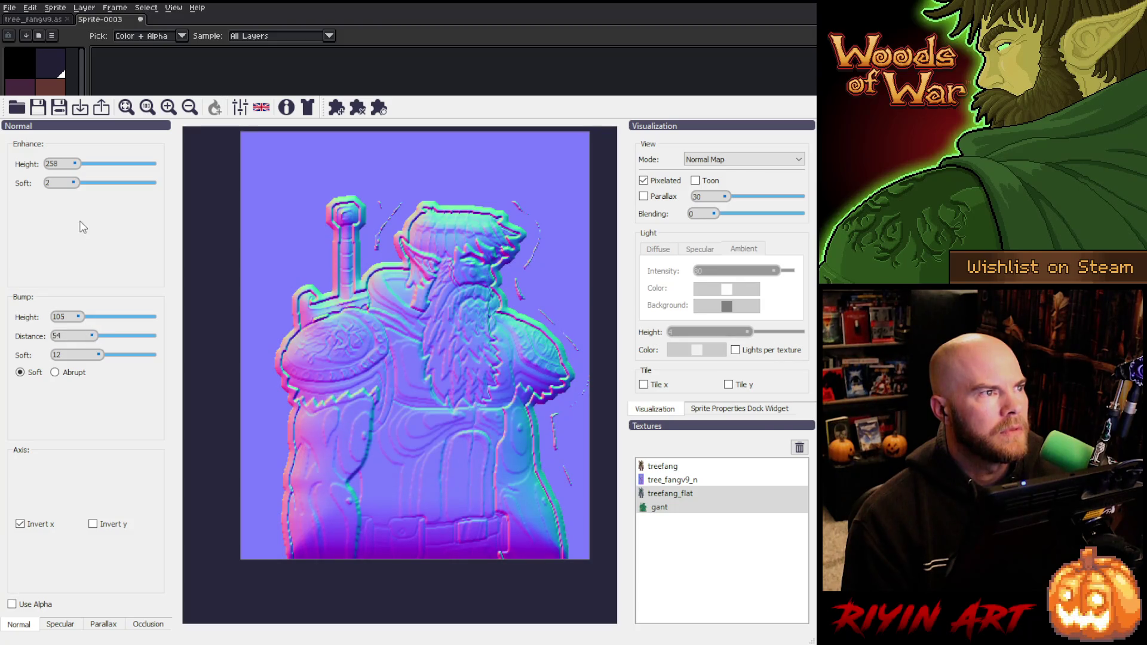
{"action": "left_click_drag", "start_coordinate": [73, 161], "coordinate": [62, 160]}
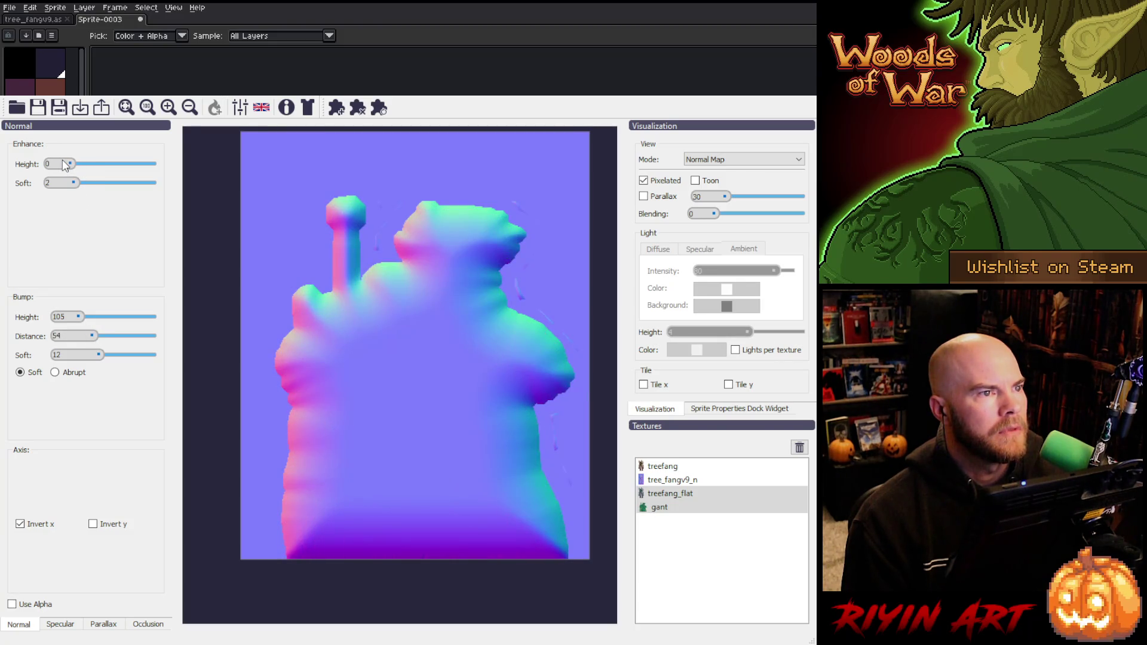
{"action": "mouse_move", "coordinate": [93, 336]}
{"action": "left_mouse_down"}
{"action": "mouse_move", "coordinate": [80, 335]}
{"action": "mouse_move", "coordinate": [84, 357]}
{"action": "mouse_move", "coordinate": [67, 359]}
{"action": "mouse_move", "coordinate": [91, 356]}
{"action": "left_mouse_up"}
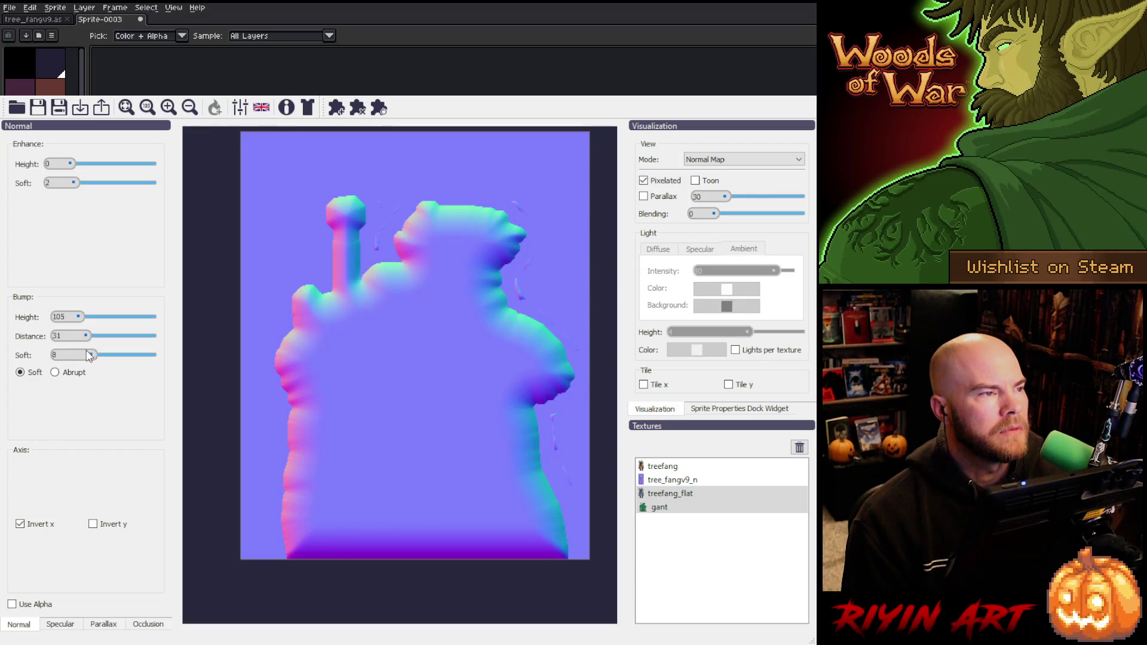
{"action": "left_click", "coordinate": [73, 317]}
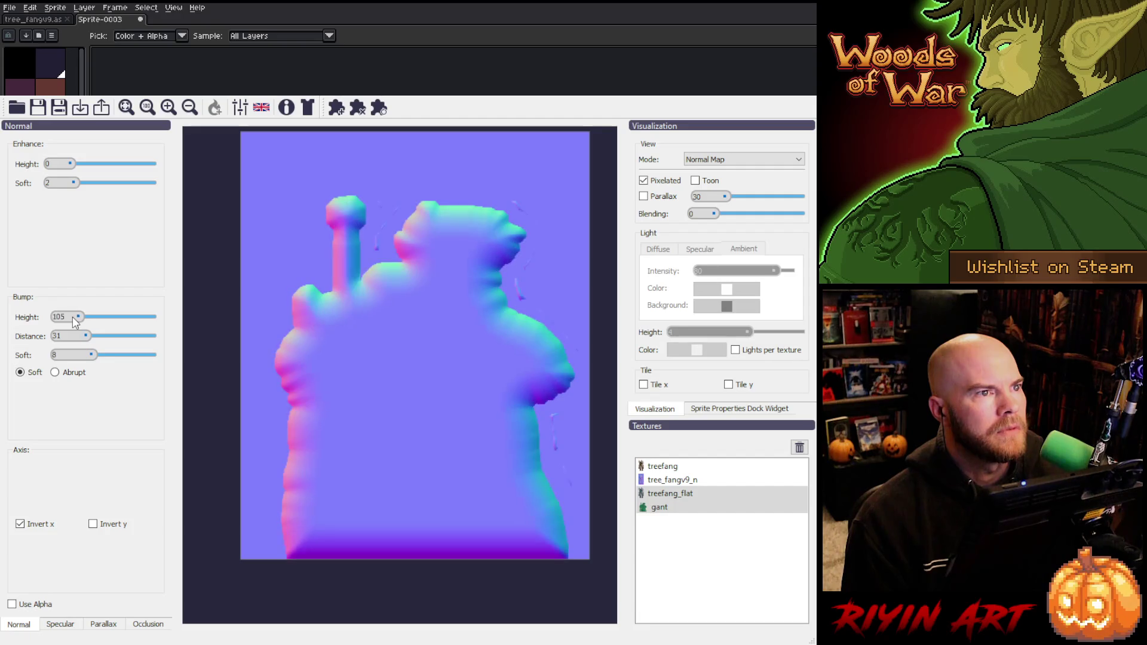
{"action": "type", "text": "175"}
{"action": "left_click_drag", "start_coordinate": [73, 316], "coordinate": [75, 321]}
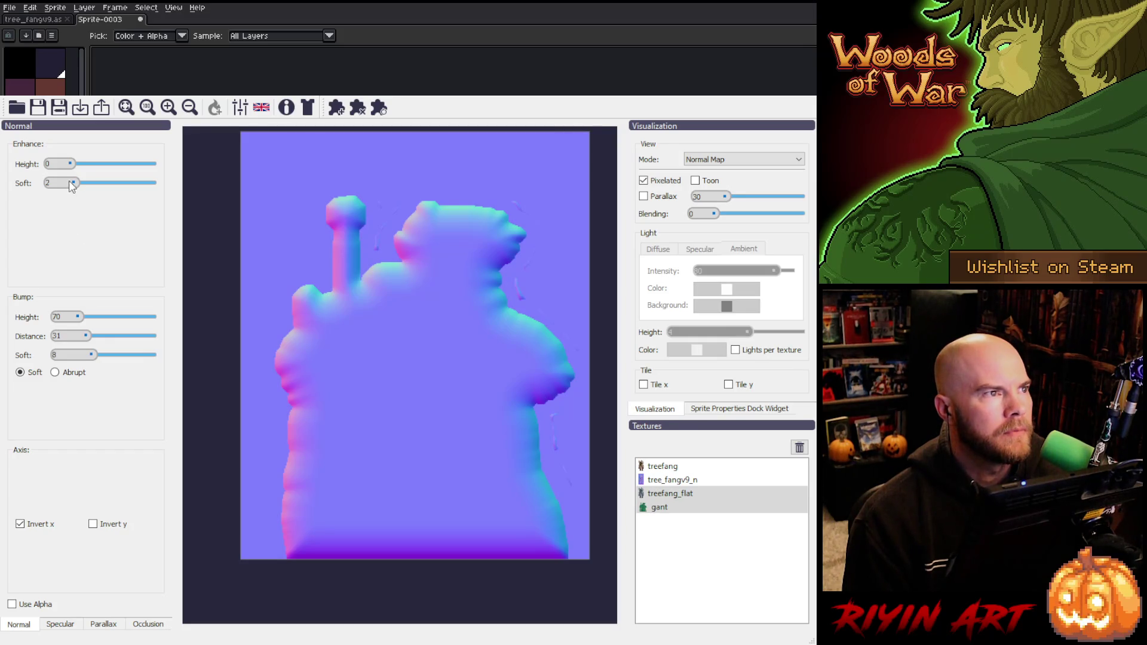
{"action": "left_click_drag", "start_coordinate": [73, 185], "coordinate": [75, 164]}
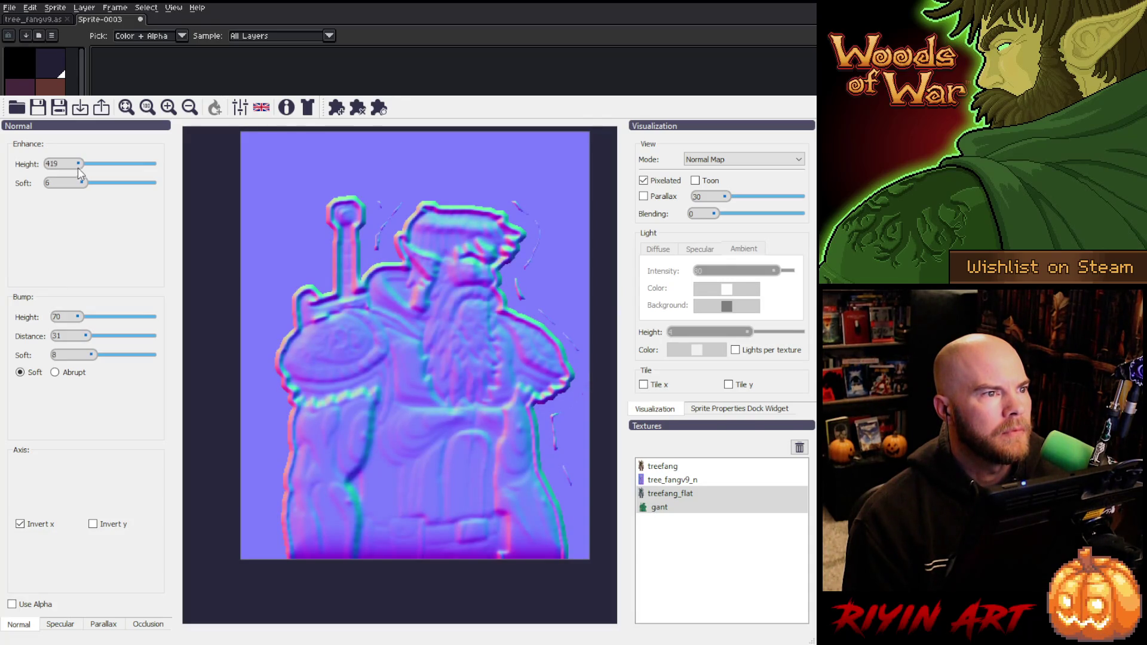
{"action": "mouse_move", "coordinate": [82, 183]}
{"action": "left_mouse_down"}
{"action": "mouse_move", "coordinate": [93, 184]}
{"action": "mouse_move", "coordinate": [80, 168]}
{"action": "left_mouse_up"}
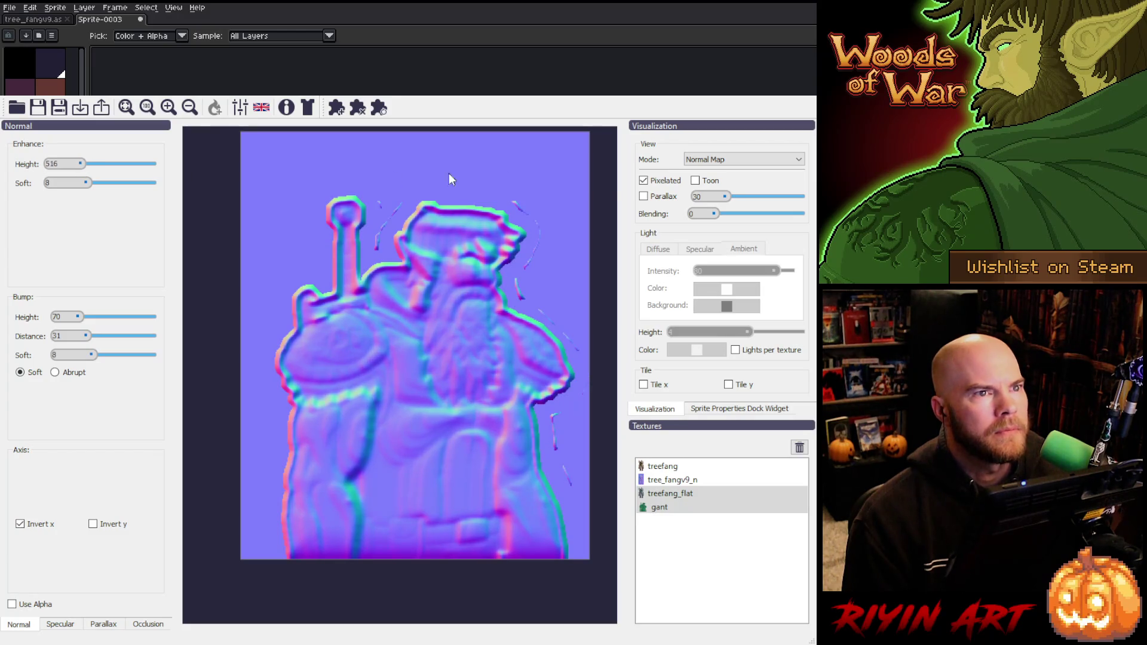
- Preview the lit sprite, move the light upper left, lower its height to 2, enable Pixelated
{"action": "left_click", "coordinate": [727, 164]}
{"action": "left_click", "coordinate": [714, 214]}
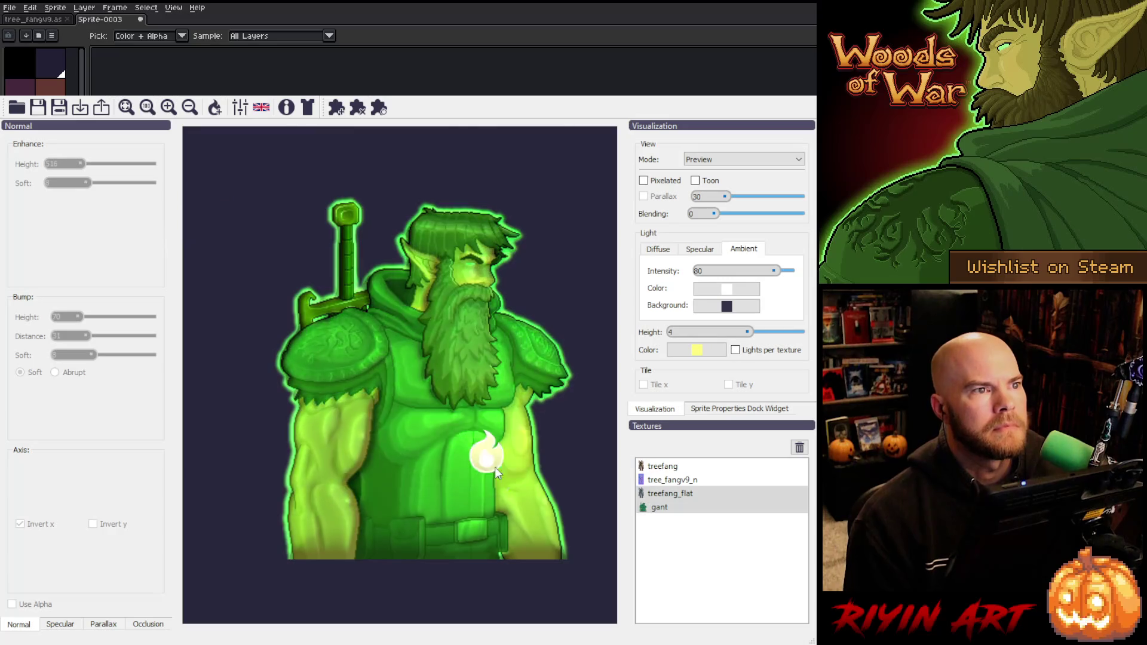
{"action": "mouse_move", "coordinate": [449, 417]}
{"action": "left_mouse_down"}
{"action": "mouse_move", "coordinate": [296, 269]}
{"action": "mouse_move", "coordinate": [276, 209]}
{"action": "left_mouse_up"}
{"action": "mouse_move", "coordinate": [748, 333]}
{"action": "left_mouse_down"}
{"action": "mouse_move", "coordinate": [717, 334]}
{"action": "mouse_move", "coordinate": [746, 333]}
{"action": "left_mouse_up"}
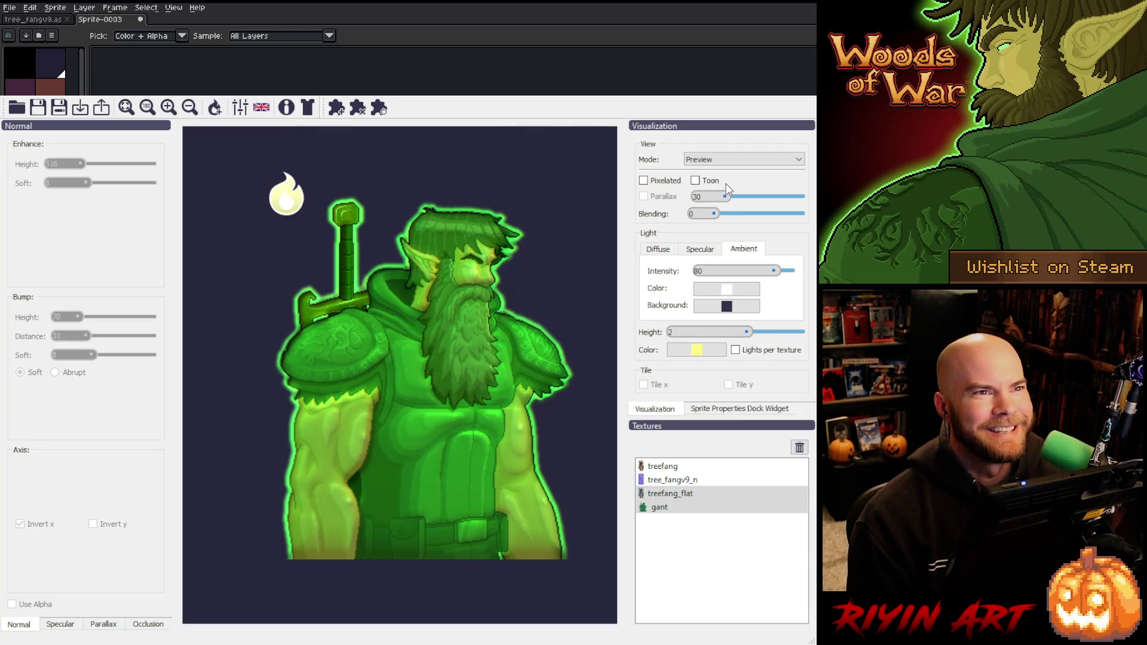
{"action": "left_click", "coordinate": [644, 181]}
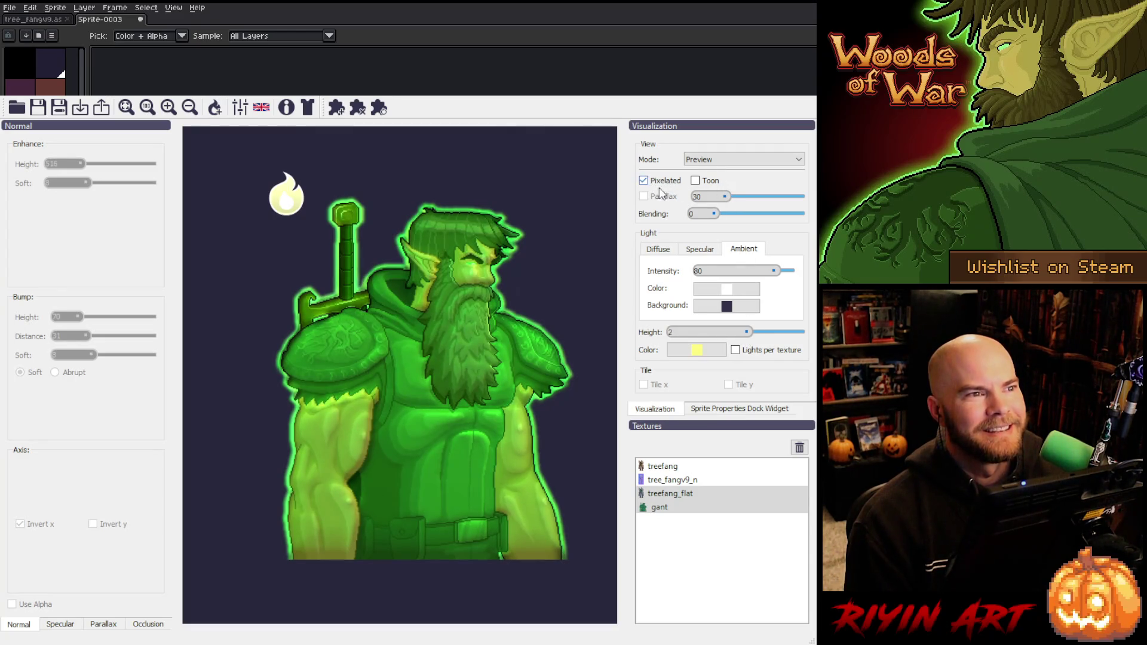
{"action": "scroll", "coordinate": [713, 160], "scroll_direction": "down", "scroll_amount": 1}
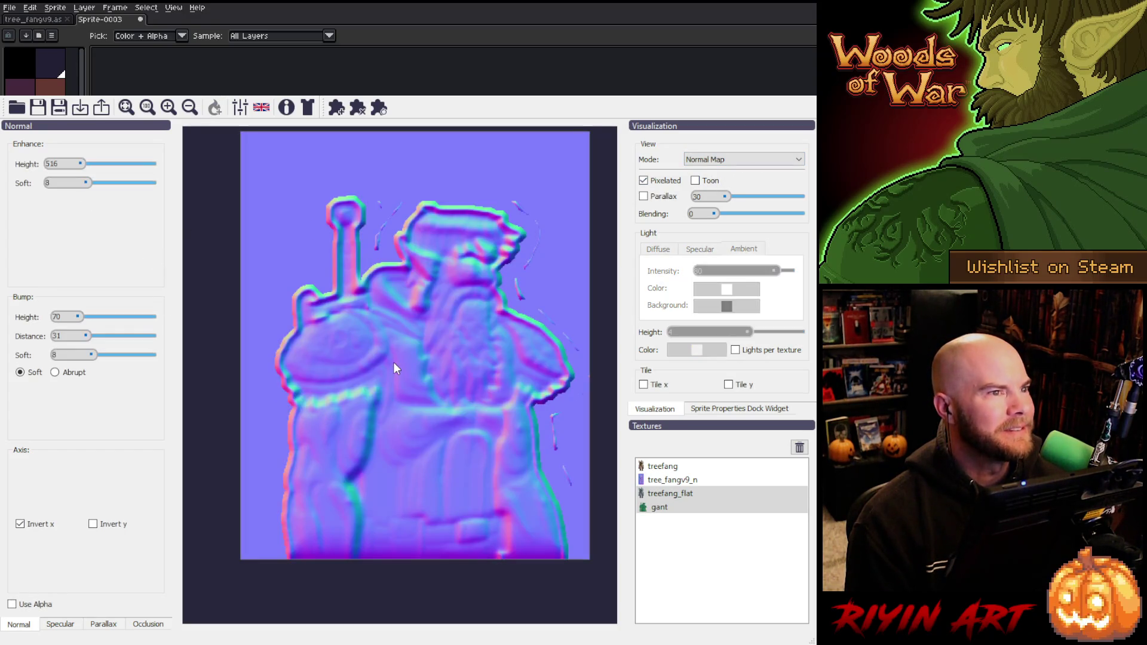
- Set Enhance Soft 15 and Height 645, enable Invert y, and switch to Preview mode
{"action": "left_click_drag", "start_coordinate": [85, 190], "coordinate": [100, 188]}
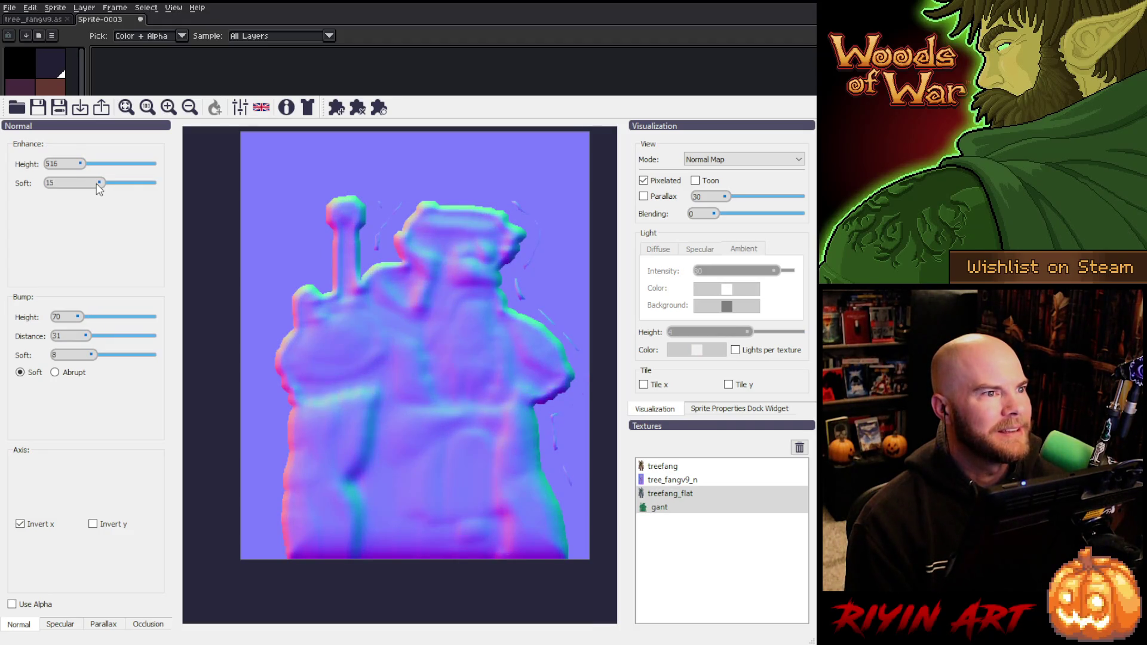
{"action": "left_click_drag", "start_coordinate": [82, 167], "coordinate": [82, 162]}
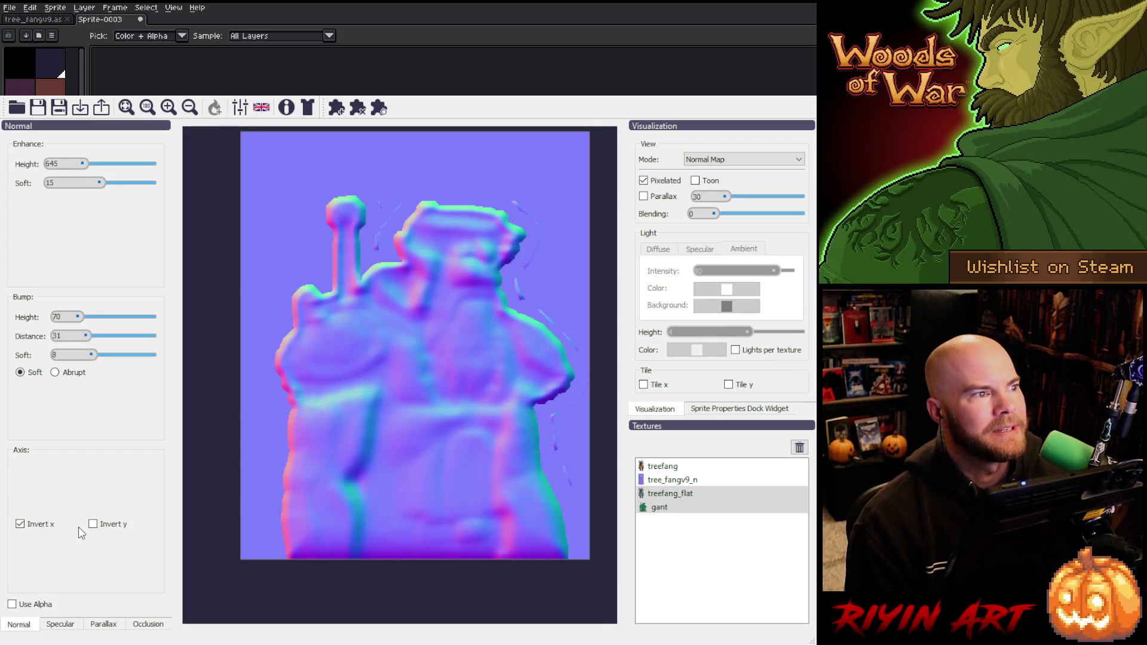
{"action": "left_click", "coordinate": [100, 525]}
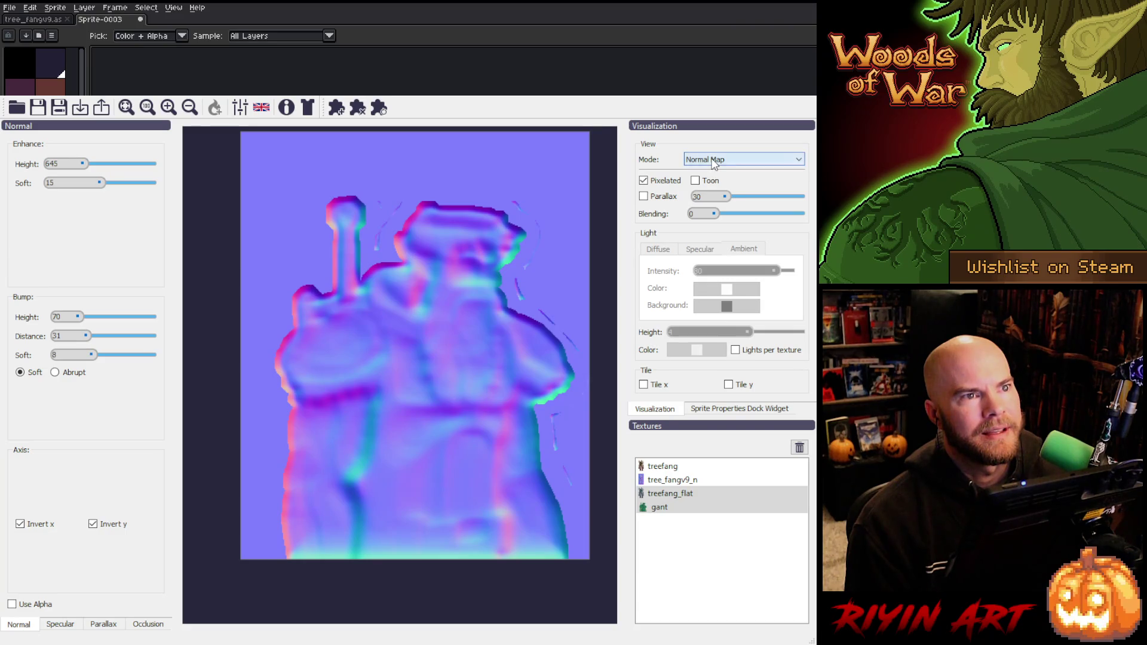
{"action": "left_click", "coordinate": [215, 108]}
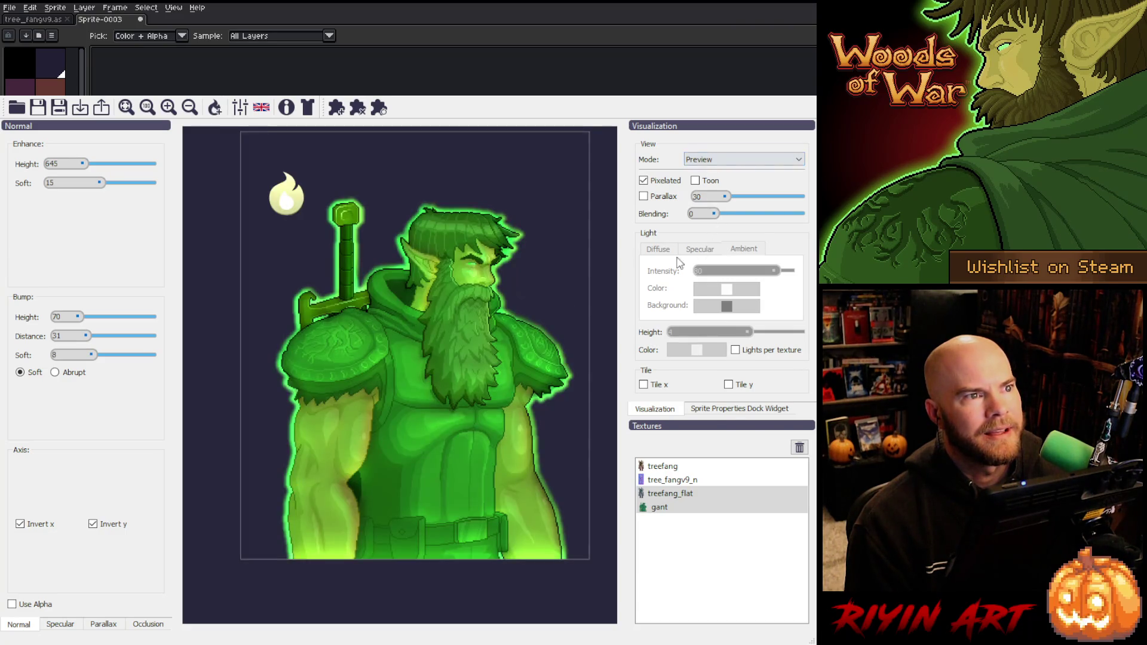
- Make the light white and place it just right of the warrior's face
{"action": "mouse_move", "coordinate": [302, 200]}
{"action": "left_mouse_down"}
{"action": "mouse_move", "coordinate": [335, 192]}
{"action": "mouse_move", "coordinate": [514, 224]}
{"action": "mouse_move", "coordinate": [522, 499]}
{"action": "mouse_move", "coordinate": [358, 583]}
{"action": "mouse_move", "coordinate": [474, 496]}
{"action": "mouse_move", "coordinate": [381, 229]}
{"action": "mouse_move", "coordinate": [215, 304]}
{"action": "mouse_move", "coordinate": [222, 279]}
{"action": "mouse_move", "coordinate": [249, 484]}
{"action": "mouse_move", "coordinate": [246, 433]}
{"action": "mouse_move", "coordinate": [239, 450]}
{"action": "mouse_move", "coordinate": [266, 482]}
{"action": "mouse_move", "coordinate": [532, 471]}
{"action": "mouse_move", "coordinate": [594, 313]}
{"action": "mouse_move", "coordinate": [561, 206]}
{"action": "mouse_move", "coordinate": [424, 334]}
{"action": "mouse_move", "coordinate": [465, 344]}
{"action": "mouse_move", "coordinate": [580, 424]}
{"action": "mouse_move", "coordinate": [372, 572]}
{"action": "mouse_move", "coordinate": [239, 526]}
{"action": "mouse_move", "coordinate": [495, 562]}
{"action": "mouse_move", "coordinate": [547, 547]}
{"action": "mouse_move", "coordinate": [551, 480]}
{"action": "mouse_move", "coordinate": [543, 510]}
{"action": "mouse_move", "coordinate": [558, 535]}
{"action": "mouse_move", "coordinate": [586, 356]}
{"action": "mouse_move", "coordinate": [406, 491]}
{"action": "mouse_move", "coordinate": [441, 453]}
{"action": "mouse_move", "coordinate": [494, 490]}
{"action": "mouse_move", "coordinate": [396, 463]}
{"action": "mouse_move", "coordinate": [284, 322]}
{"action": "mouse_move", "coordinate": [317, 331]}
{"action": "mouse_move", "coordinate": [338, 165]}
{"action": "mouse_move", "coordinate": [563, 206]}
{"action": "mouse_move", "coordinate": [524, 173]}
{"action": "mouse_move", "coordinate": [326, 513]}
{"action": "mouse_move", "coordinate": [407, 299]}
{"action": "mouse_move", "coordinate": [550, 227]}
{"action": "mouse_move", "coordinate": [336, 489]}
{"action": "mouse_move", "coordinate": [300, 278]}
{"action": "mouse_move", "coordinate": [564, 310]}
{"action": "mouse_move", "coordinate": [290, 477]}
{"action": "mouse_move", "coordinate": [545, 205]}
{"action": "mouse_move", "coordinate": [558, 216]}
{"action": "left_mouse_up"}
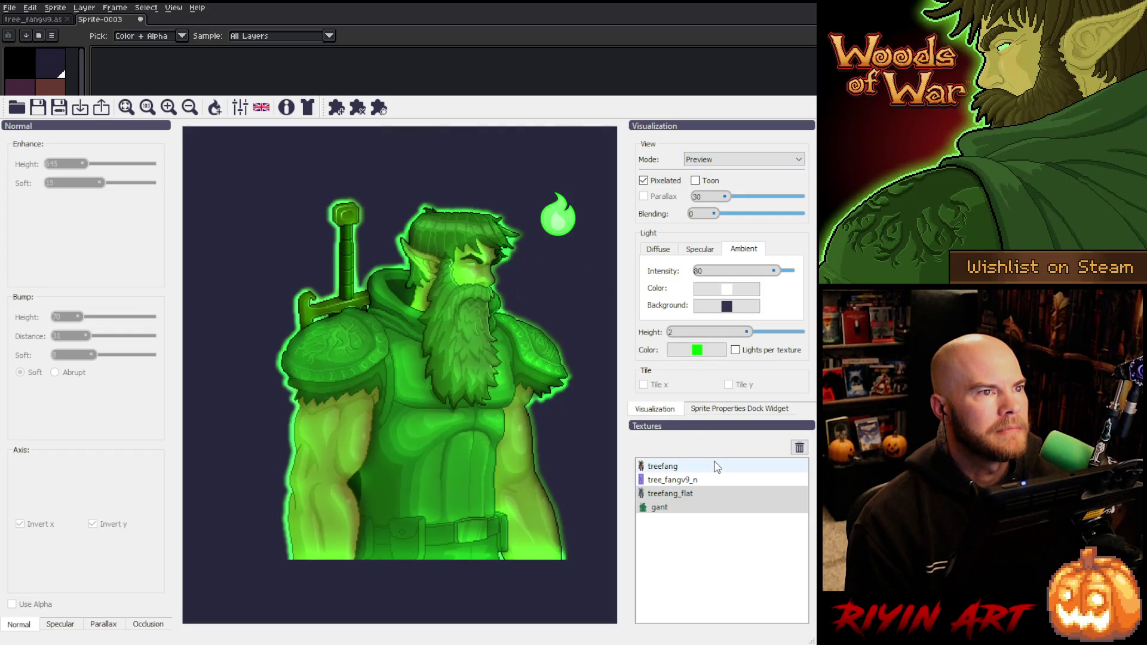
{"action": "mouse_move", "coordinate": [557, 214]}
{"action": "left_mouse_down"}
{"action": "mouse_move", "coordinate": [294, 326]}
{"action": "mouse_move", "coordinate": [210, 407]}
{"action": "mouse_move", "coordinate": [472, 233]}
{"action": "left_mouse_up"}
{"action": "left_click", "coordinate": [691, 356]}
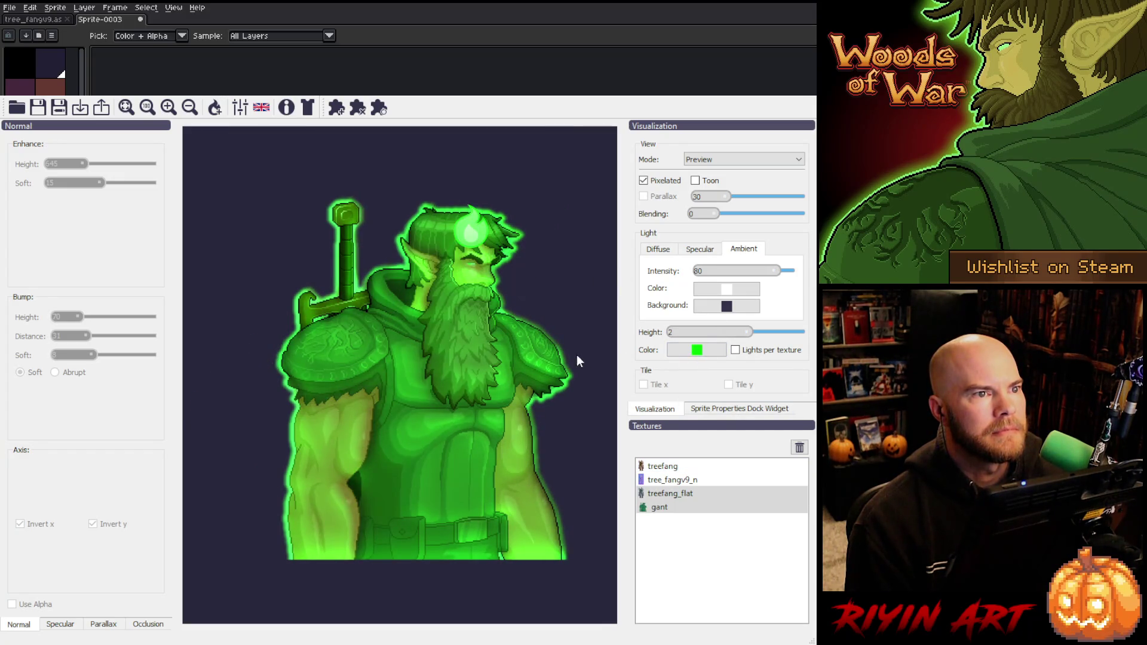
{"action": "key", "text": "Return"}
{"action": "mouse_move", "coordinate": [487, 241]}
{"action": "left_mouse_down"}
{"action": "mouse_move", "coordinate": [550, 223]}
{"action": "mouse_move", "coordinate": [568, 389]}
{"action": "mouse_move", "coordinate": [579, 256]}
{"action": "mouse_move", "coordinate": [521, 270]}
{"action": "mouse_move", "coordinate": [558, 251]}
{"action": "left_mouse_up"}
- Dim Ambient Intensity to 55, set Light Height to 5, and move the light onto the shoulder
{"action": "mouse_move", "coordinate": [773, 273]}
{"action": "left_mouse_down"}
{"action": "mouse_move", "coordinate": [742, 273]}
{"action": "mouse_move", "coordinate": [756, 272]}
{"action": "left_mouse_up"}
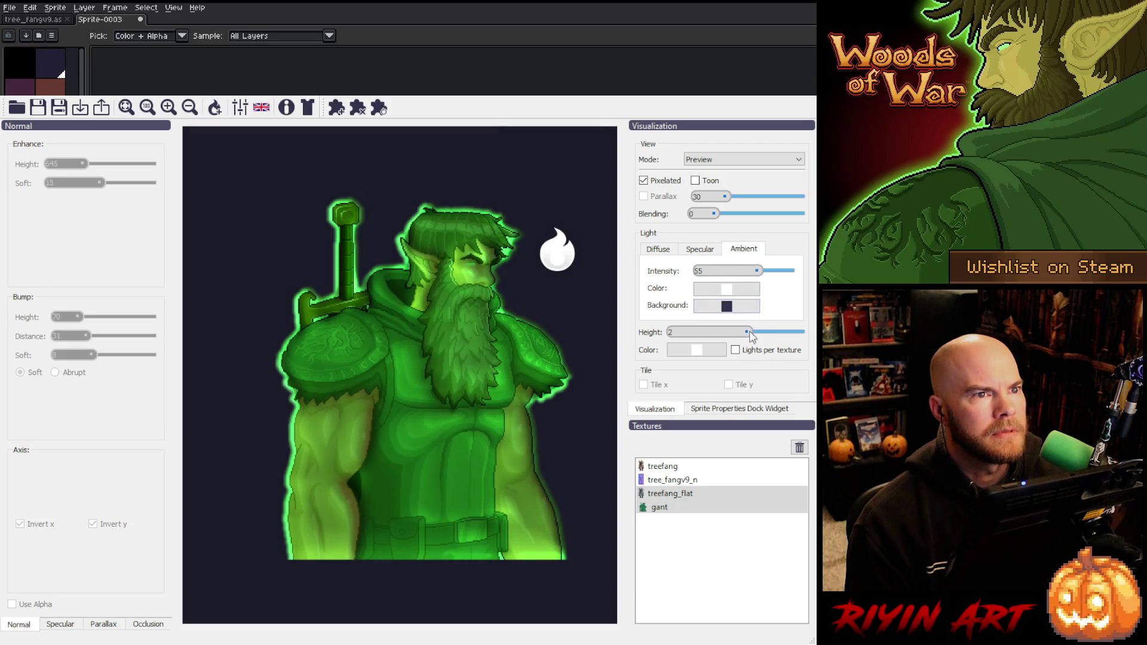
{"action": "mouse_move", "coordinate": [746, 332]}
{"action": "left_mouse_down"}
{"action": "mouse_move", "coordinate": [731, 333]}
{"action": "mouse_move", "coordinate": [747, 333]}
{"action": "left_mouse_up"}
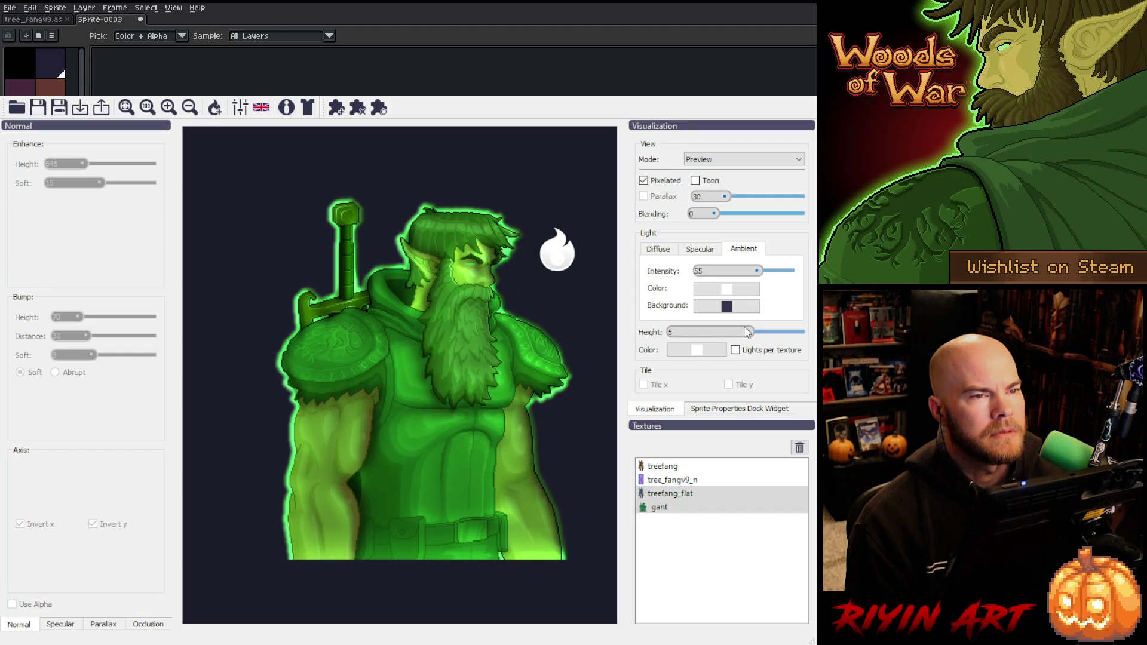
{"action": "mouse_move", "coordinate": [546, 273]}
{"action": "left_mouse_down"}
{"action": "mouse_move", "coordinate": [528, 320]}
{"action": "mouse_move", "coordinate": [374, 392]}
{"action": "mouse_move", "coordinate": [374, 416]}
{"action": "mouse_move", "coordinate": [433, 452]}
{"action": "mouse_move", "coordinate": [568, 350]}
{"action": "mouse_move", "coordinate": [436, 428]}
{"action": "mouse_move", "coordinate": [375, 356]}
{"action": "left_mouse_up"}
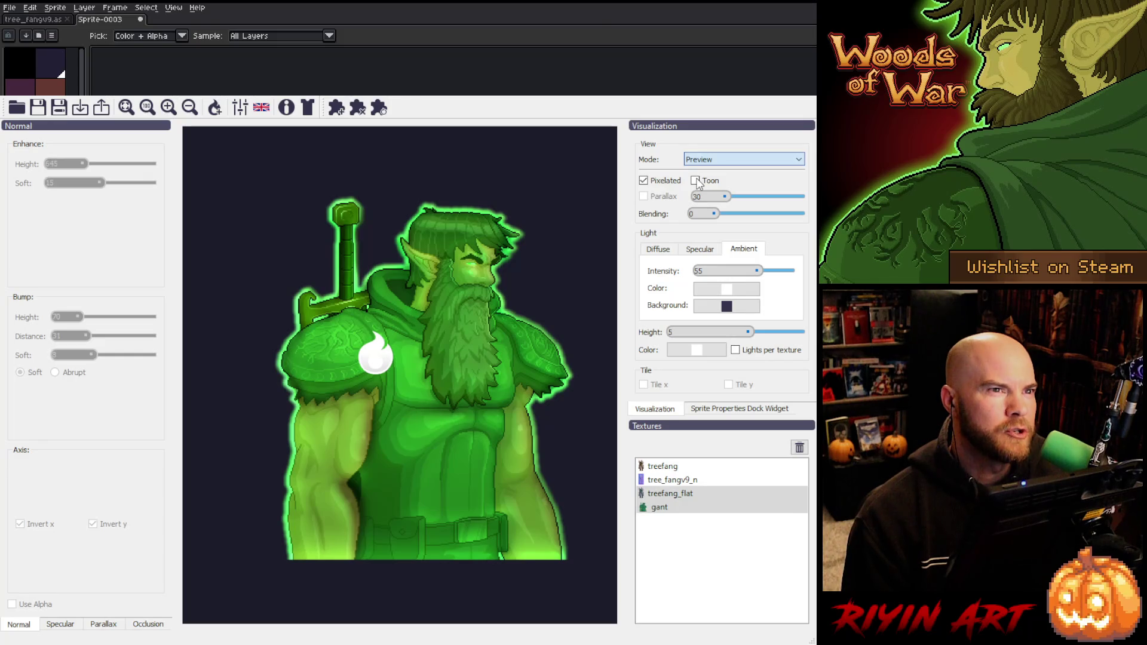
{"action": "scroll", "coordinate": [707, 163], "scroll_direction": "down", "scroll_amount": 1}
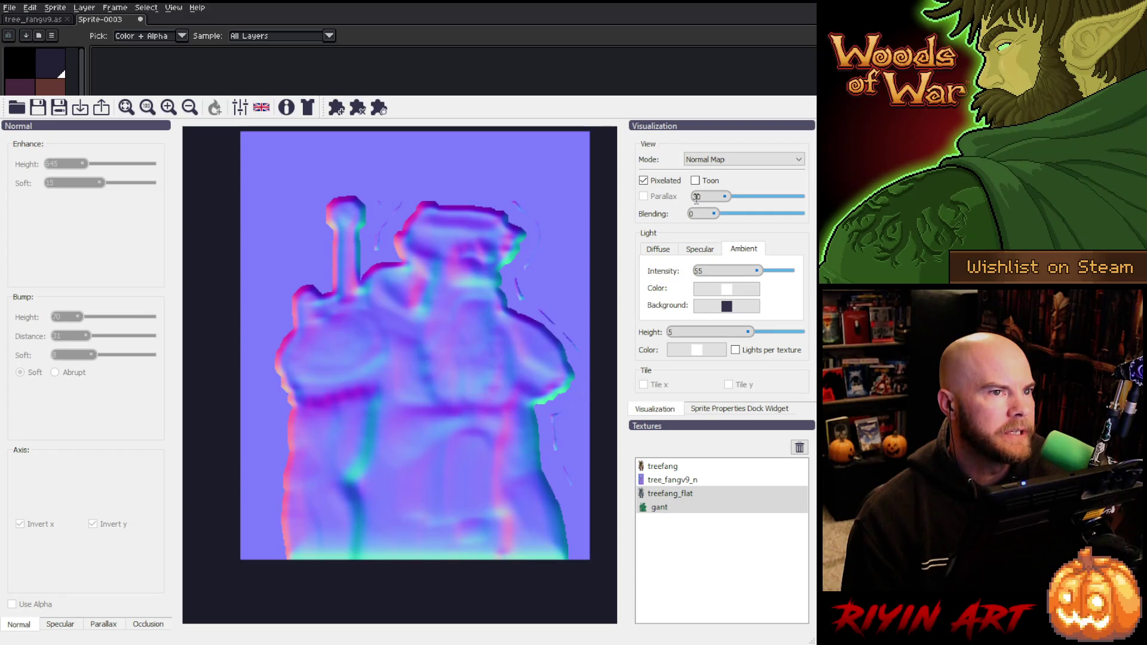
- Set Enhance Height to 1226 and Enhance Soft to 1, then untick Invert y
{"action": "mouse_move", "coordinate": [89, 181]}
{"action": "left_mouse_down"}
{"action": "mouse_move", "coordinate": [65, 194]}
{"action": "mouse_move", "coordinate": [99, 169]}
{"action": "mouse_move", "coordinate": [91, 167]}
{"action": "left_mouse_up"}
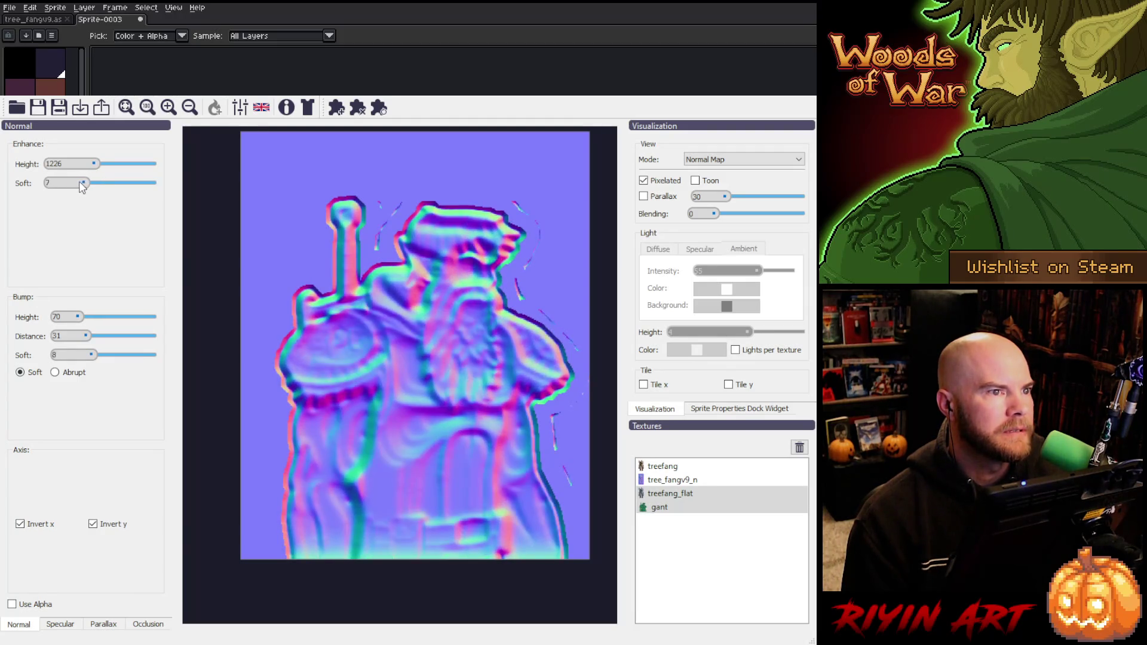
{"action": "scroll", "coordinate": [74, 183], "scroll_direction": "up", "scroll_amount": 1}
{"action": "left_click_drag", "start_coordinate": [72, 183], "coordinate": [70, 187]}
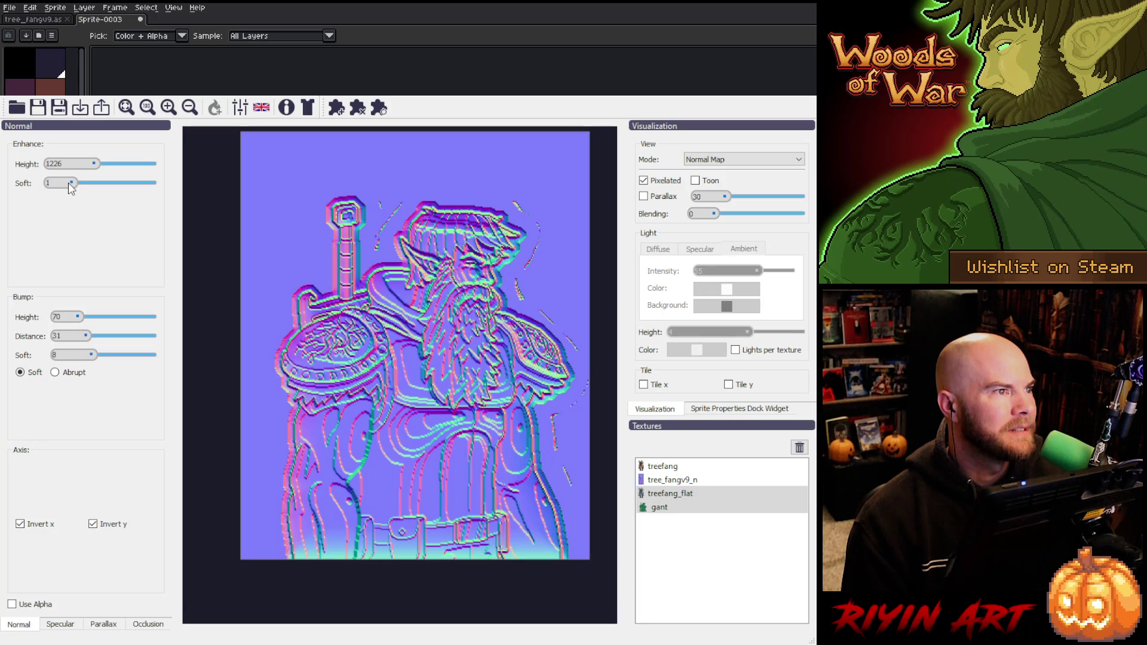
{"action": "left_click", "coordinate": [93, 524]}
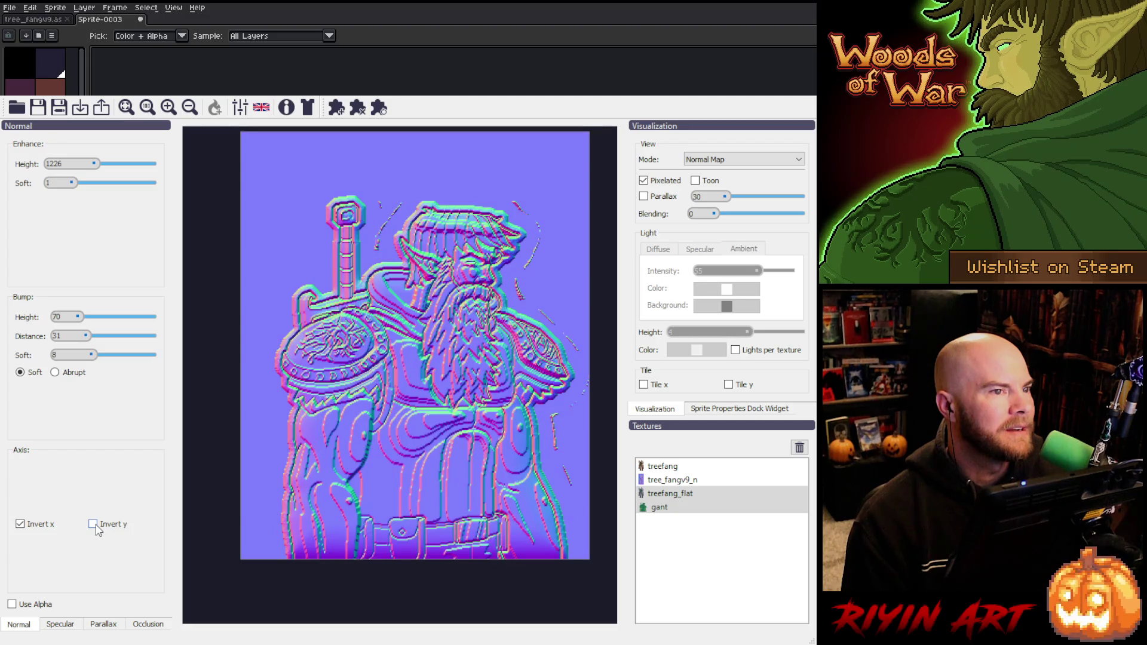